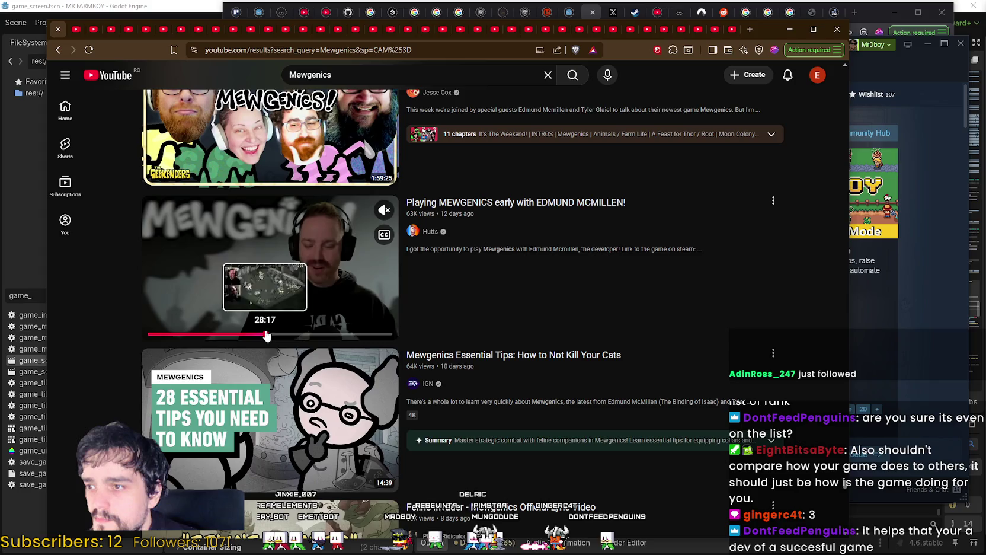
Skip the early-play video's preview ahead to around 48 minutes.
left_click(311, 333)
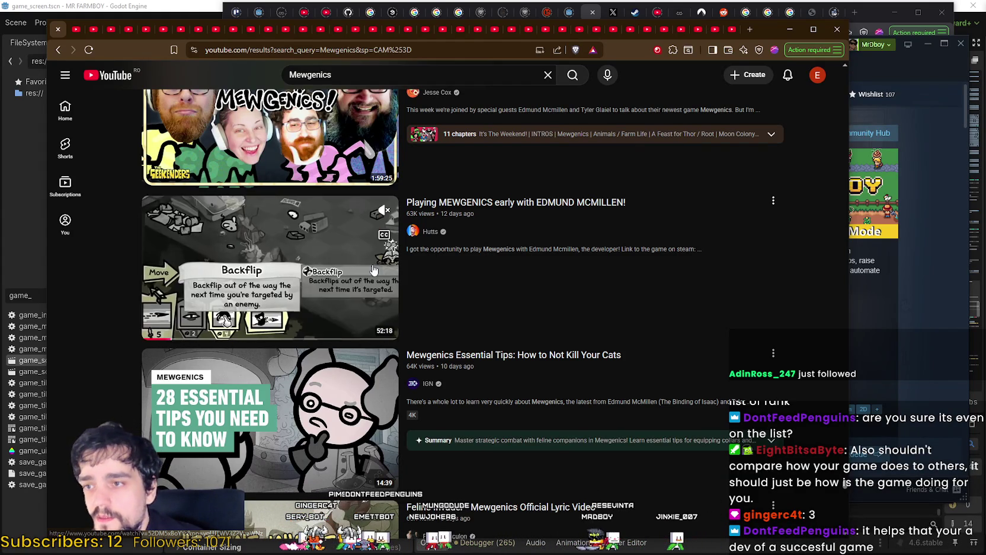
left_click(297, 335)
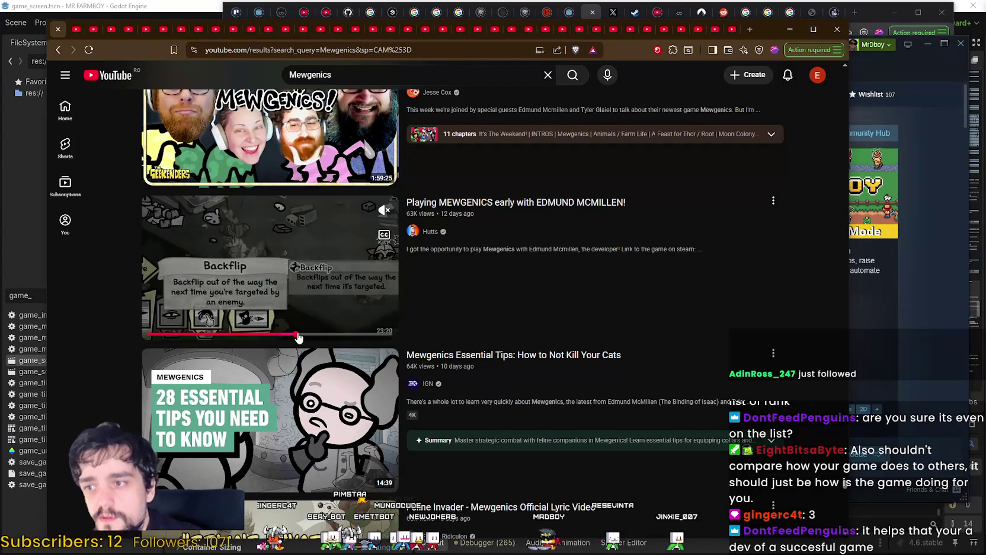
left_click(349, 335)
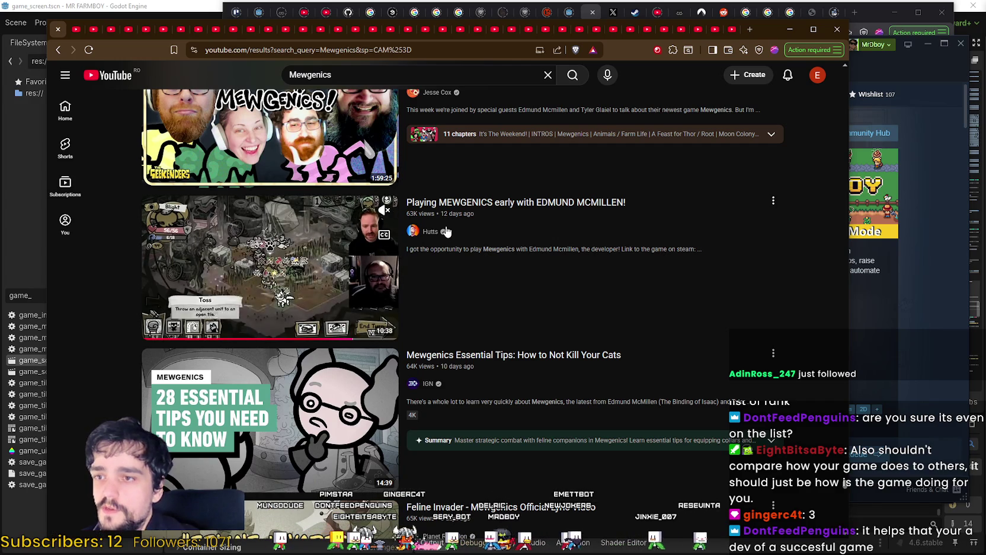
Scroll down, skim the POWERFUL CAT preview and check its channel link options.
scroll(450, 255, "down", 3)
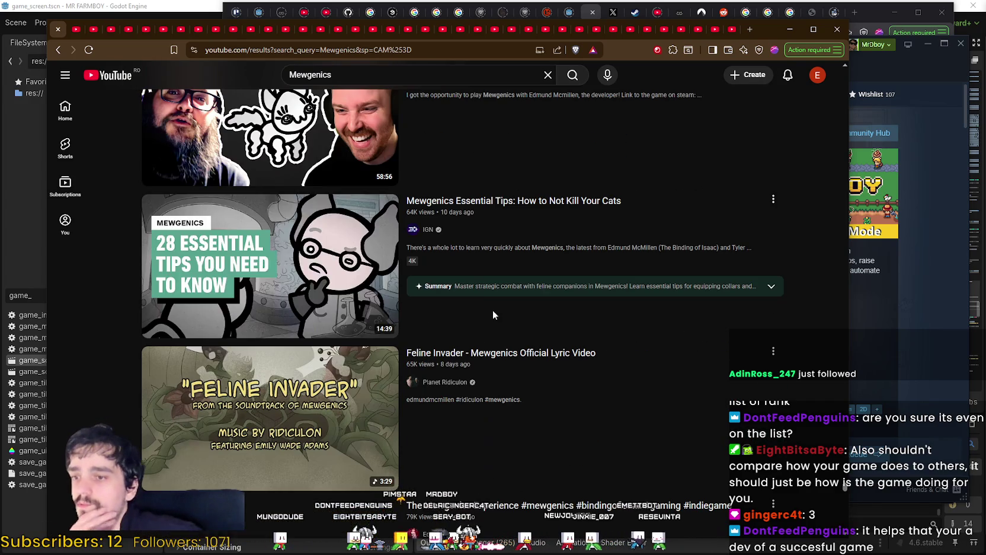
scroll(504, 308, "down", 5)
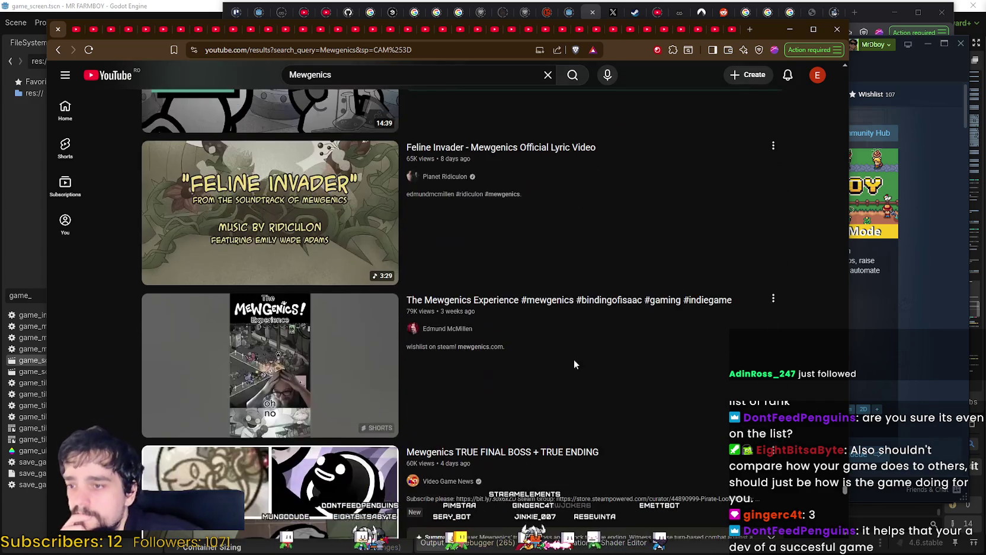
scroll(574, 359, "down", 5)
scroll(574, 360, "down", 2)
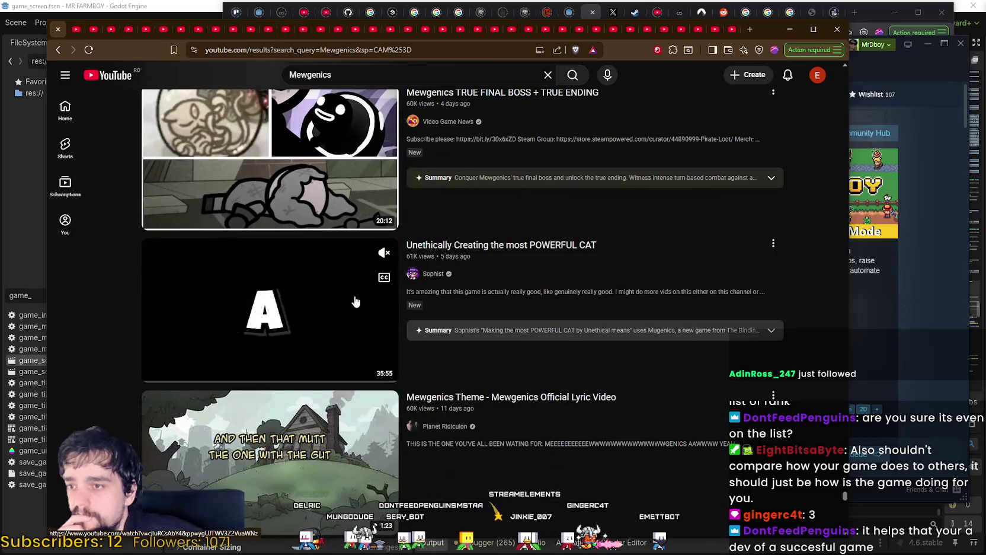
left_click(267, 375)
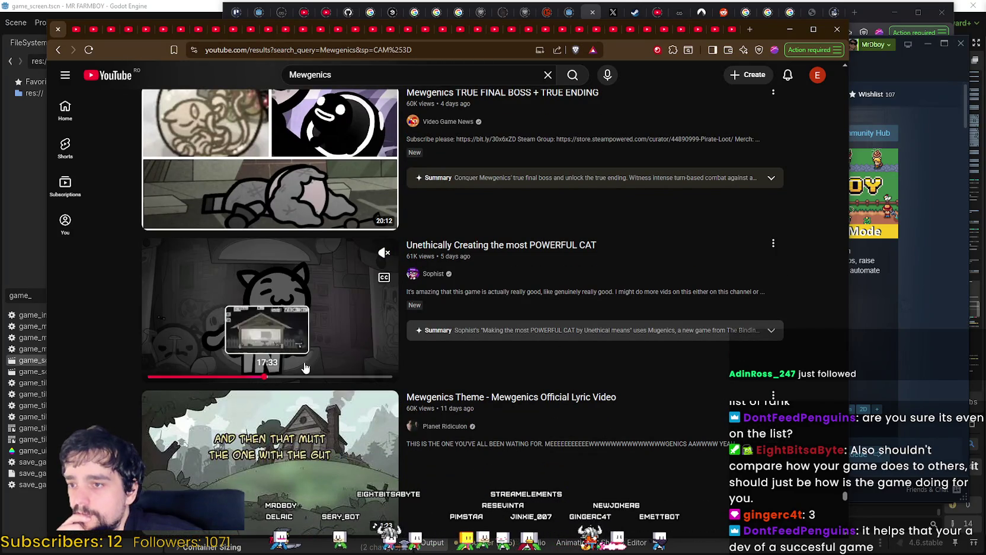
right_click(441, 274)
key("Escape")
Scroll further down the Mewgenics search results.
scroll(441, 178, "down", 5)
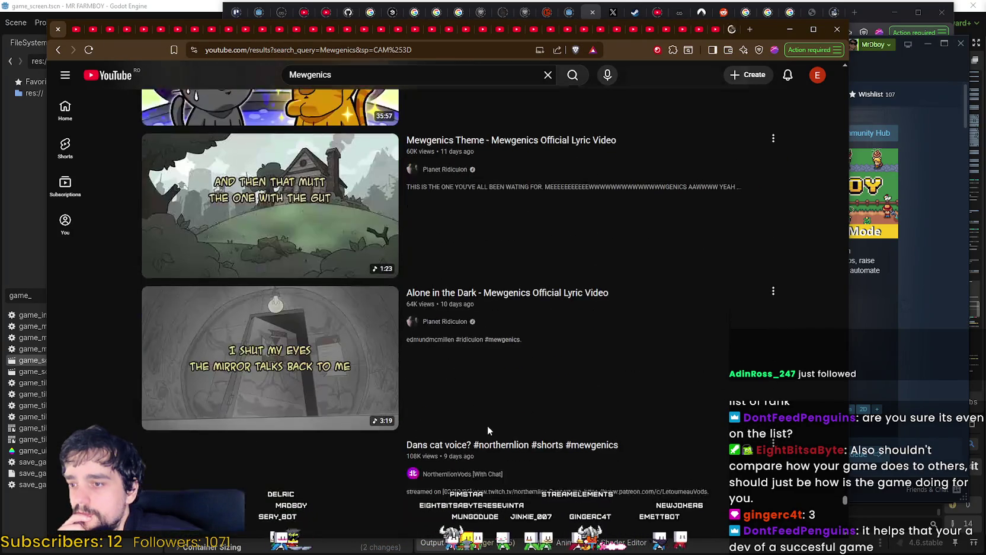
scroll(310, 282, "down", 11)
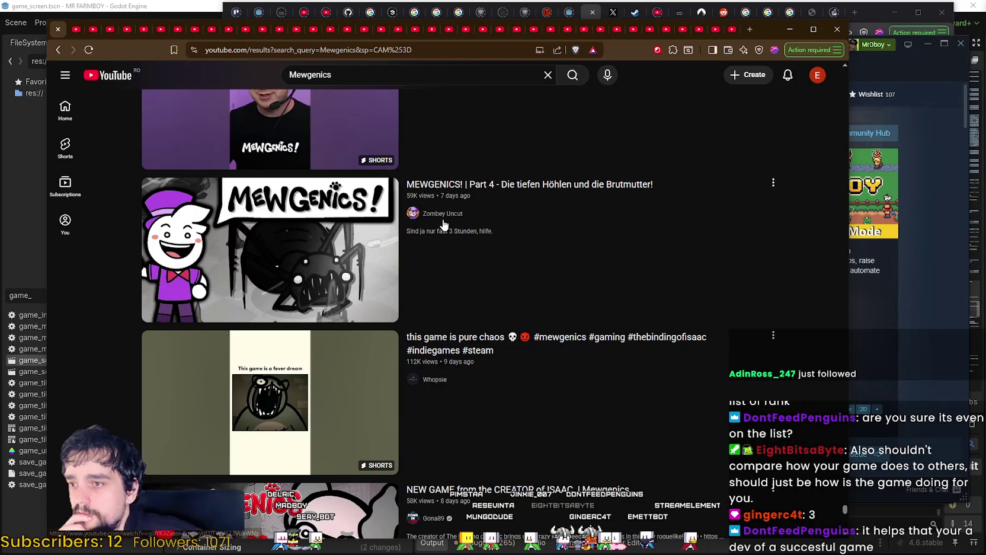
mouse_move(314, 244)
scroll(314, 245, "down", 7)
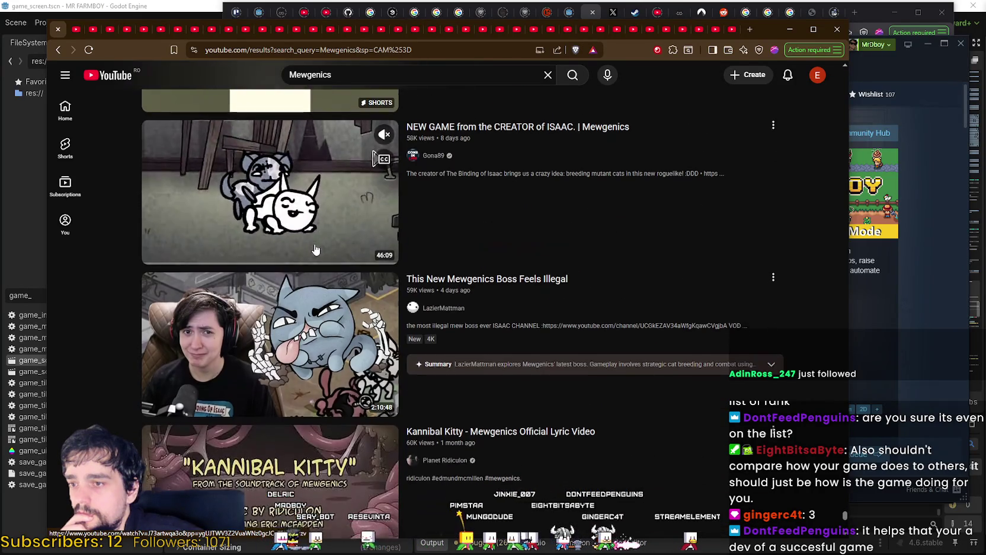
scroll(315, 250, "down", 8)
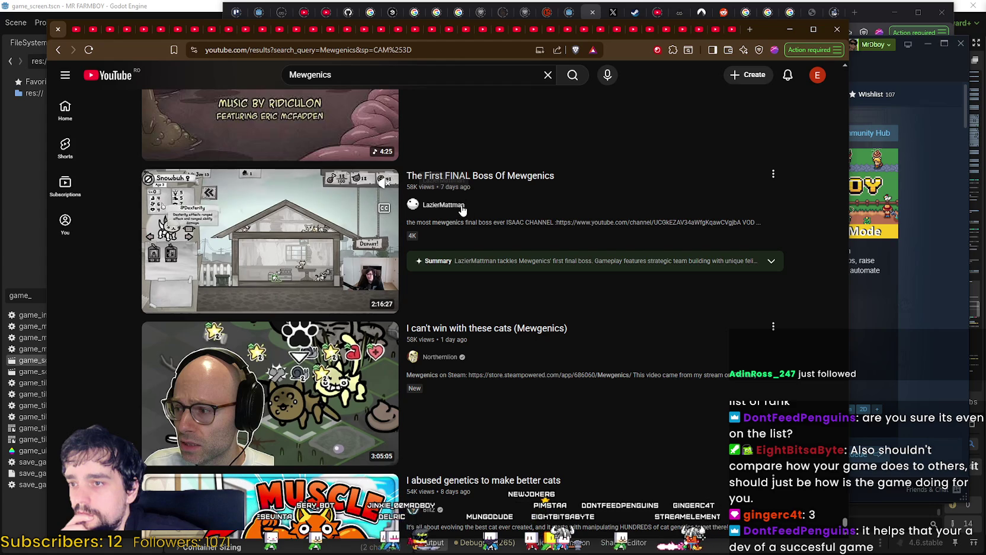
scroll(478, 322, "down", 1)
scroll(477, 322, "down", 2)
scroll(569, 486, "up", 1)
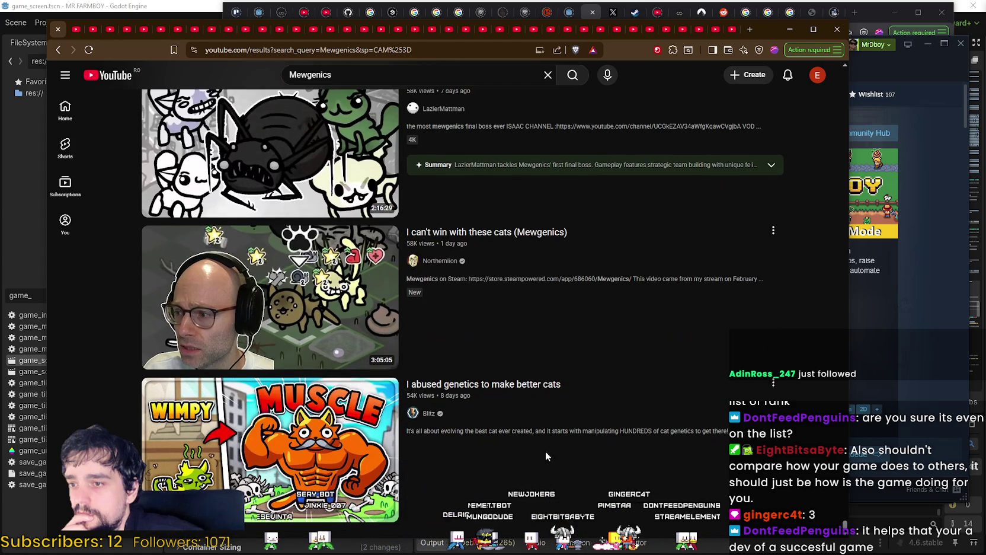
scroll(545, 451, "down", 4)
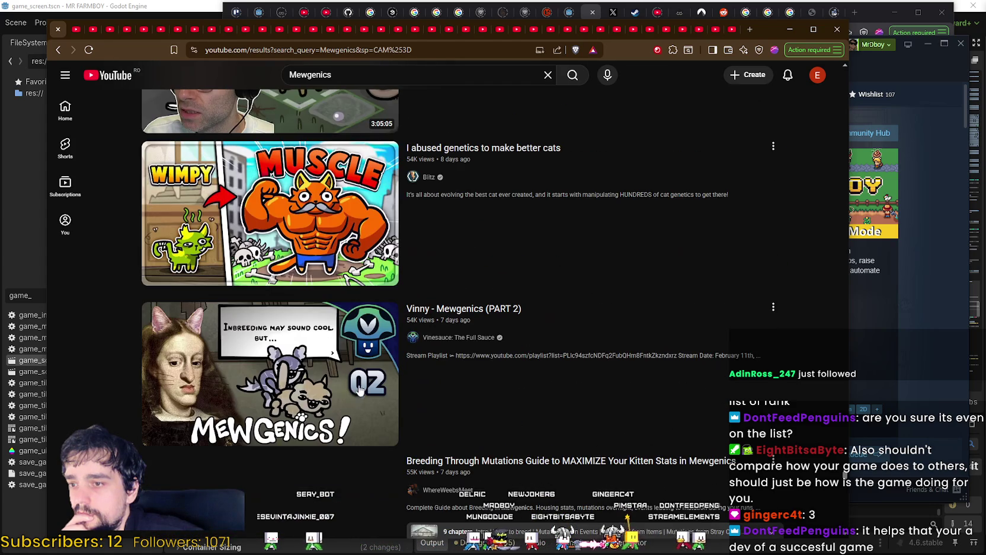
Check link options for the genetics and PART 2 videos' channels without opening them.
right_click(432, 181)
scroll(324, 235, "down", 1)
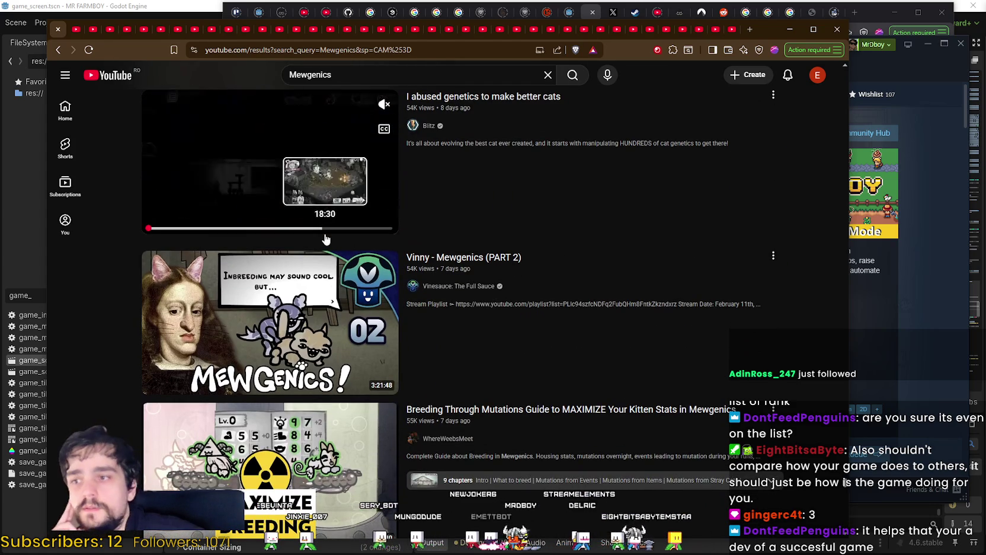
scroll(323, 213, "down", 3)
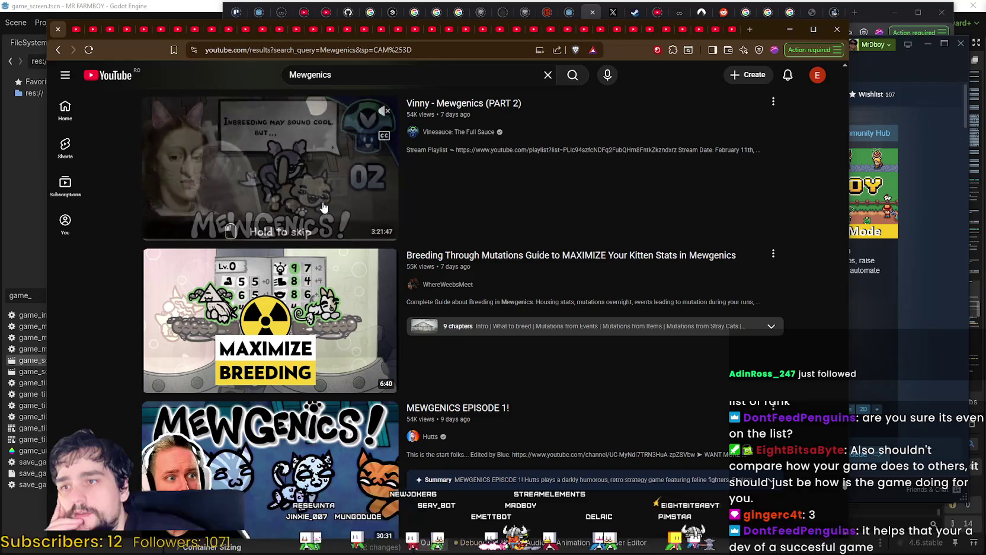
right_click(452, 137)
left_click(534, 291)
scroll(534, 290, "down", 3)
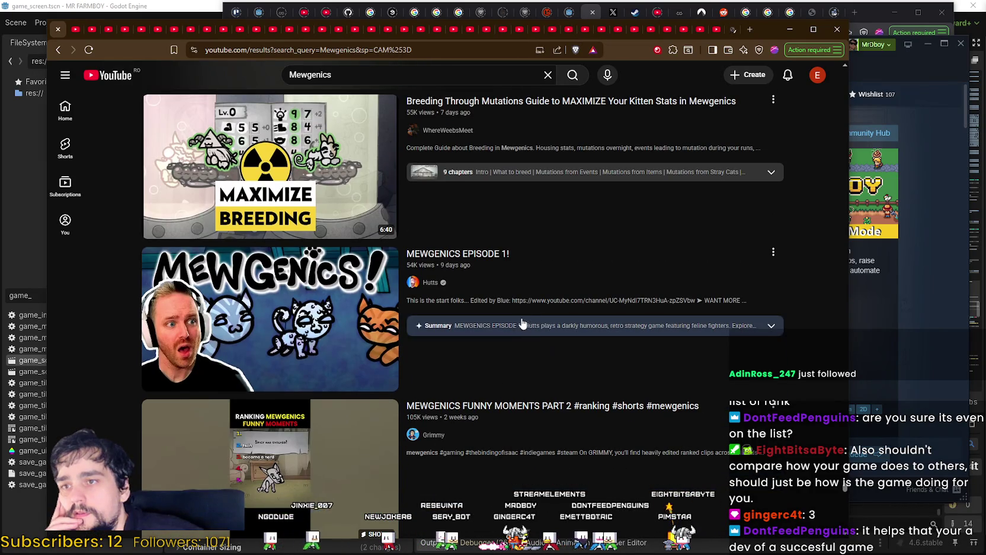
right_click(468, 134)
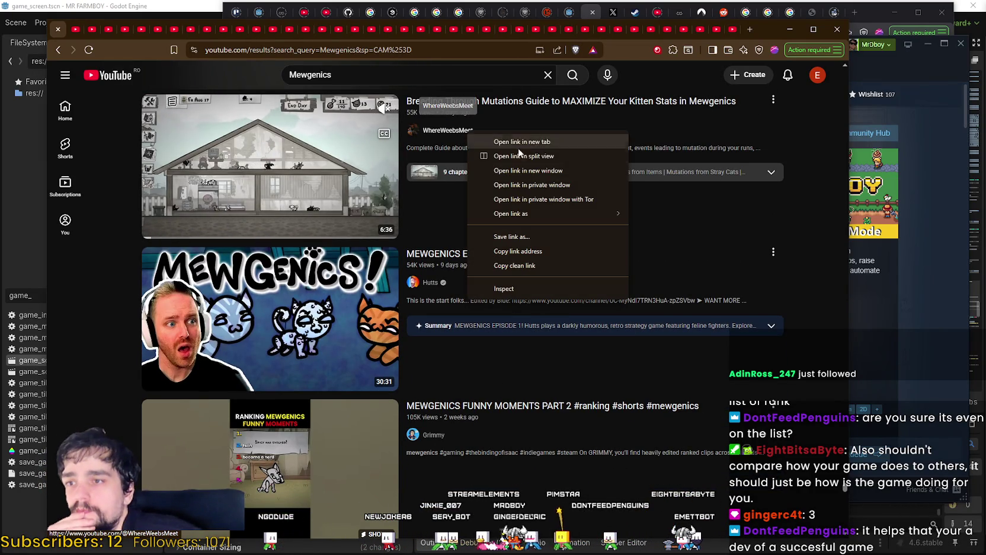
left_click(537, 140)
scroll(540, 397, "down", 2)
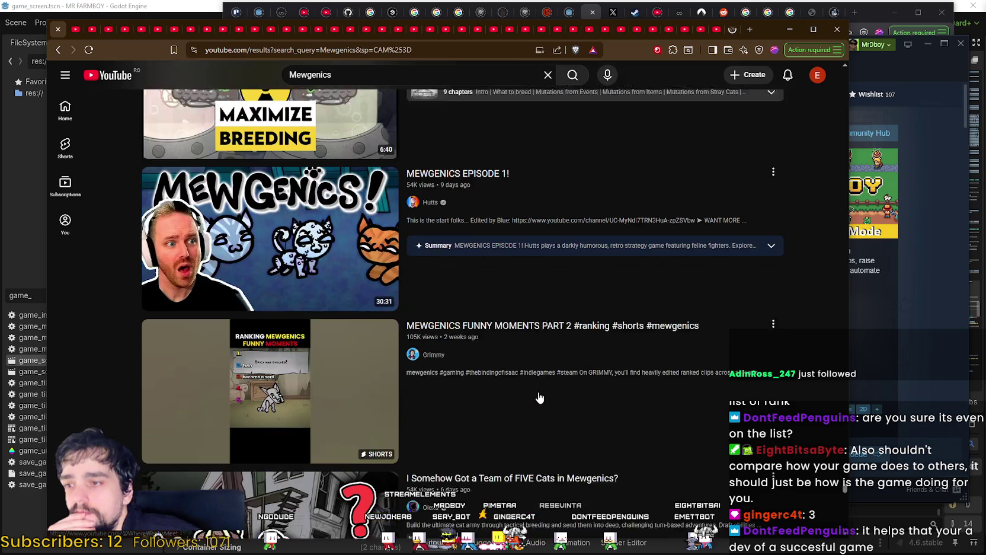
Scroll past the top-tips video and open the New Cat In Town channel link.
scroll(536, 388, "down", 9)
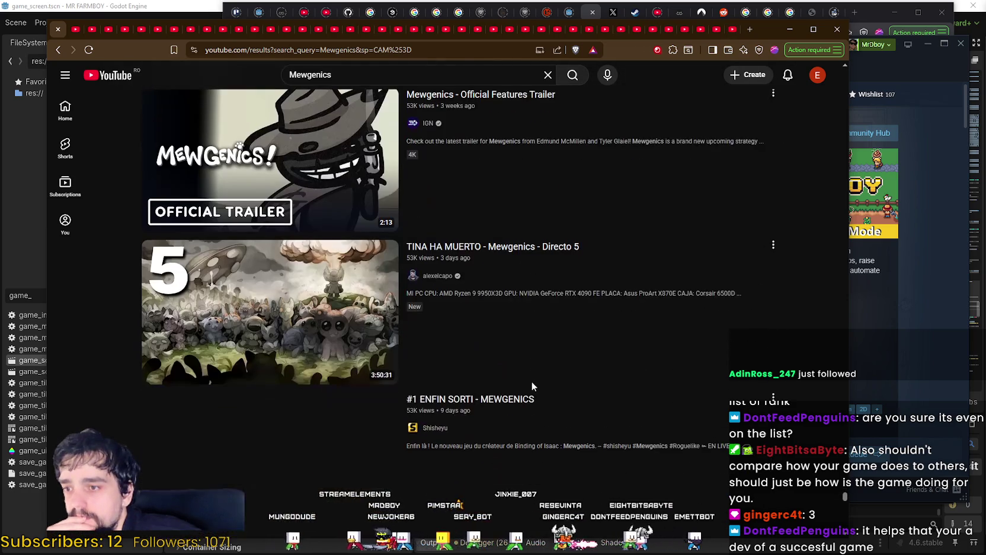
scroll(529, 379, "down", 6)
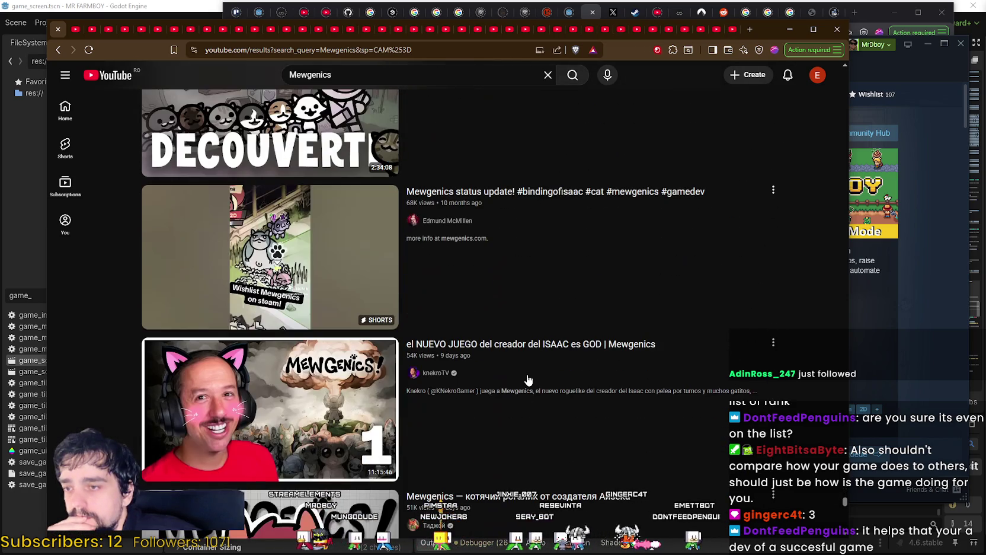
scroll(528, 379, "down", 3)
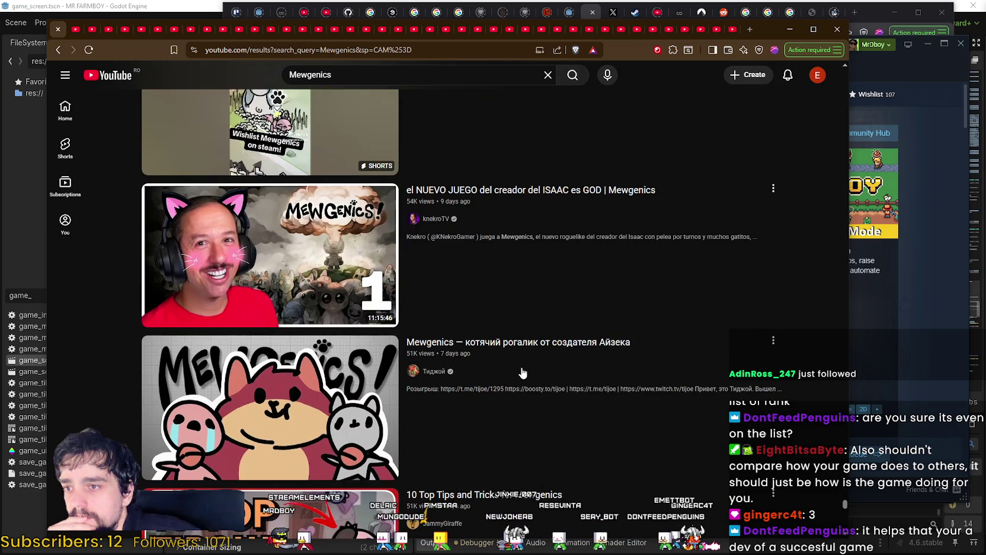
scroll(522, 372, "down", 7)
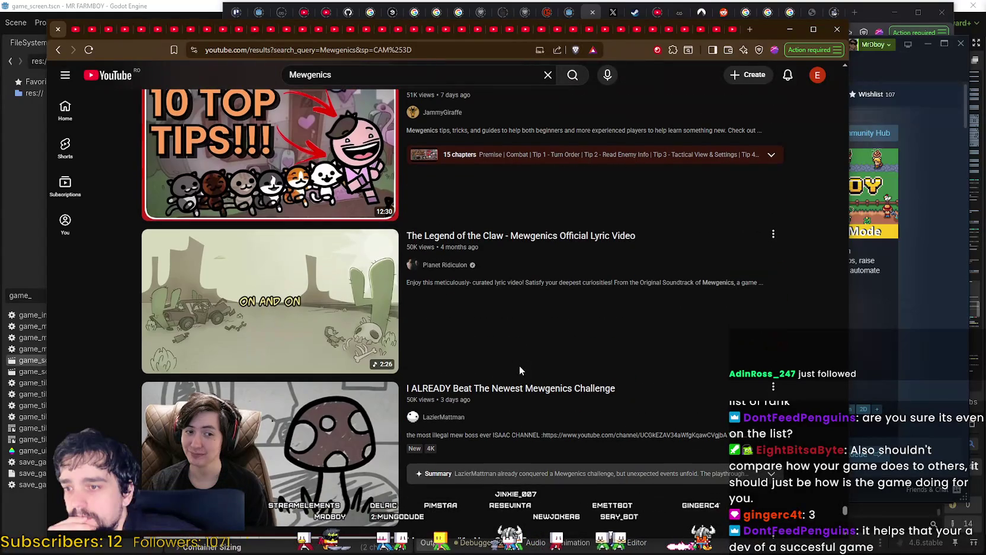
scroll(447, 270, "up", 3)
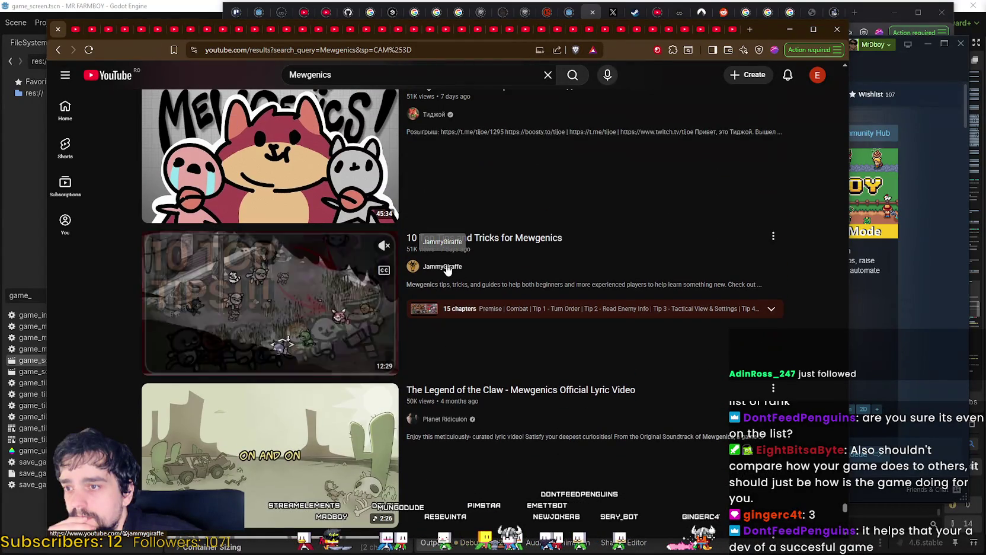
right_click(448, 265)
scroll(526, 388, "down", 3)
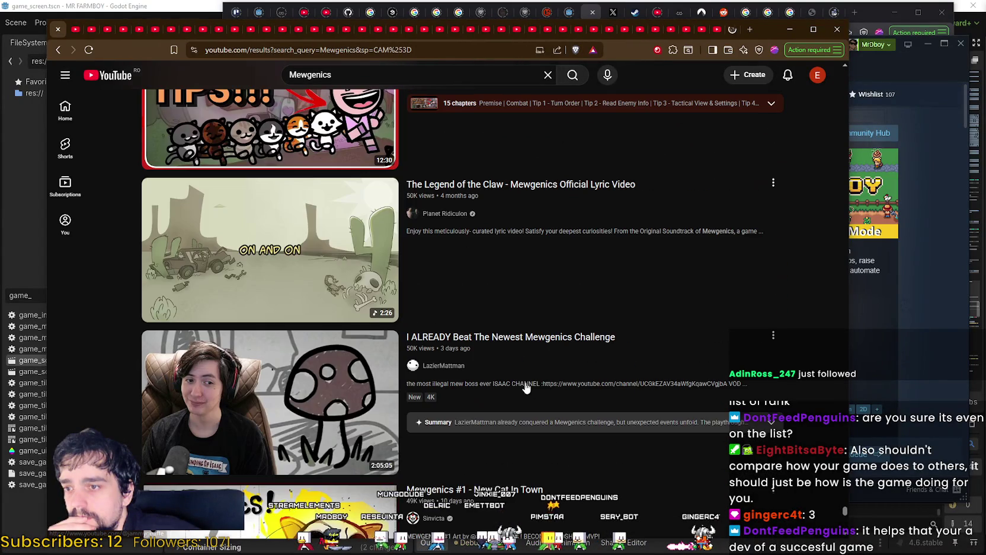
mouse_move(454, 221)
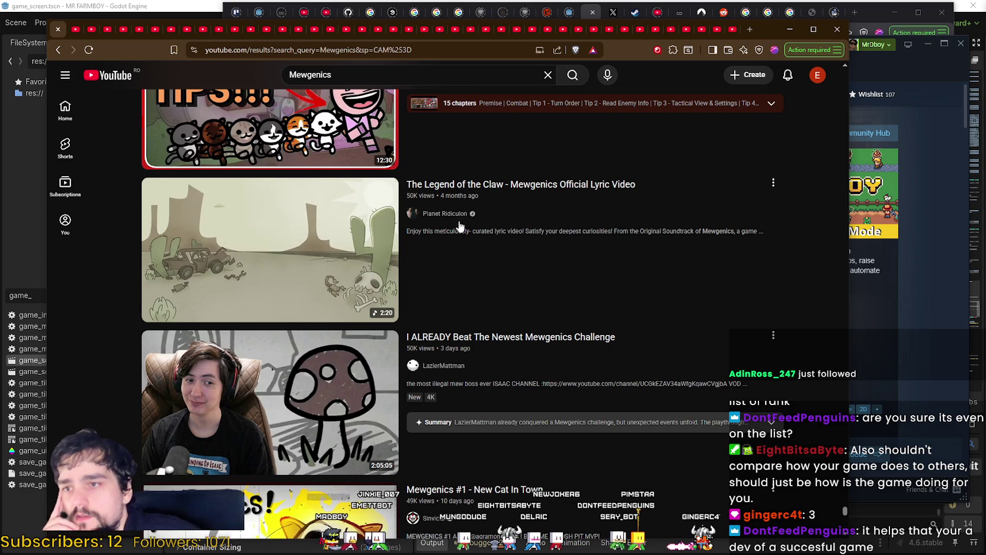
scroll(508, 303, "down", 2)
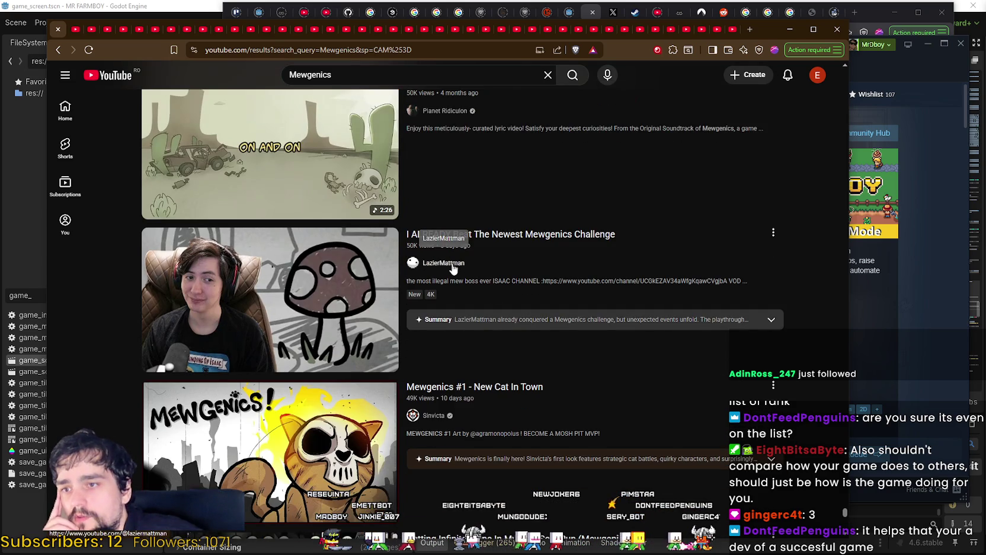
scroll(452, 268, "down", 2)
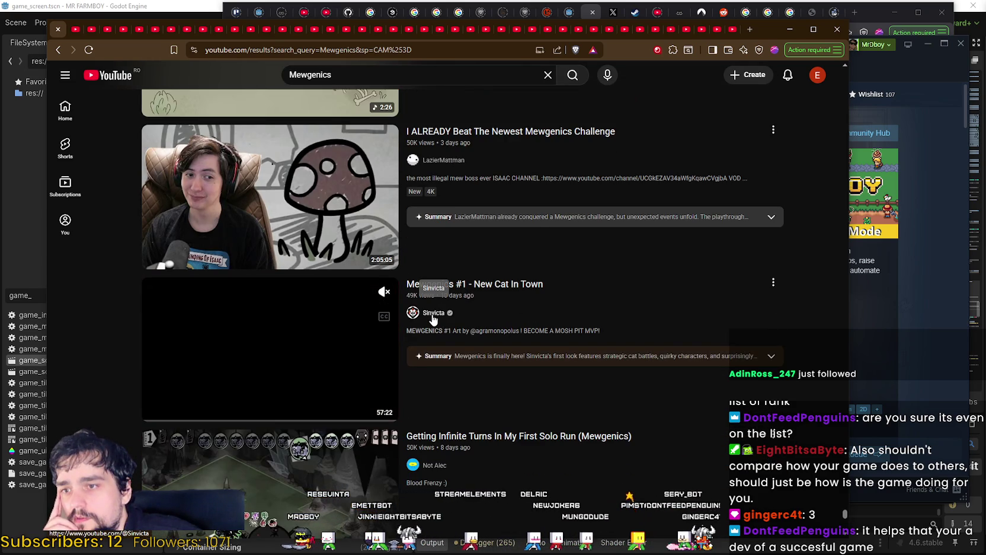
right_click(433, 318)
left_click(498, 370)
Scroll on and check the Gohjoe channel's link options without opening it.
scroll(498, 370, "down", 7)
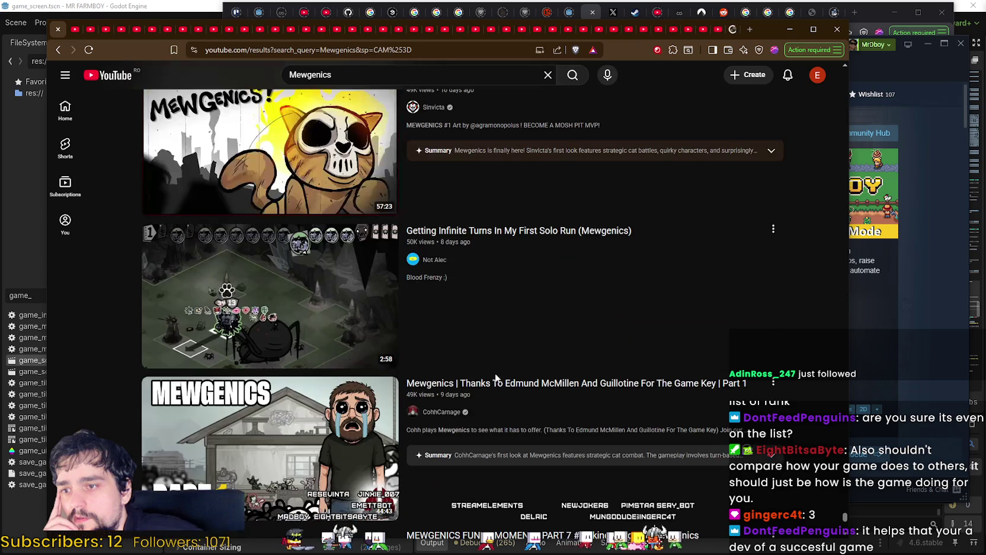
mouse_move(591, 298)
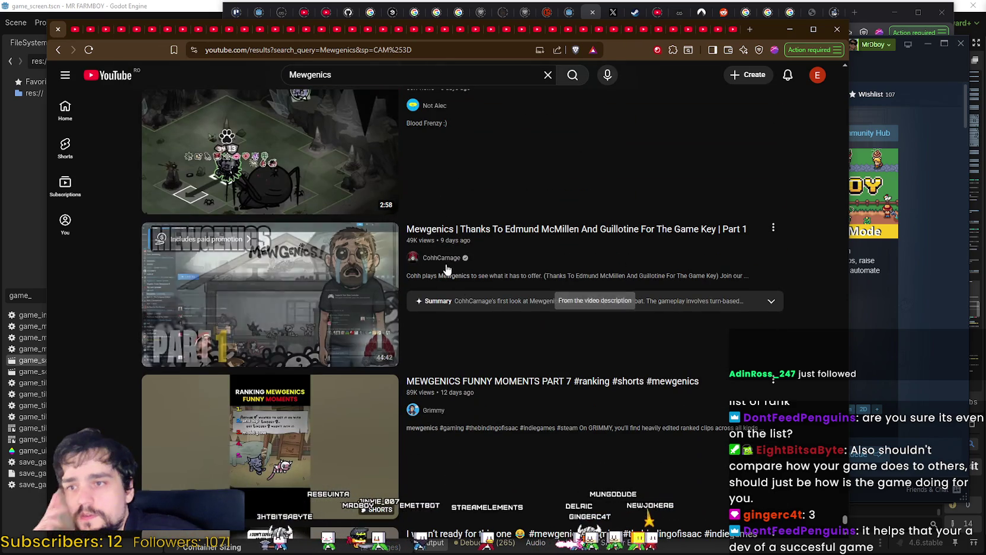
scroll(579, 302, "down", 2)
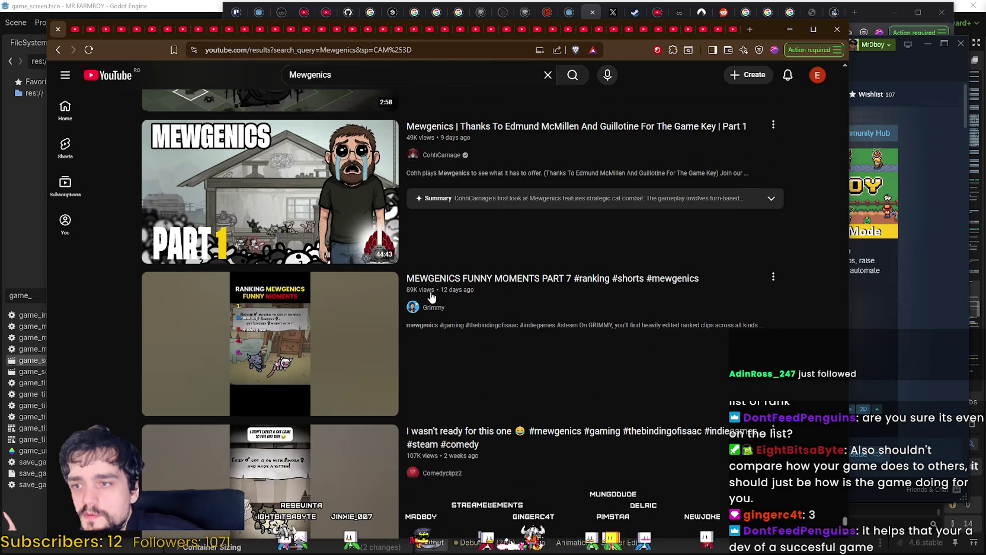
scroll(431, 296, "down", 4)
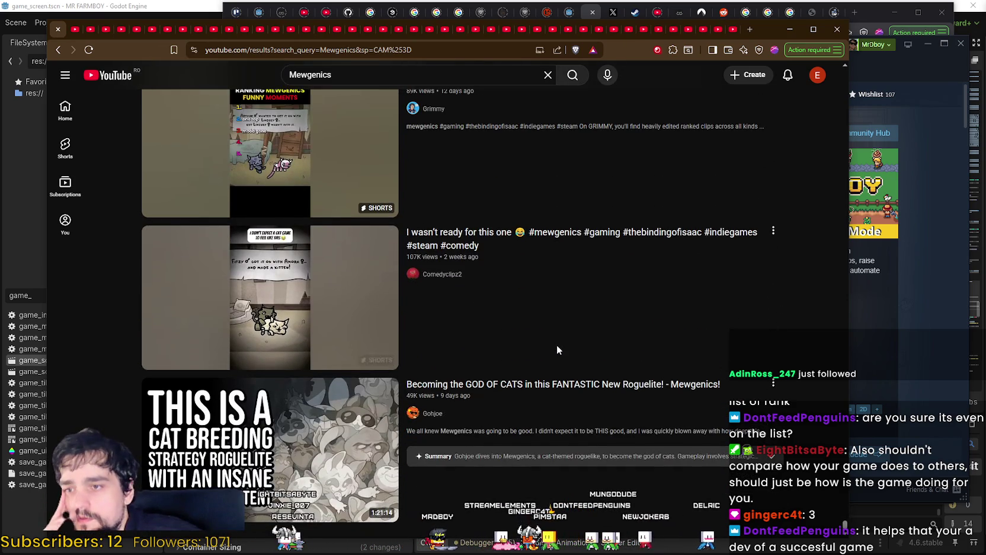
scroll(556, 345, "down", 3)
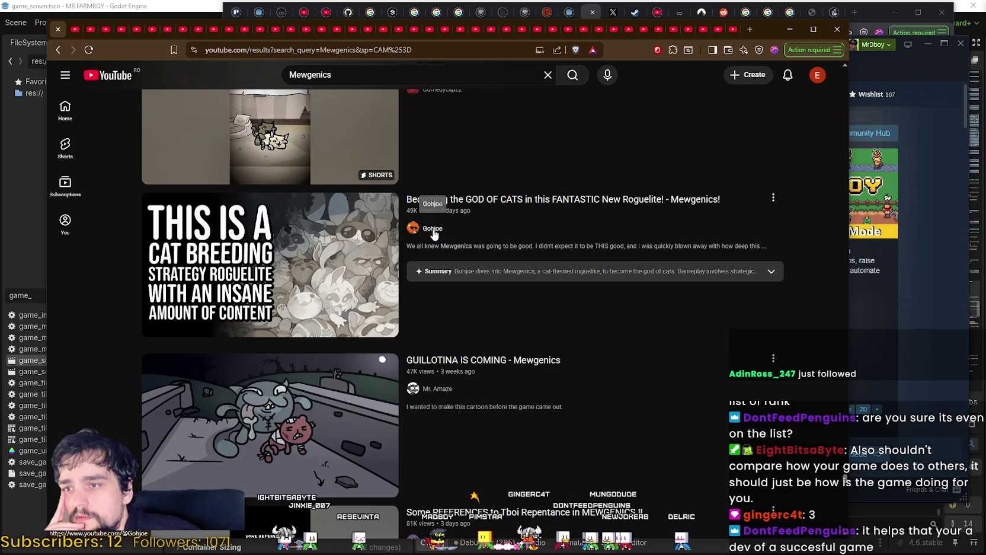
right_click(433, 234)
key("Escape")
Open the Accelerated Ideas channel in a new tab.
scroll(563, 382, "down", 4)
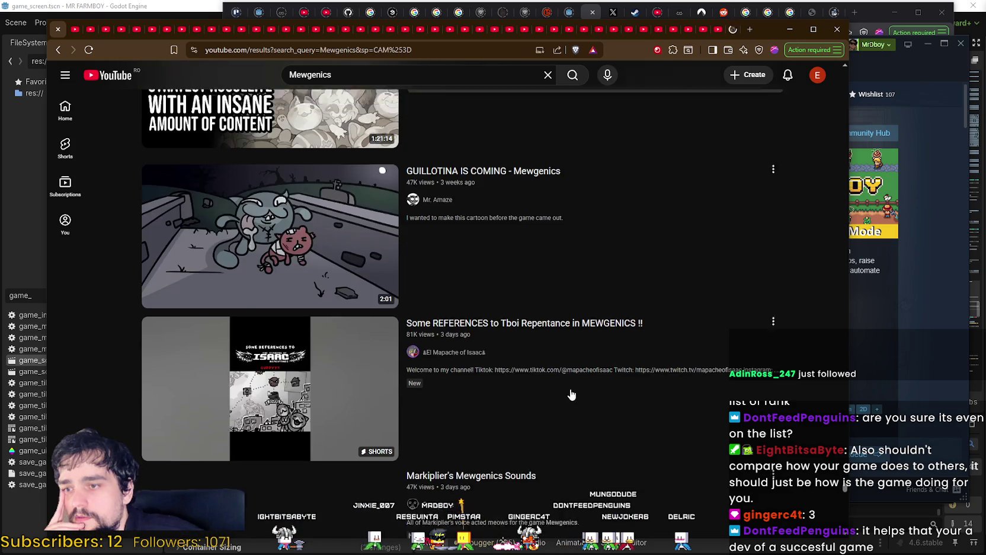
scroll(564, 381, "down", 5)
scroll(564, 386, "down", 1)
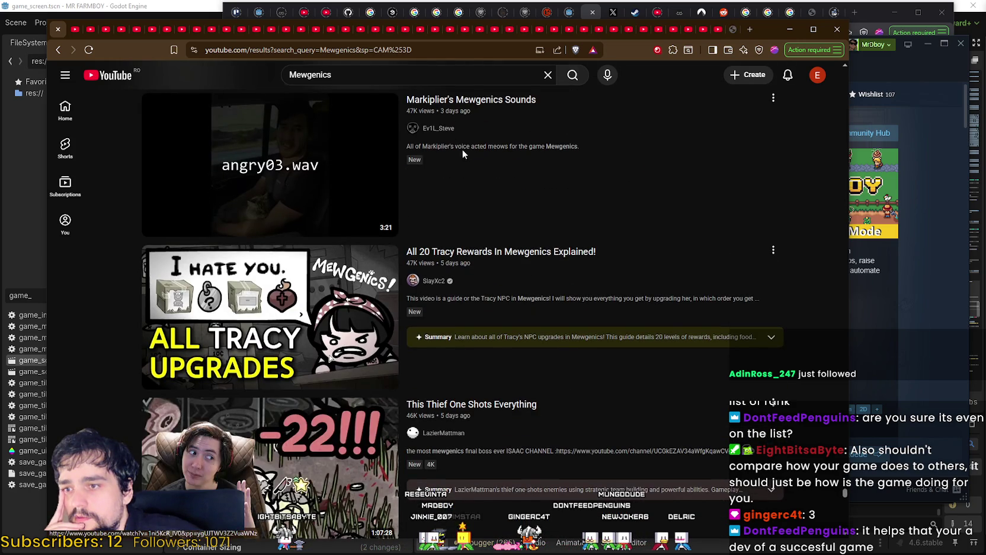
mouse_move(430, 289)
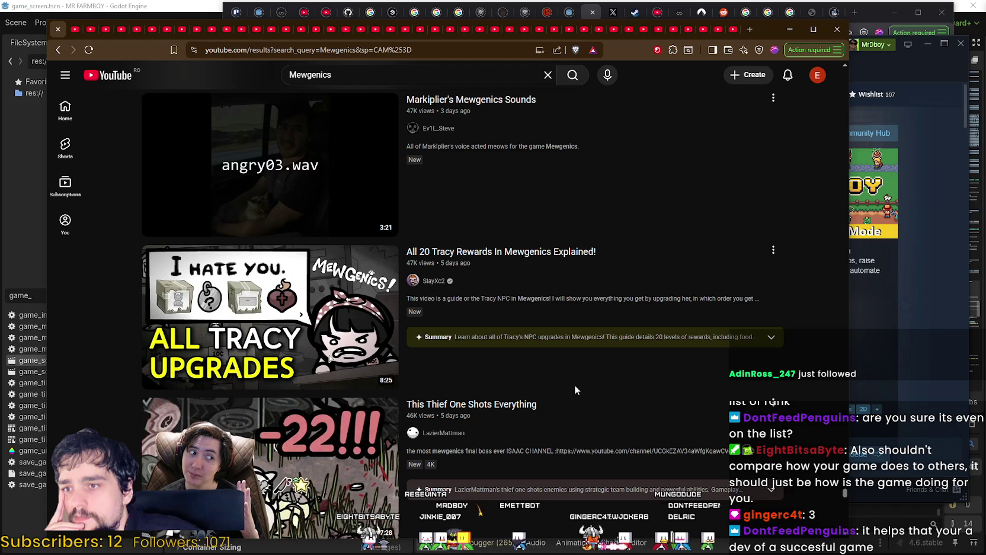
scroll(436, 393, "down", 2)
scroll(436, 393, "down", 5)
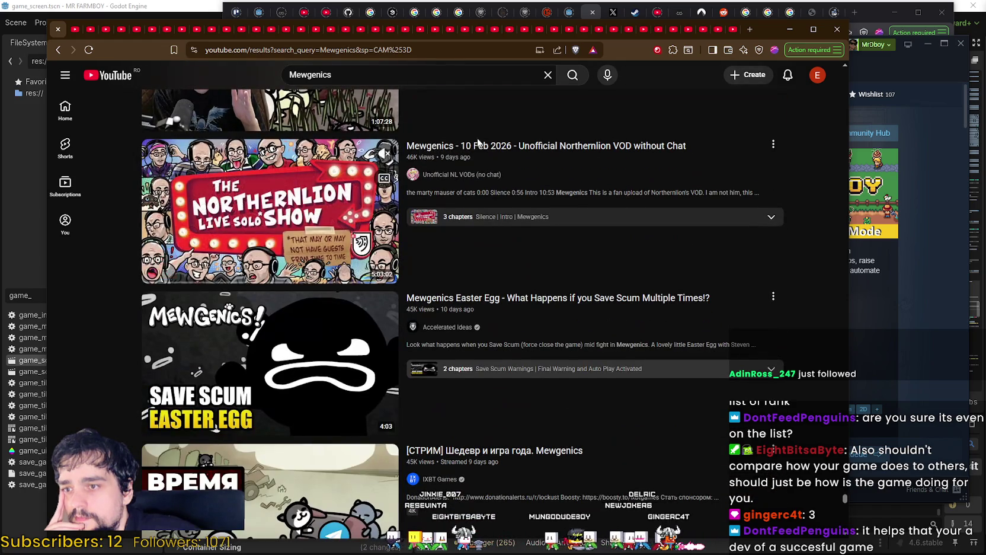
scroll(460, 185, "down", 2)
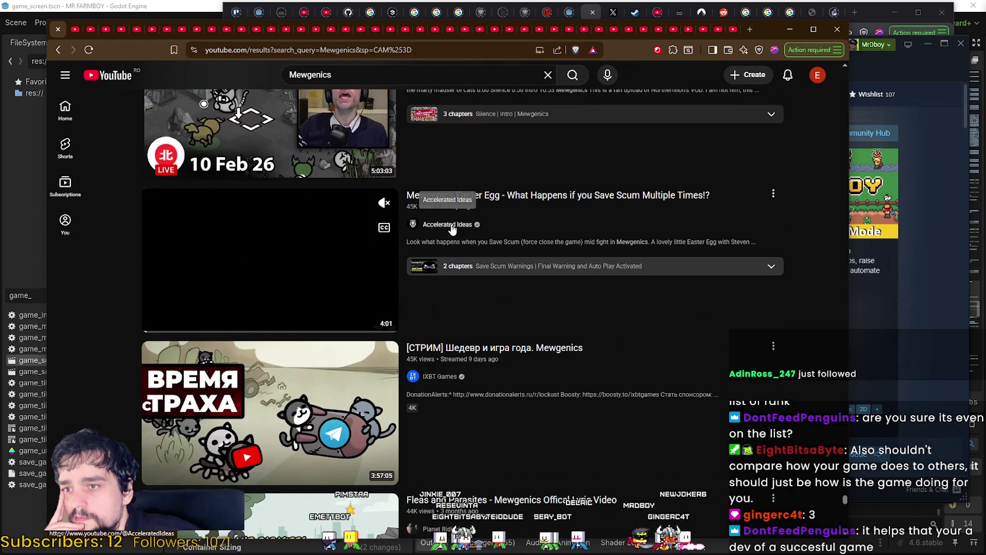
right_click(452, 228)
left_click(475, 233)
Open the Frost Prime channel in a new tab.
scroll(489, 356, "down", 2)
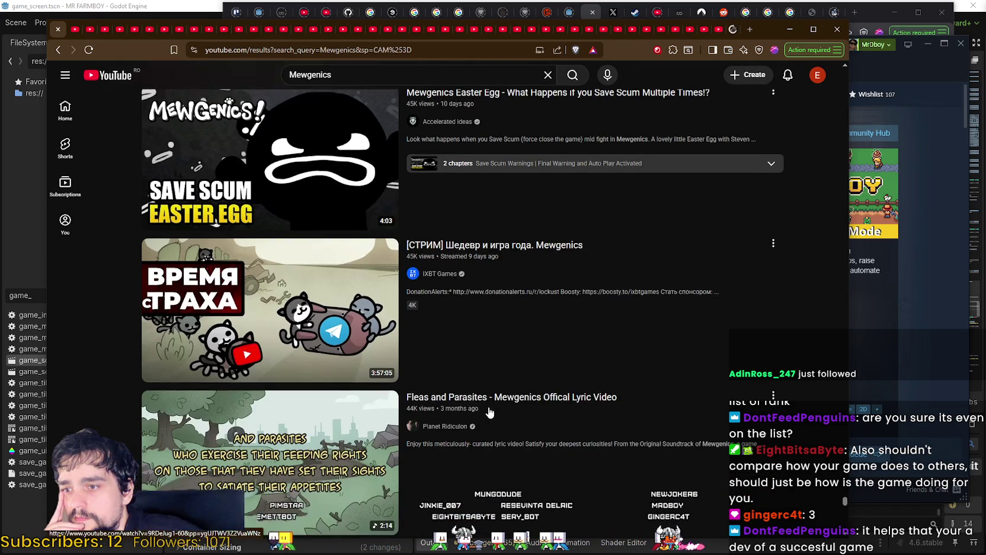
scroll(481, 400, "down", 2)
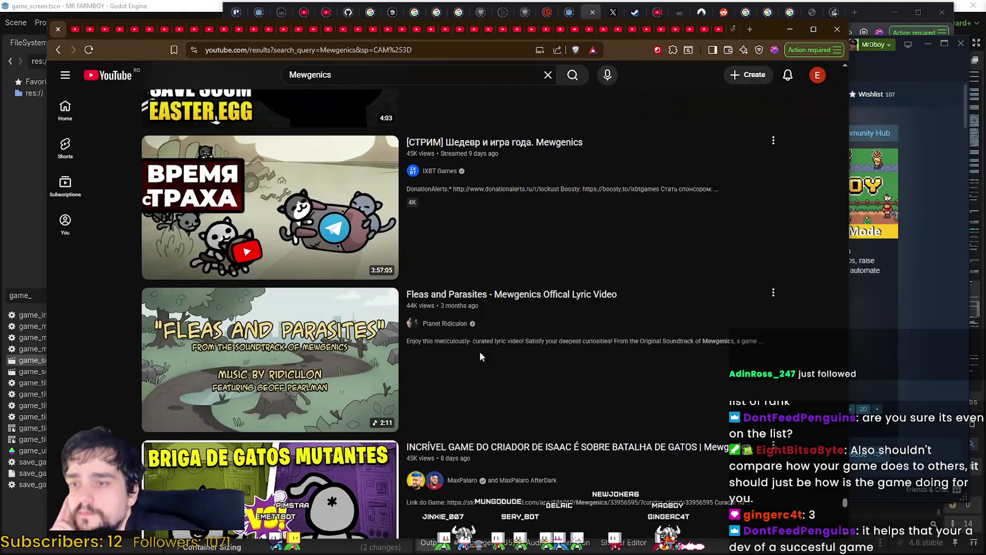
scroll(492, 362, "down", 2)
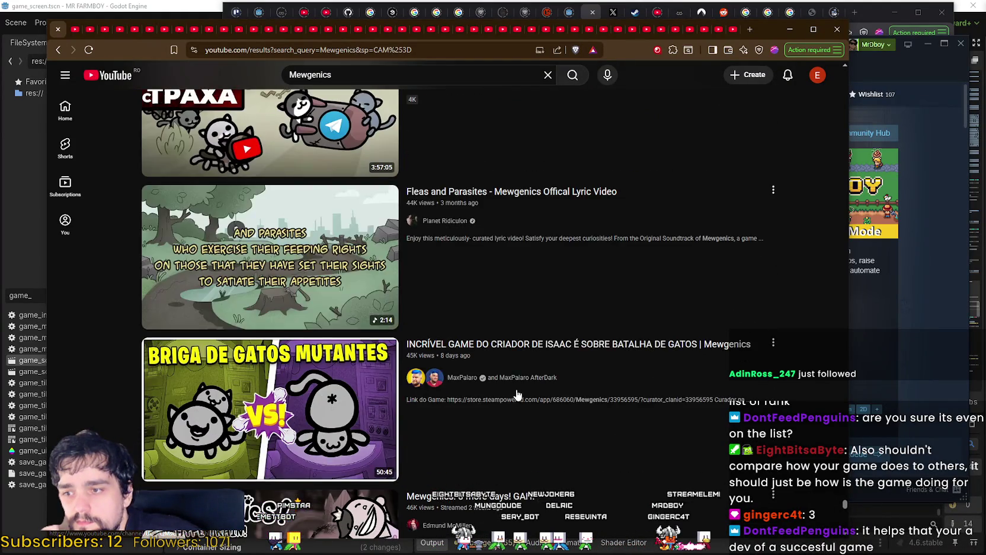
scroll(517, 394, "down", 3)
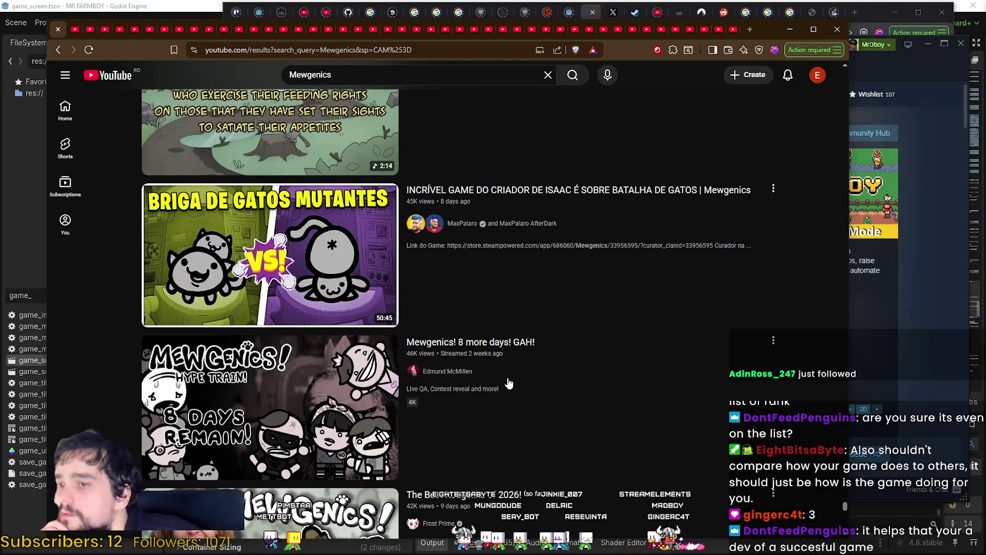
mouse_move(508, 383)
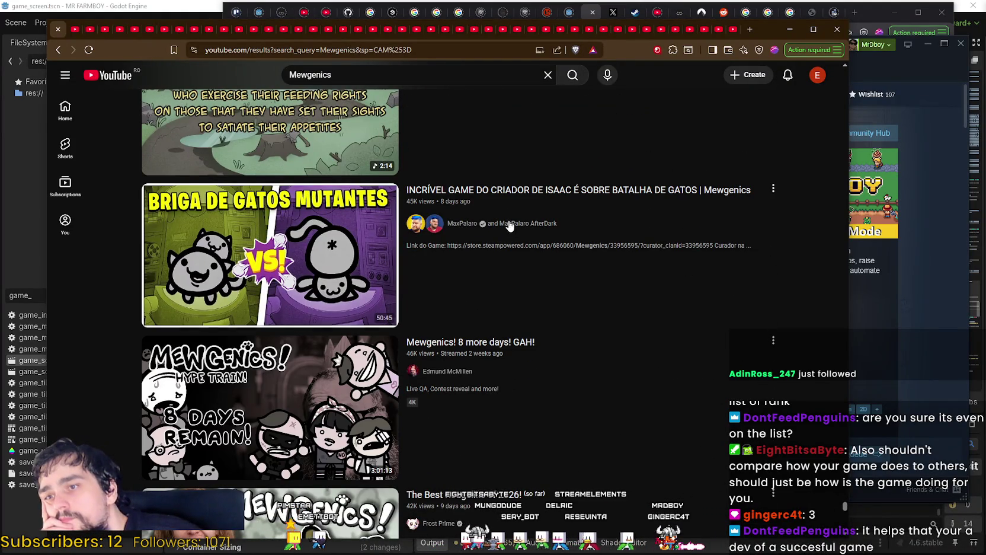
mouse_move(563, 230)
scroll(490, 419, "down", 3)
mouse_move(487, 413)
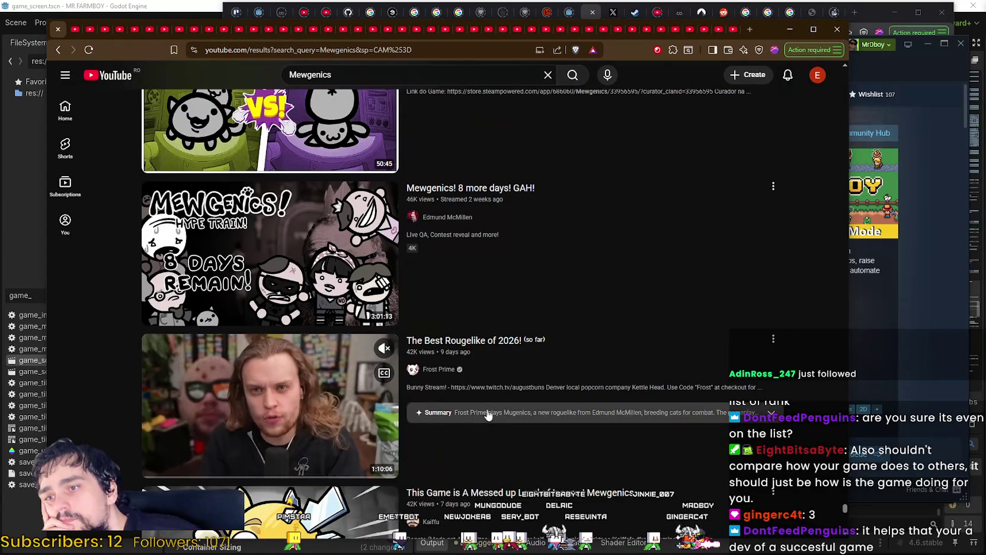
right_click(458, 366)
left_click(492, 375)
Open the Kaiffu and Day9TV channels in new tabs and skim Day9's preview.
scroll(548, 457, "down", 4)
scroll(548, 457, "down", 1)
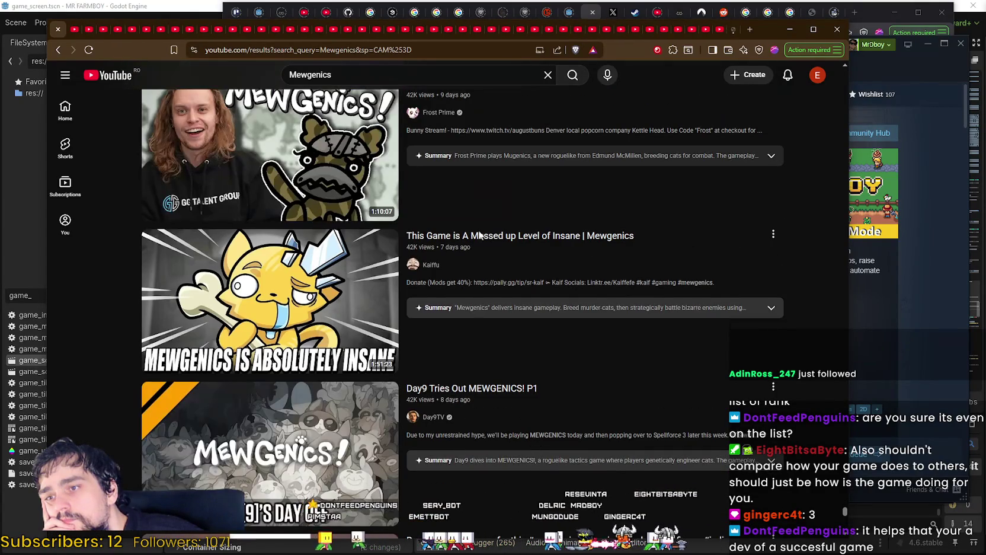
right_click(438, 265)
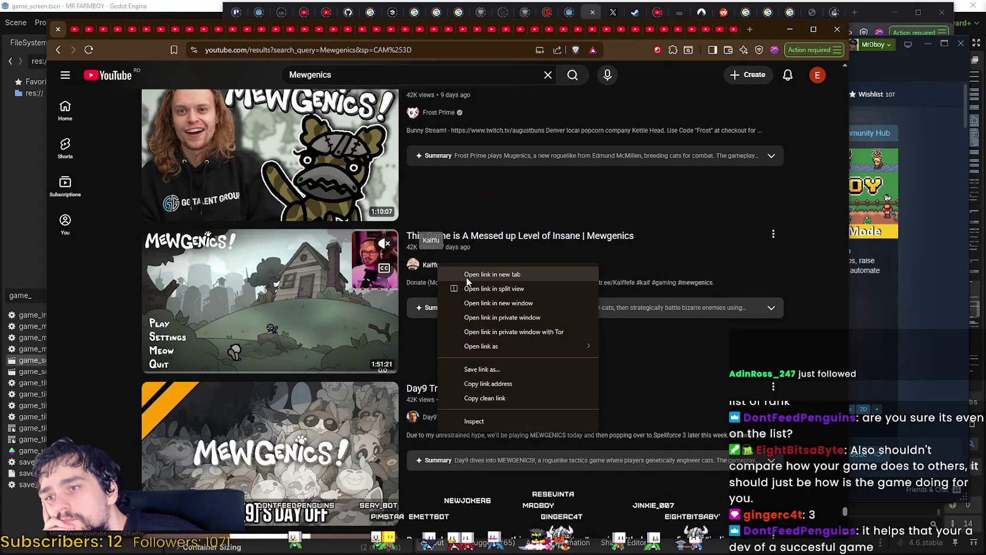
left_click(462, 274)
scroll(532, 449, "down", 2)
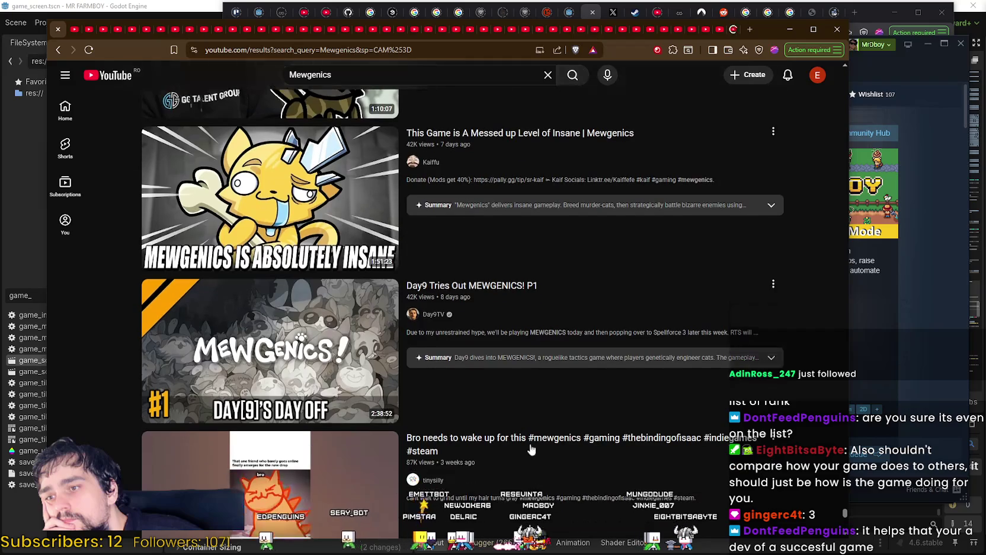
right_click(439, 313)
left_click(466, 323)
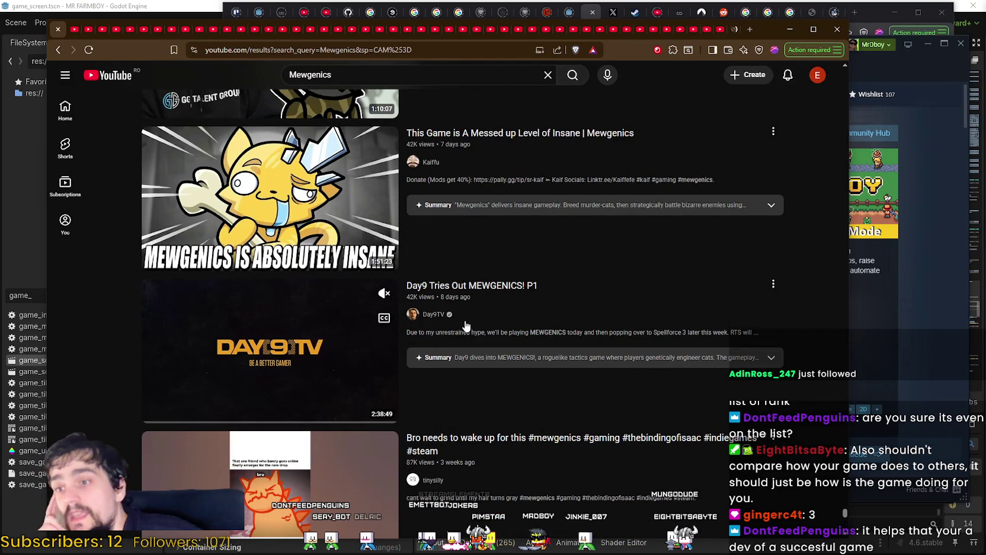
left_click(237, 418)
left_click(324, 419)
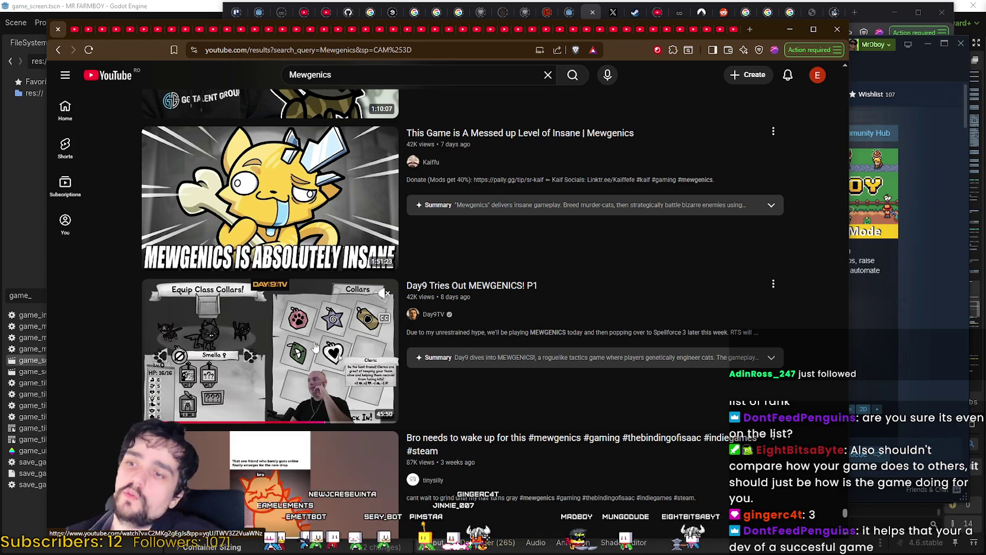
Pass over Zombey Uncut and open the Khyo channel in a new tab.
scroll(262, 290, "down", 1)
scroll(261, 289, "down", 3)
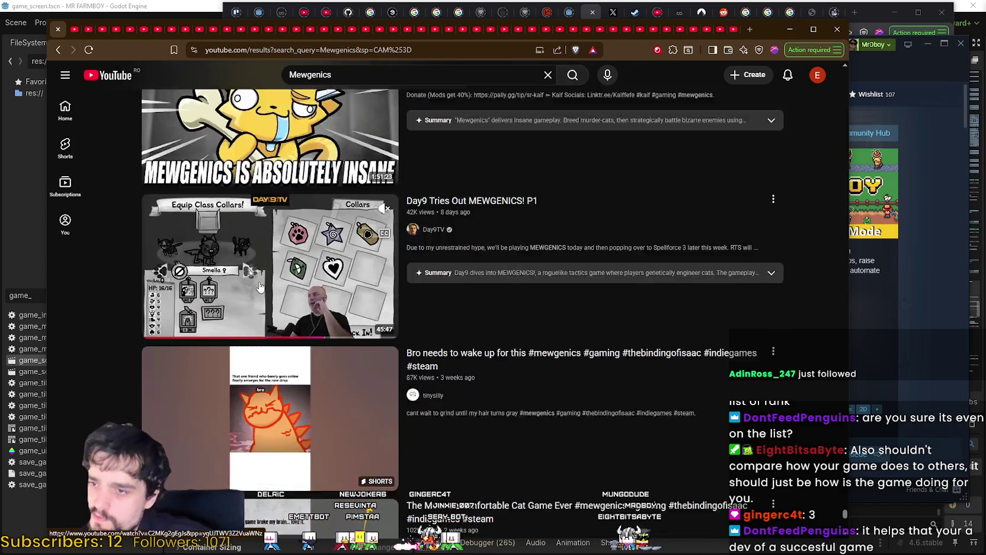
scroll(435, 282, "down", 5)
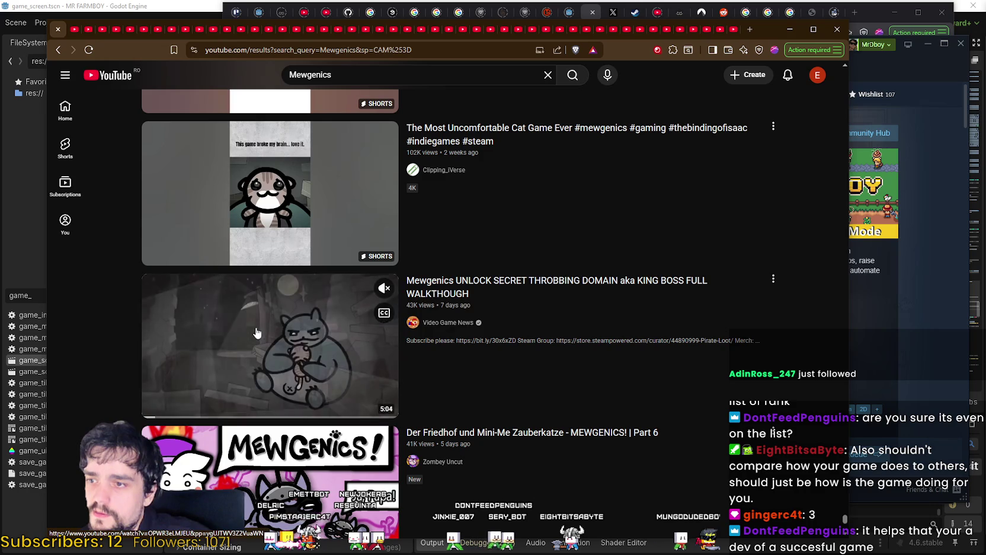
scroll(320, 320, "down", 5)
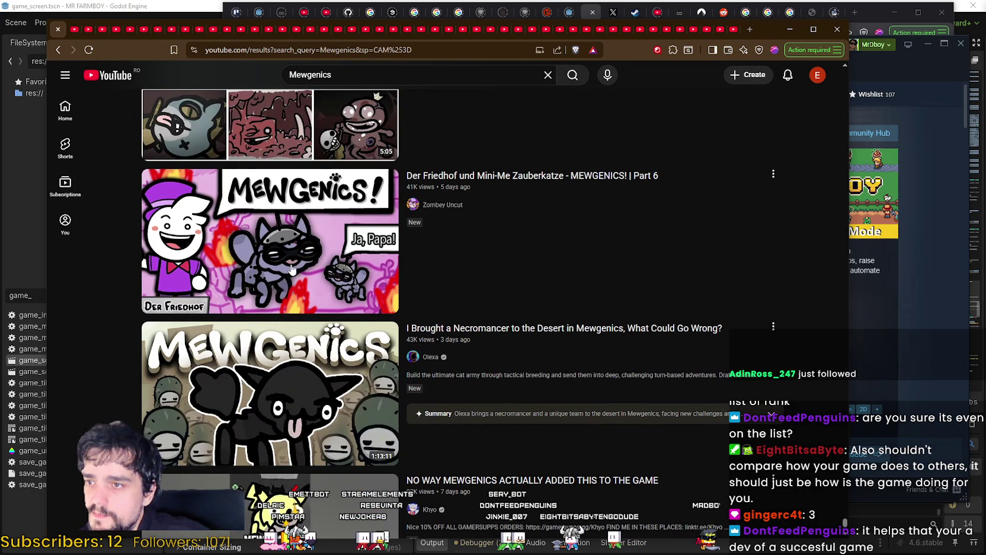
right_click(462, 207)
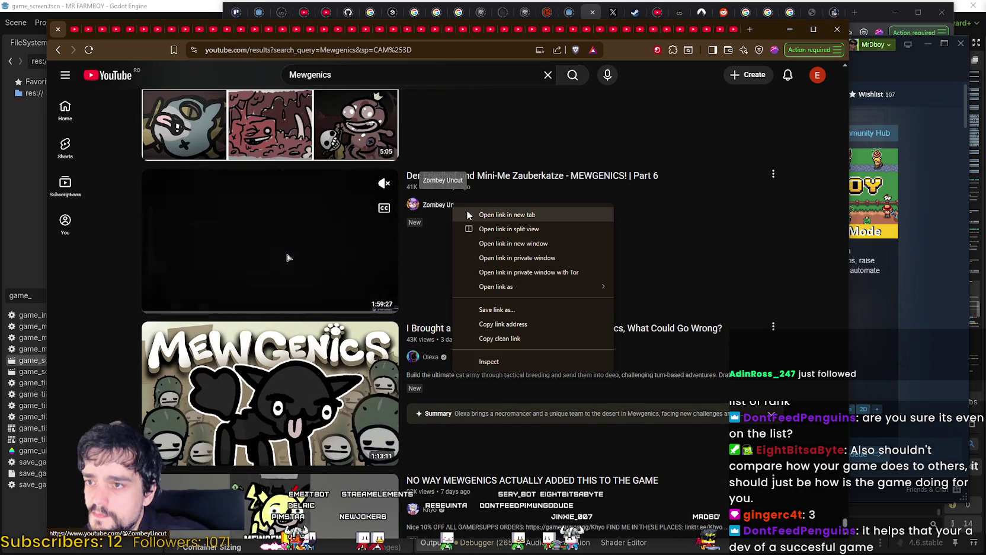
scroll(478, 393, "down", 1)
scroll(478, 393, "down", 2)
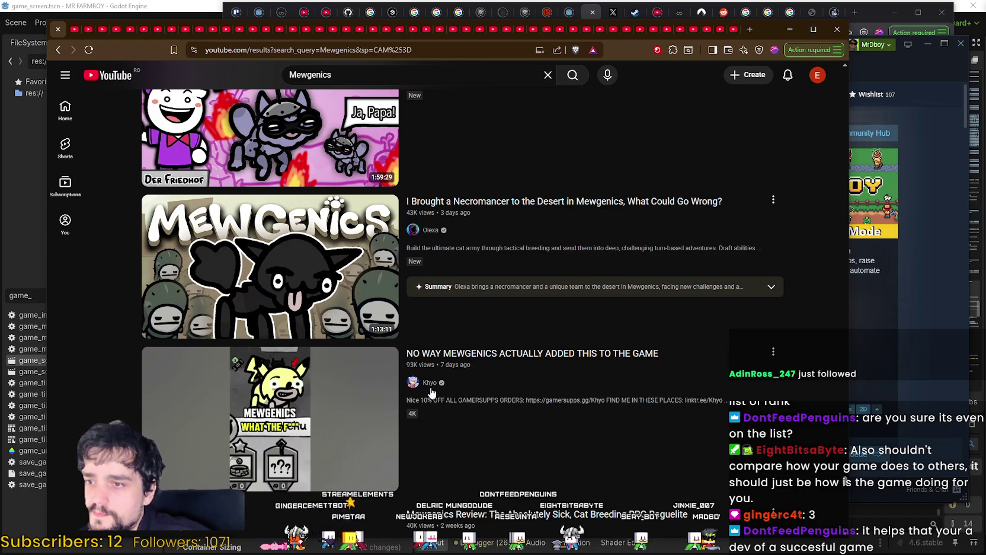
scroll(429, 384, "down", 2)
right_click(421, 280)
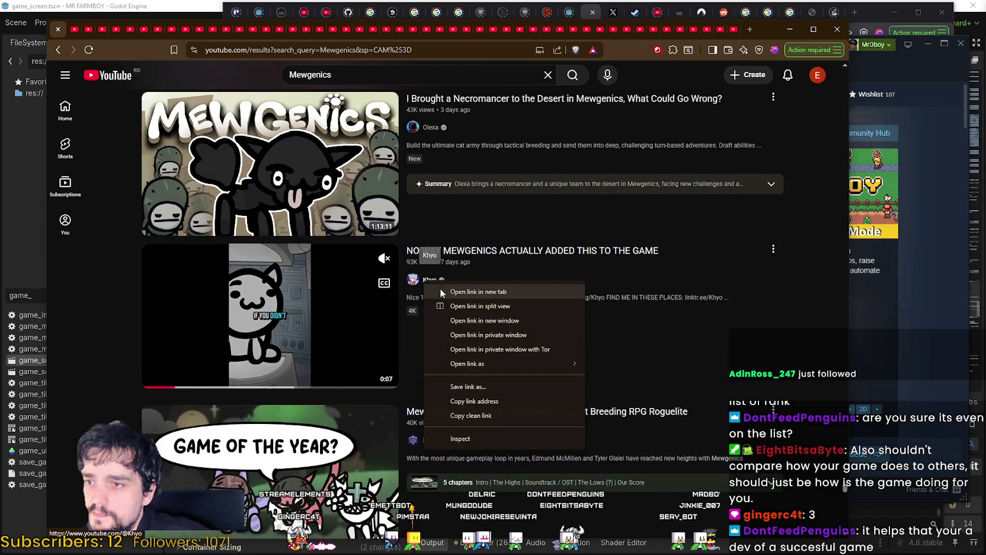
left_click(440, 288)
Open the Cap Joga, Sinvicta and Dunk Tank channels in new tabs.
scroll(478, 355, "down", 3)
scroll(468, 331, "down", 4)
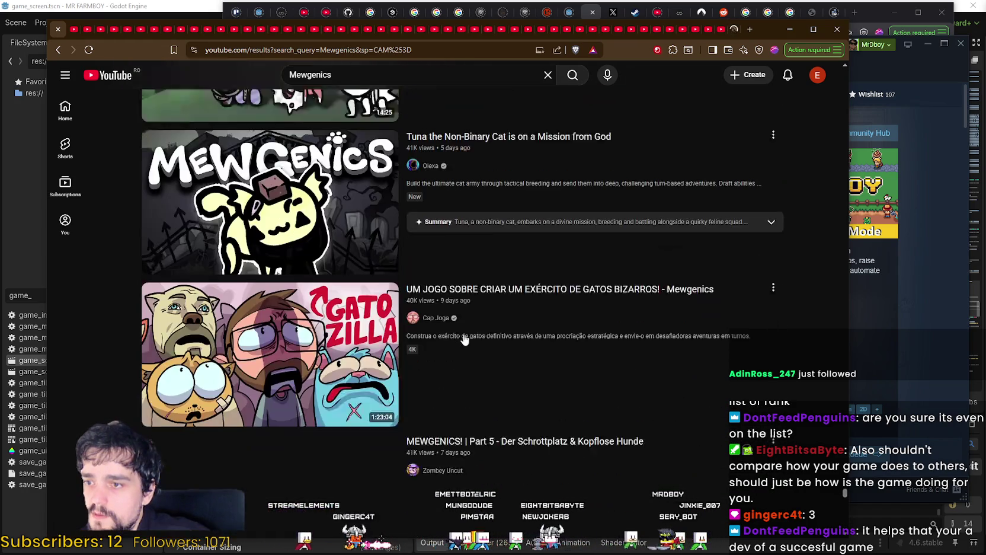
right_click(457, 292)
left_click(481, 299)
scroll(483, 306, "down", 3)
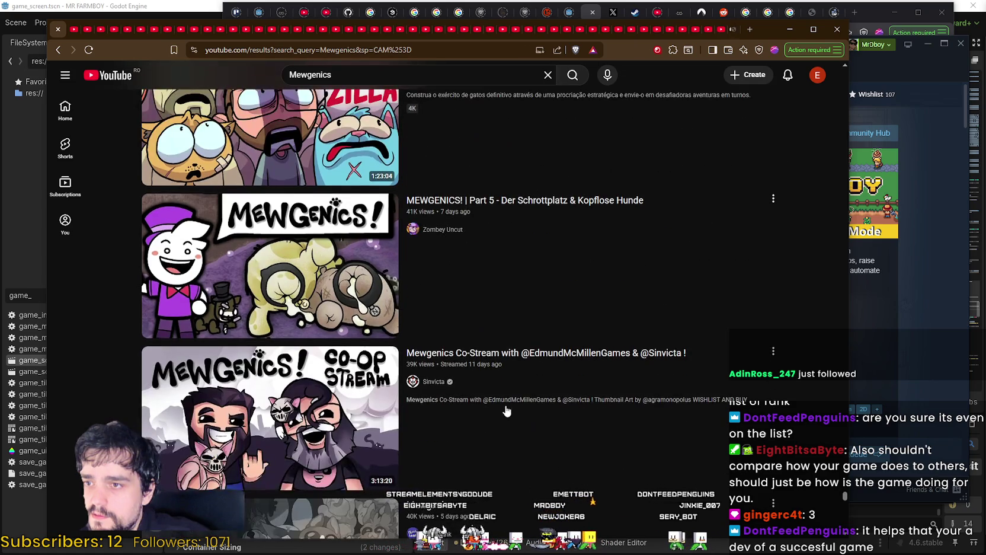
scroll(450, 267, "down", 3)
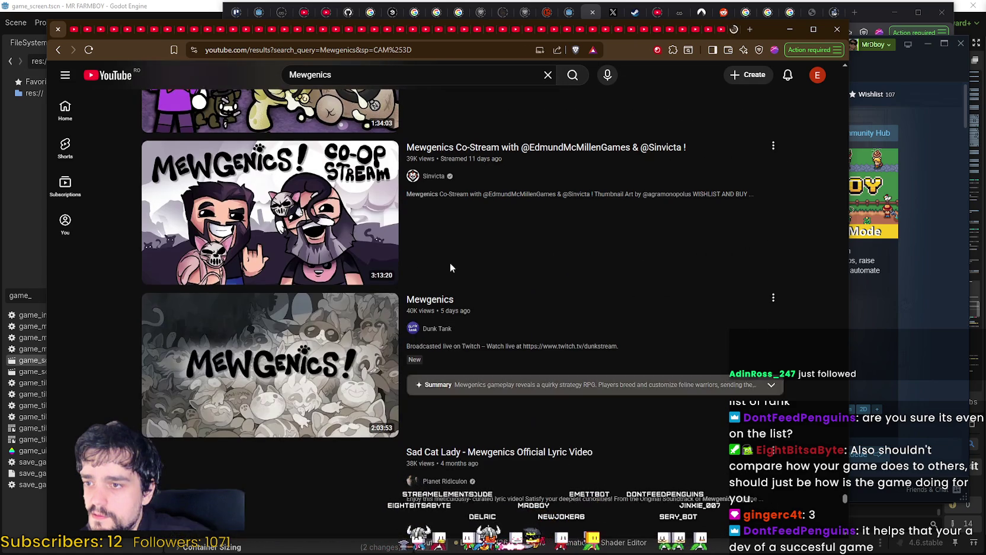
right_click(458, 187)
left_click(465, 191)
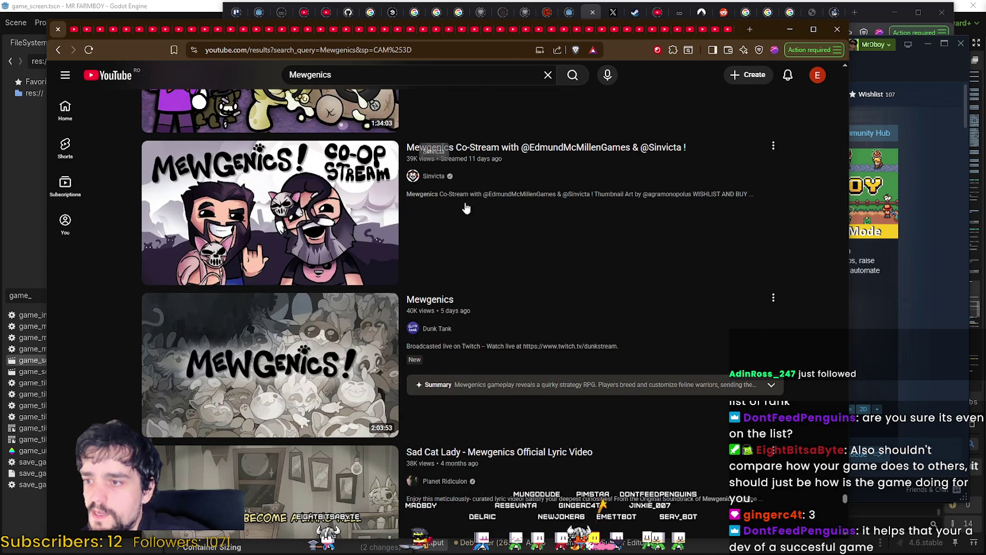
scroll(437, 257, "down", 2)
scroll(437, 256, "down", 2)
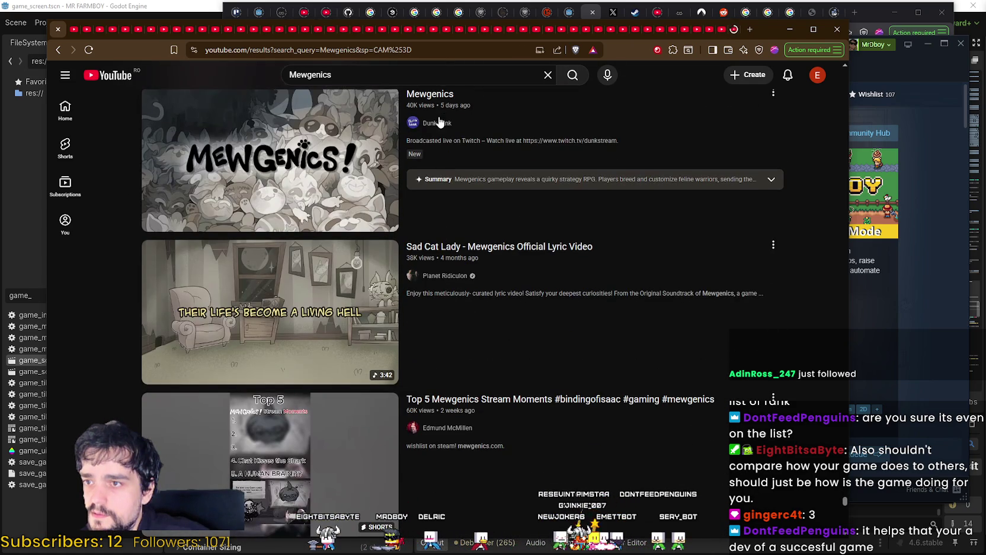
right_click(452, 125)
left_click(464, 132)
Check Foekoe Gaming and SuperMega link options, then switch to the MoistCr1TiKaL Gaming tab.
scroll(520, 323, "down", 3)
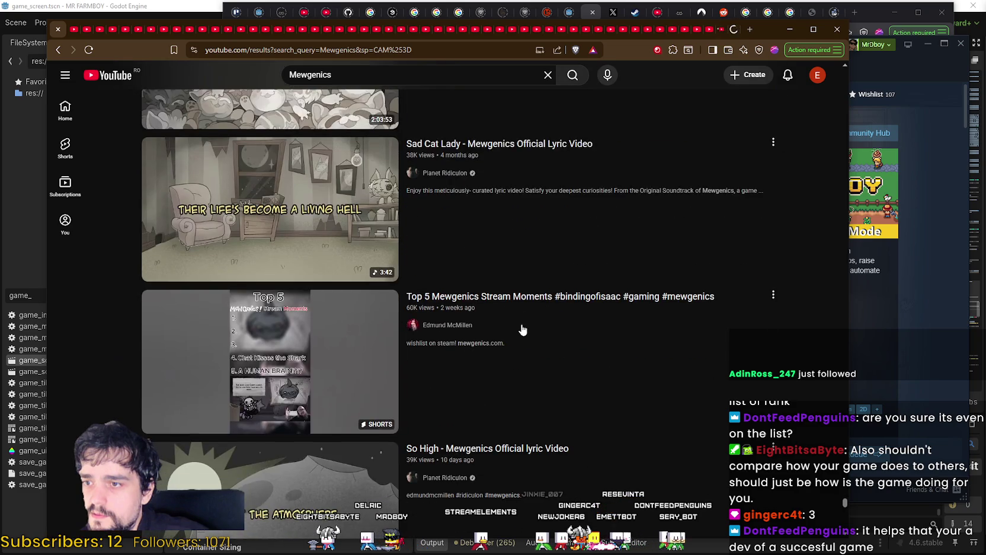
scroll(521, 325, "down", 4)
scroll(521, 325, "down", 5)
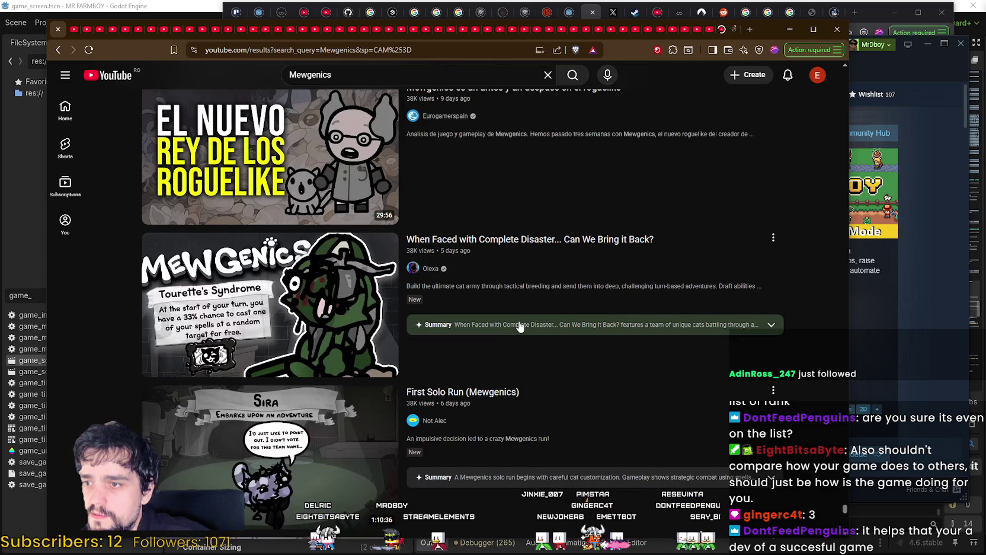
scroll(518, 325, "down", 2)
scroll(514, 318, "down", 9)
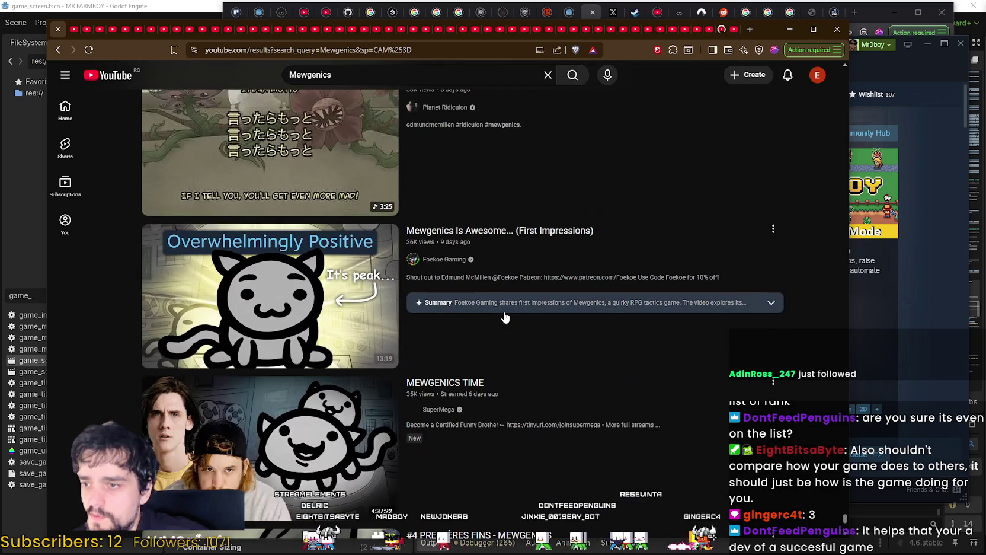
right_click(455, 263)
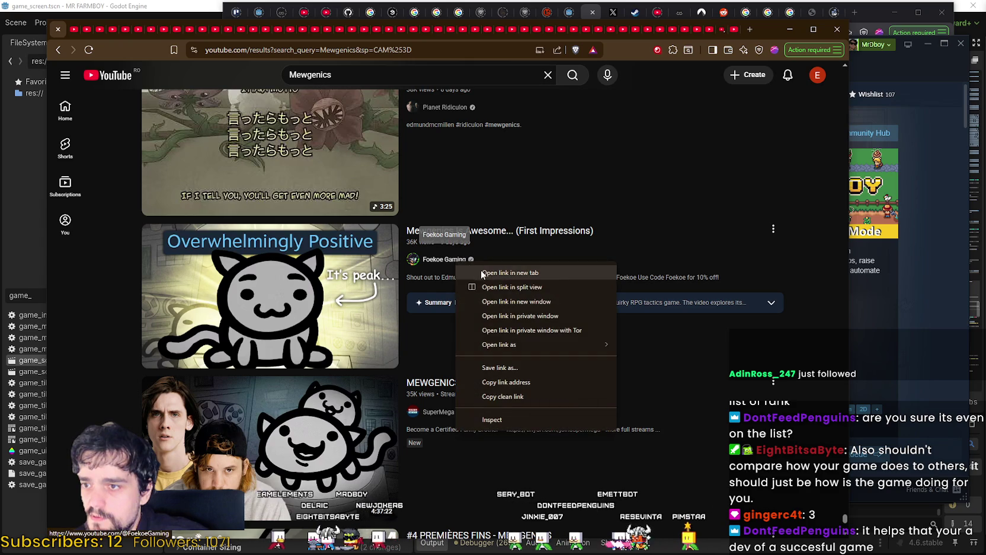
key("Escape")
scroll(462, 249, "down", 4)
right_click(437, 209)
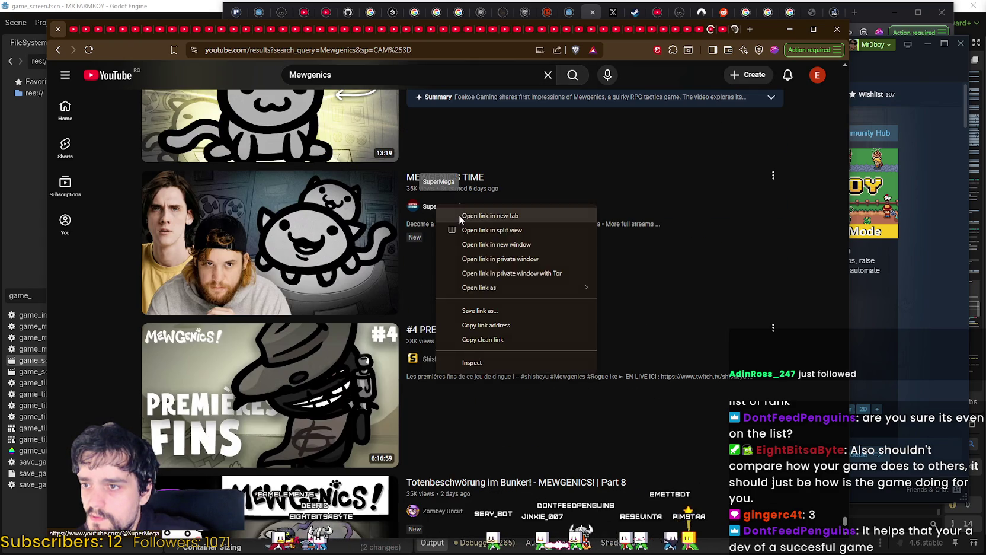
key("Escape")
scroll(483, 272, "down", 5)
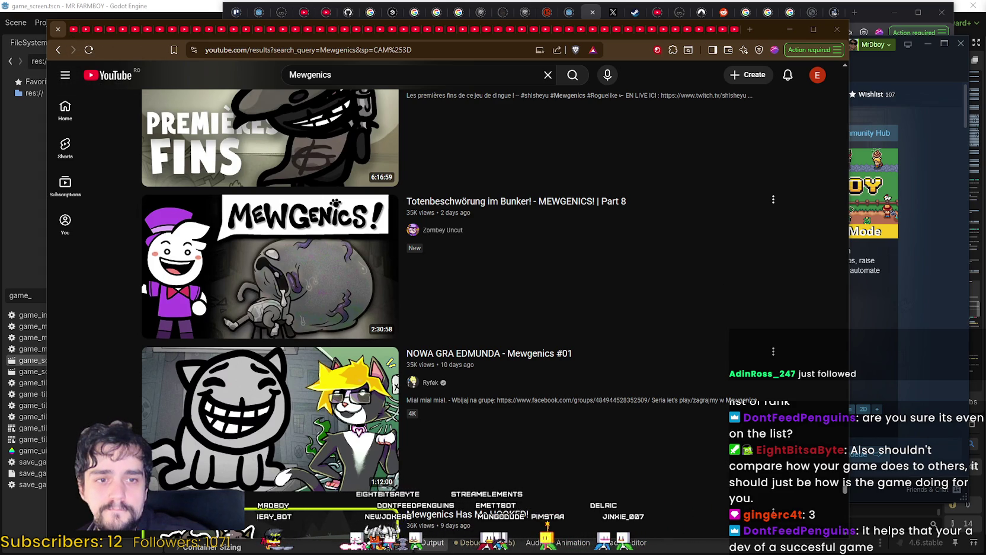
left_click(73, 31)
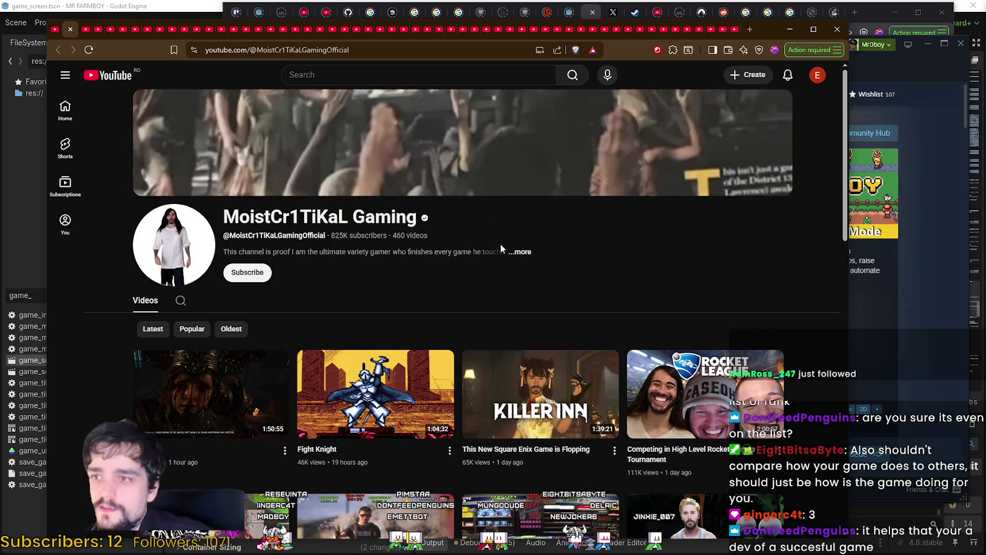
Expand the MoistCr1TiKaL Gaming About details, select the description text and close it.
left_click(522, 252)
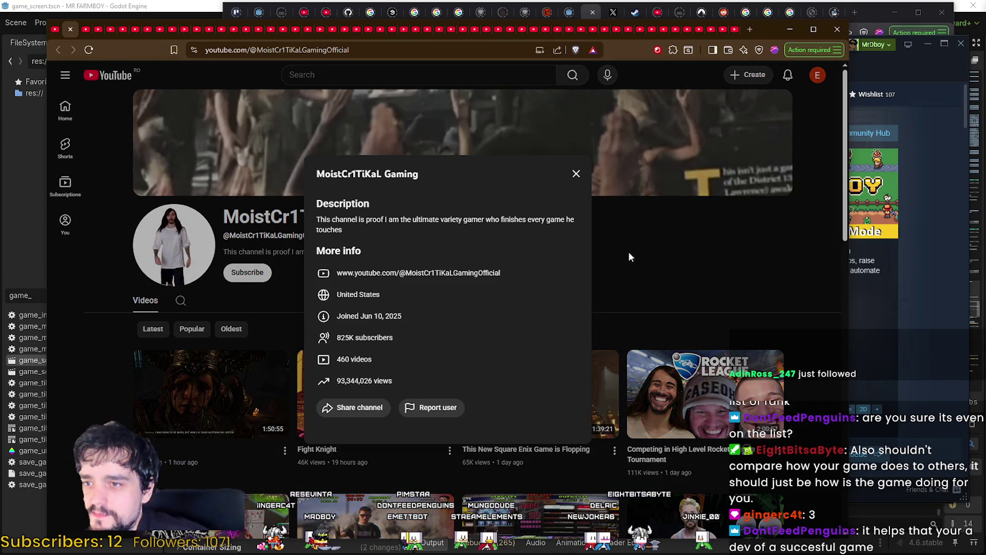
mouse_move(383, 386)
left_mouse_down()
mouse_move(385, 271)
mouse_move(332, 201)
left_mouse_up()
left_click(661, 306)
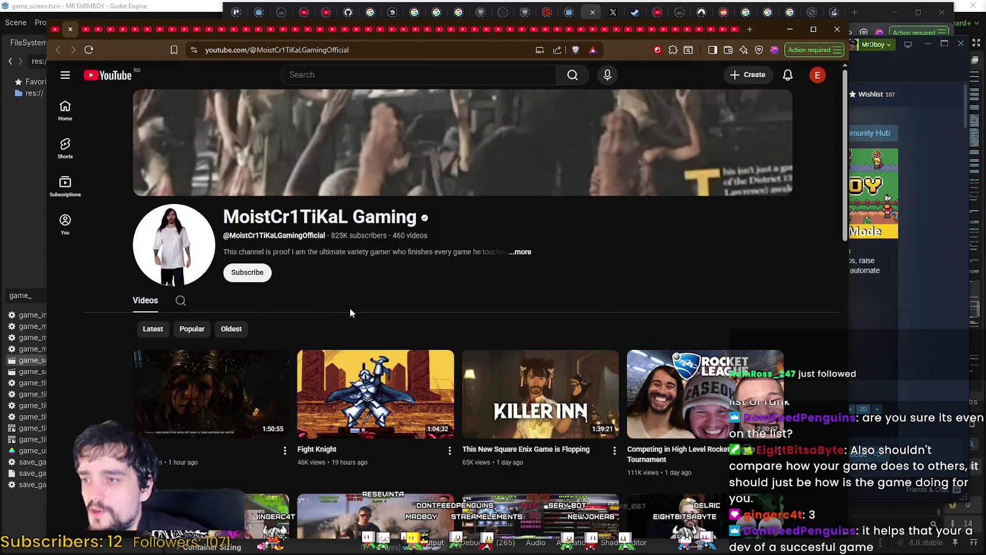
scroll(330, 284, "down", 2)
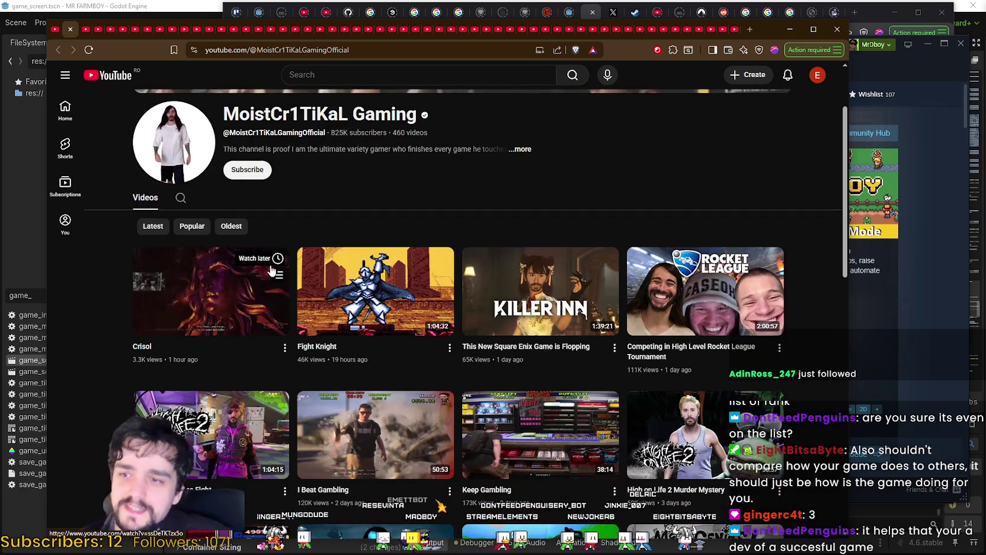
scroll(331, 182, "up", 2)
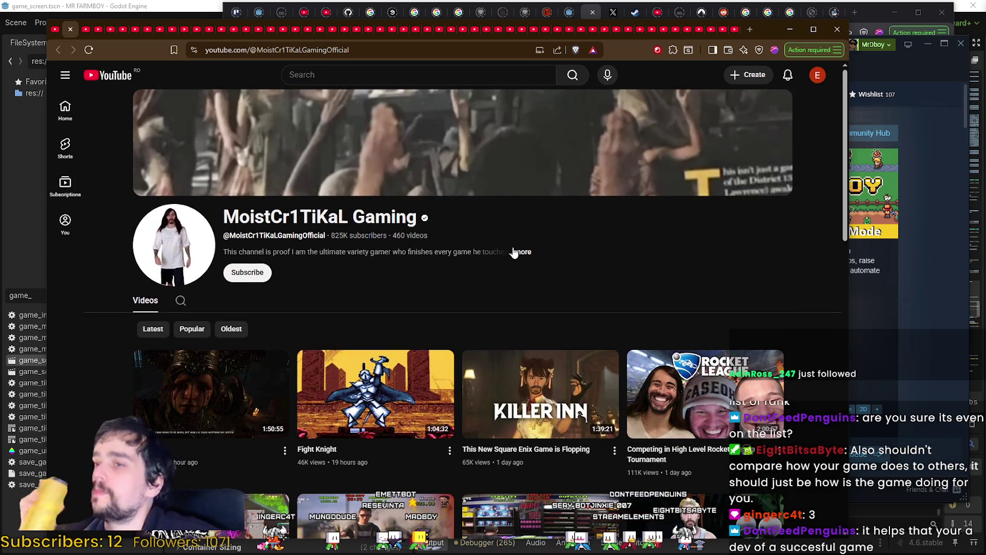
Scroll the channel page, then reopen the About details and select the channel info.
scroll(494, 243, "down", 1)
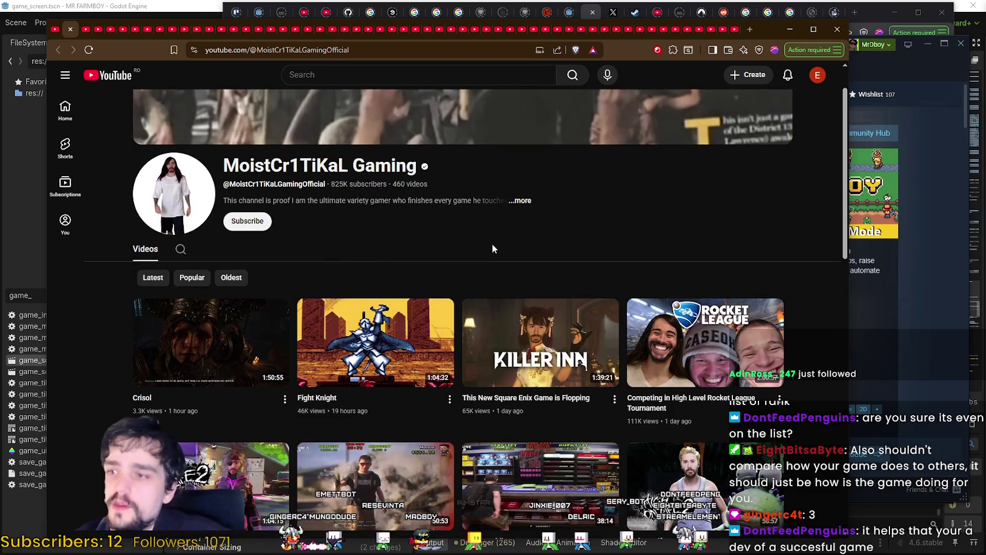
scroll(489, 227, "down", 2)
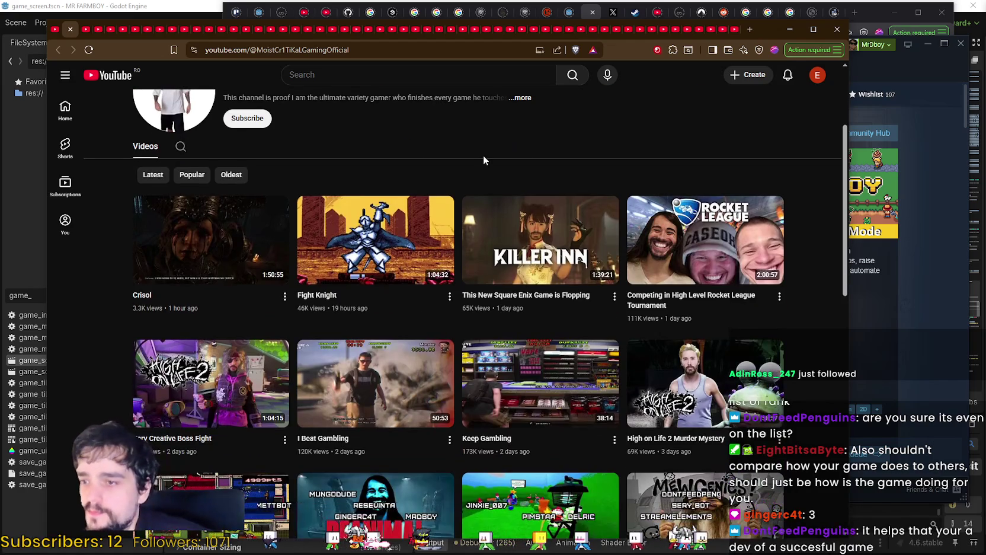
scroll(484, 157, "down", 5)
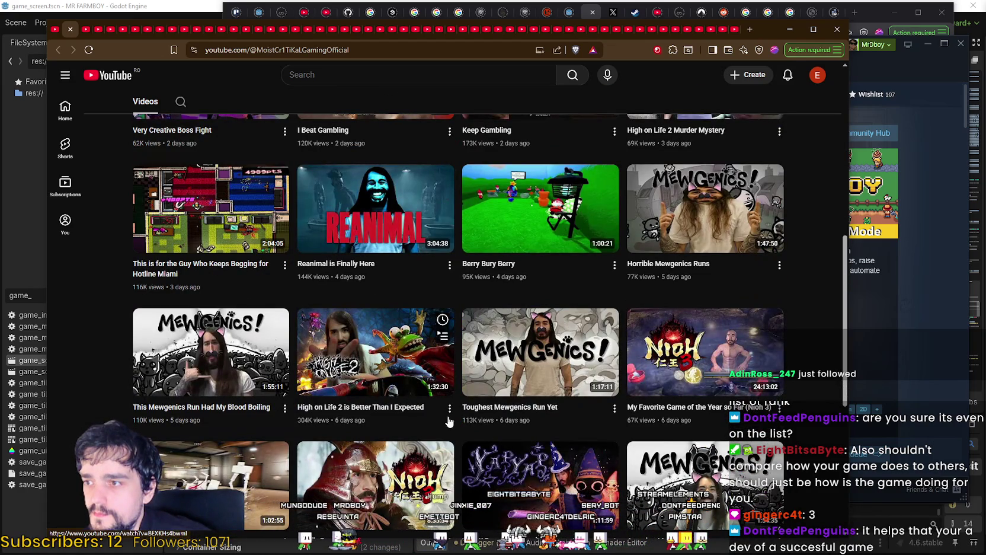
scroll(546, 441, "down", 2)
scroll(545, 442, "up", 10)
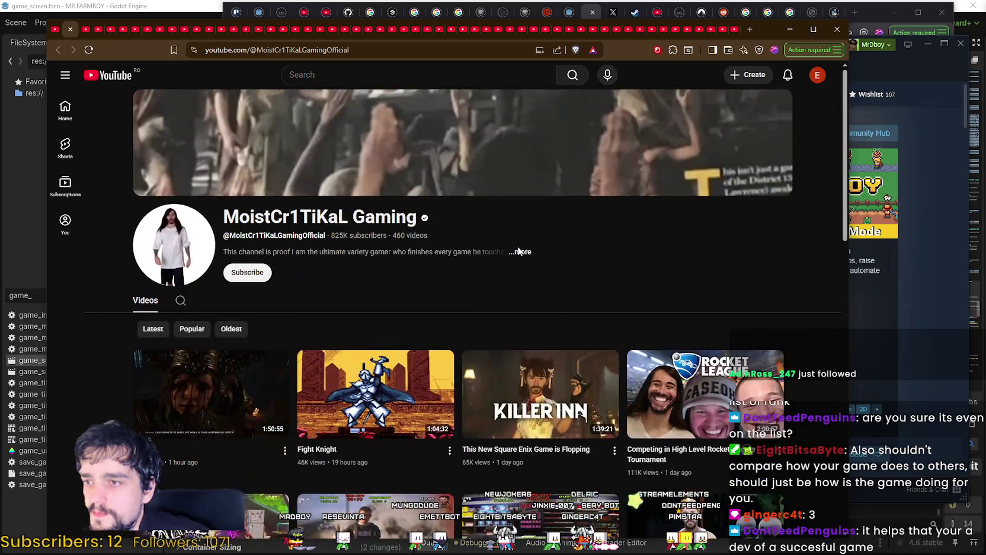
left_click(519, 252)
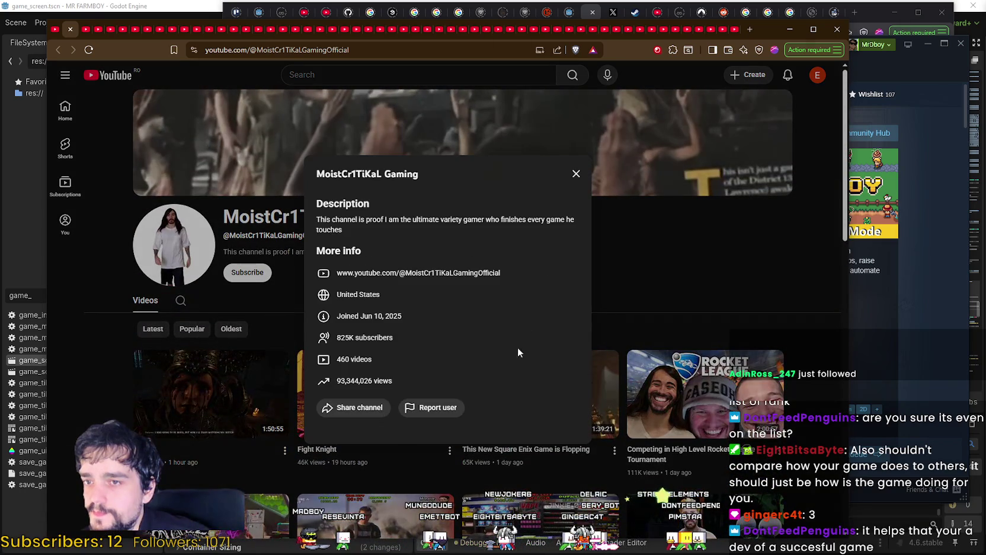
mouse_move(331, 220)
left_mouse_down()
mouse_move(478, 330)
mouse_move(604, 340)
left_mouse_up()
left_click(605, 339)
Close the MoistCr1TiKaL tab, view IGN's latest videos and select IGN's channel address.
left_click(71, 29)
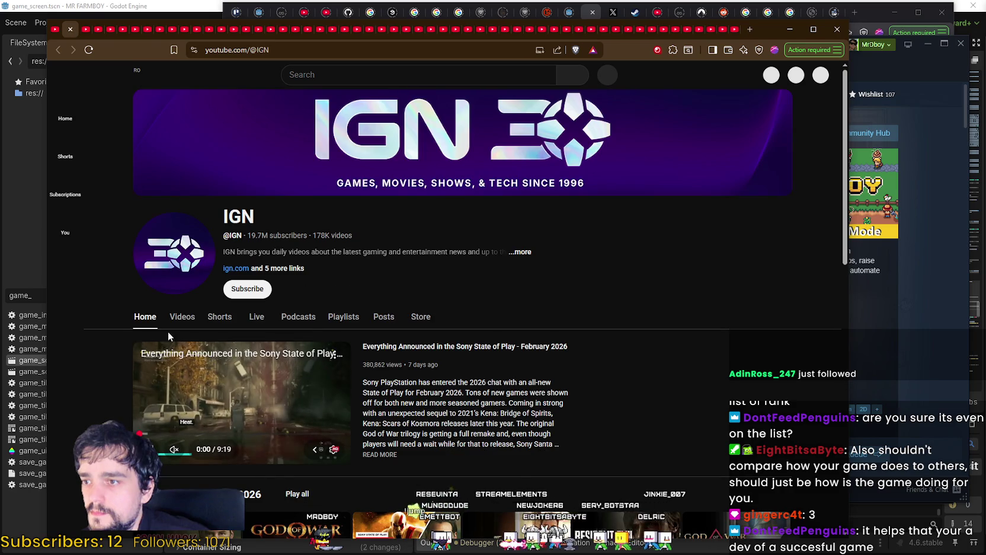
left_click(182, 316)
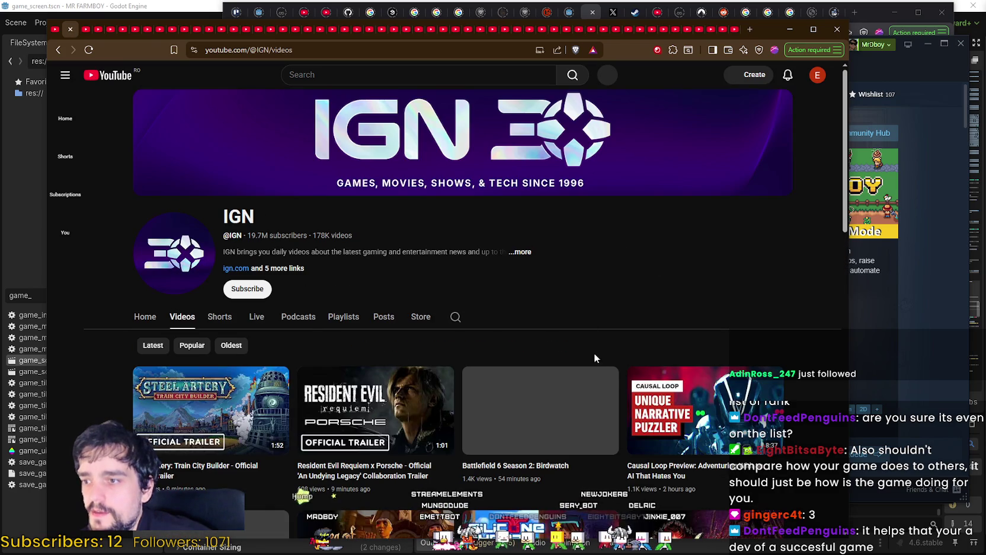
left_click(521, 254)
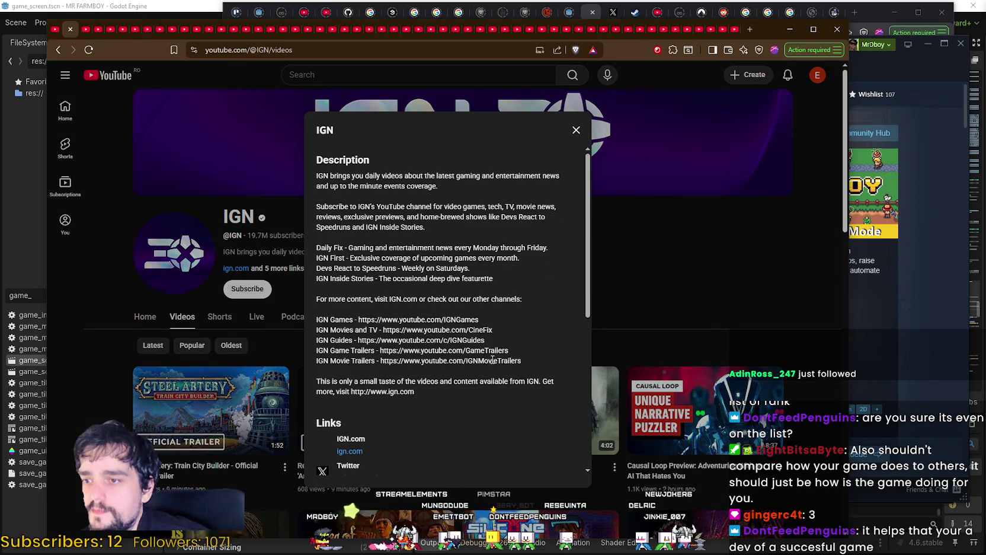
left_click(632, 277)
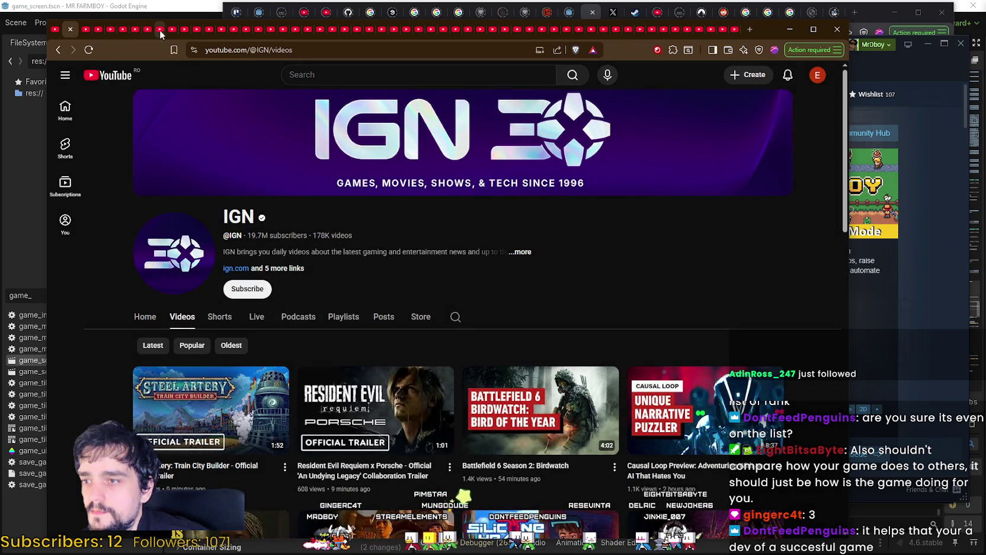
left_click_drag(274, 49, 3, 35)
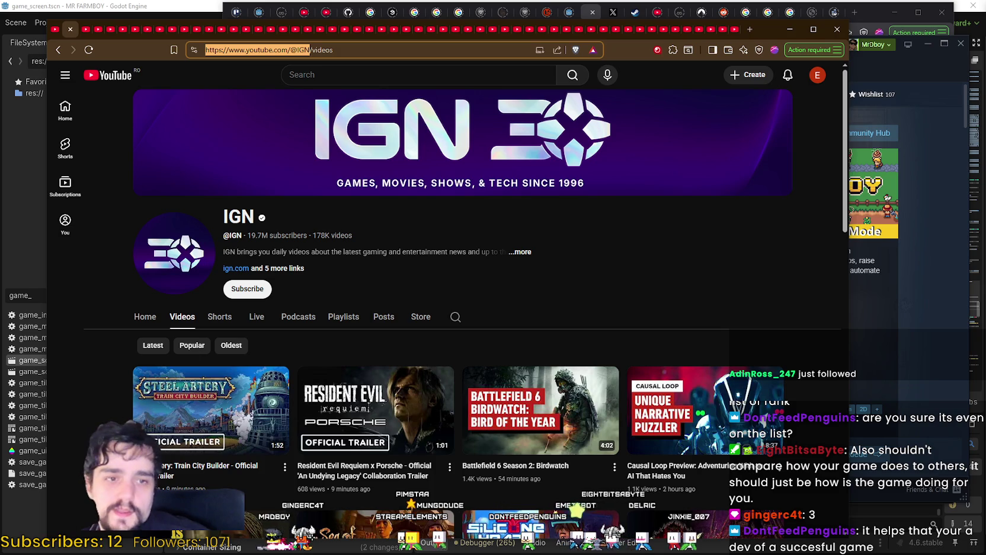
key("alt+Tab")
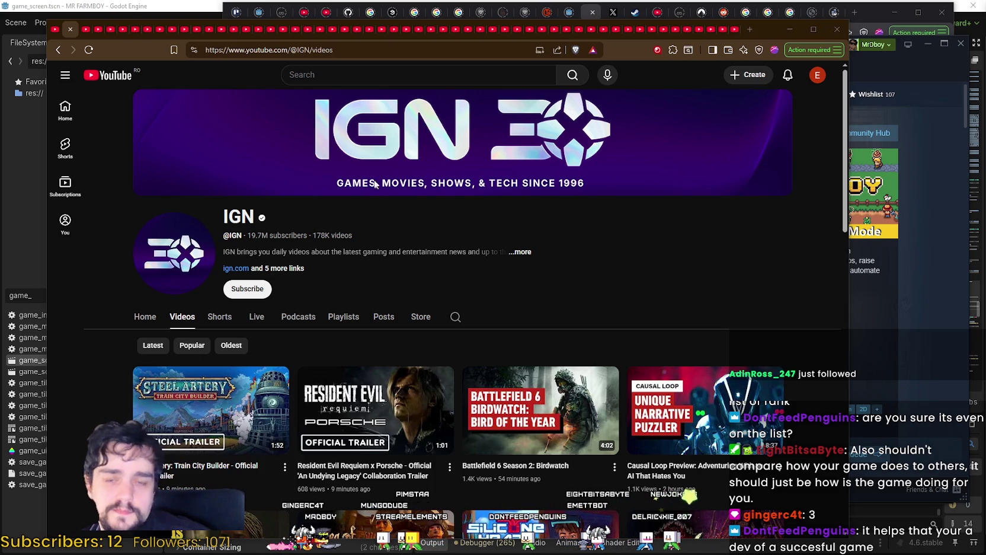
left_click(503, 268)
Open IGN's Twitter link from its channel details in a new tab and switch to it.
left_click(522, 252)
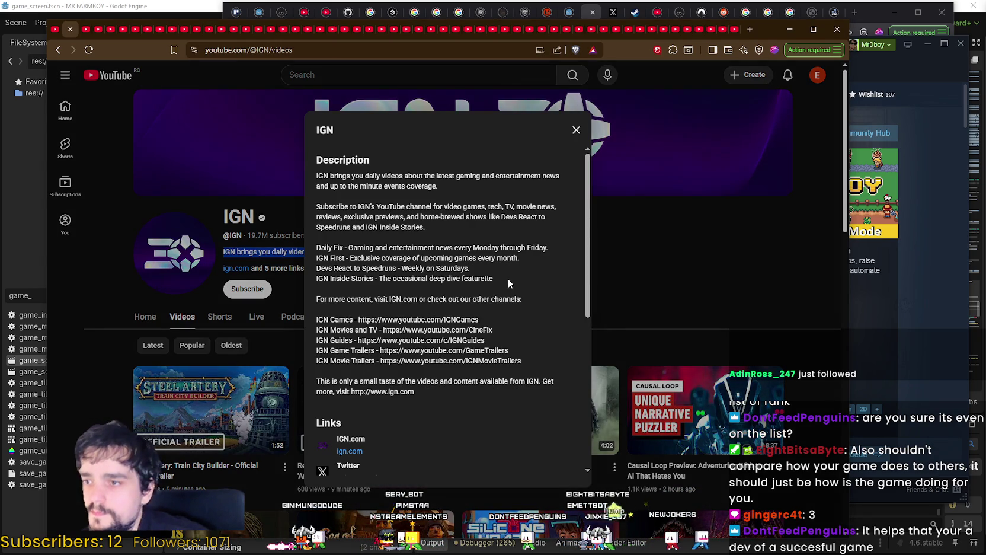
left_click_drag(421, 186, 478, 398)
left_click(481, 400)
scroll(485, 403, "down", 1)
scroll(485, 400, "down", 5)
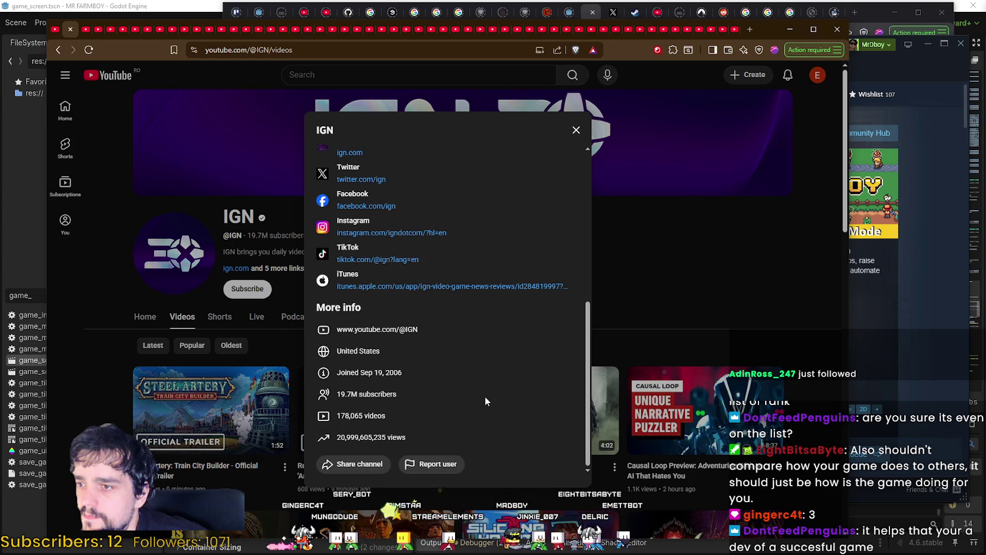
scroll(484, 401, "up", 2)
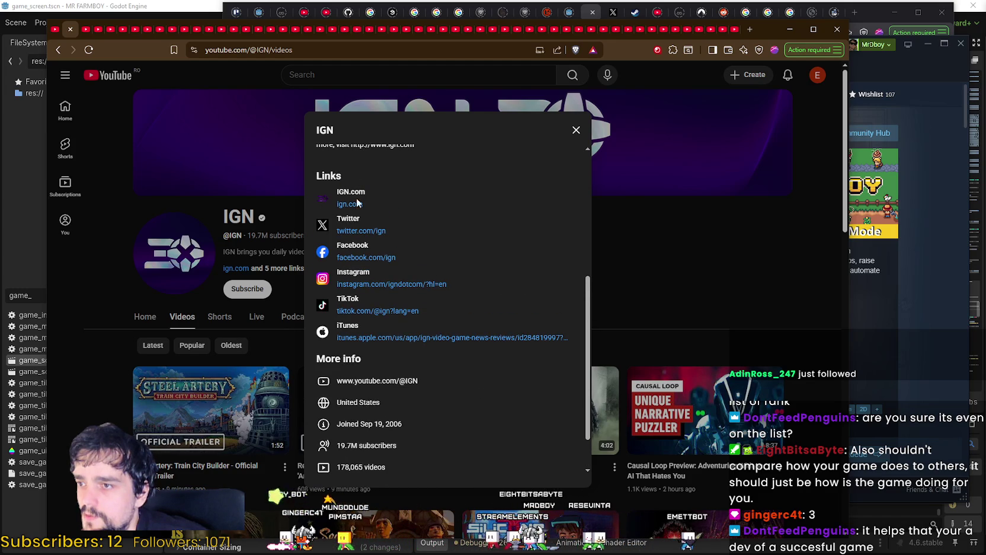
right_click(354, 239)
left_click(370, 238)
left_click(86, 29)
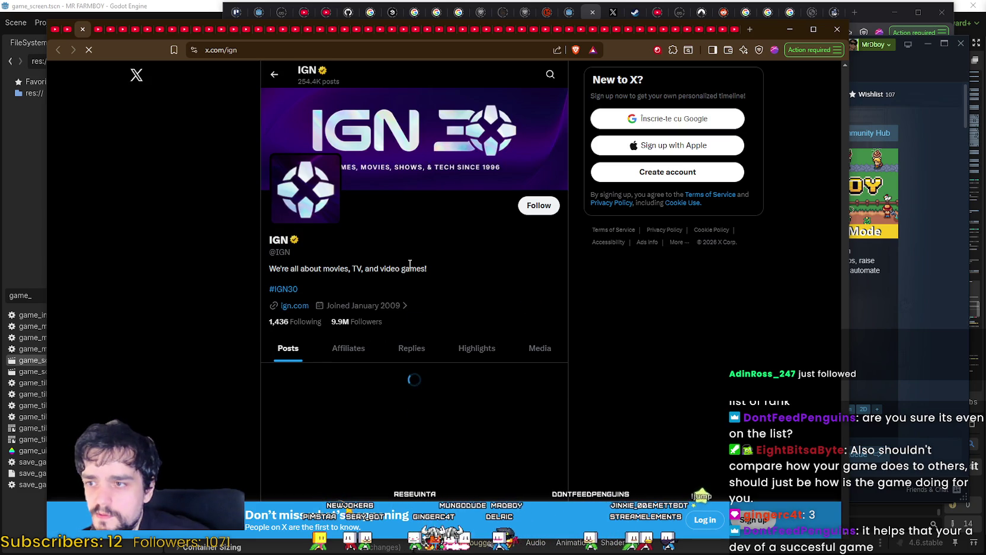
Scroll IGN's X profile for contact details, dismiss the login prompt, then close the tab.
scroll(486, 344, "down", 1)
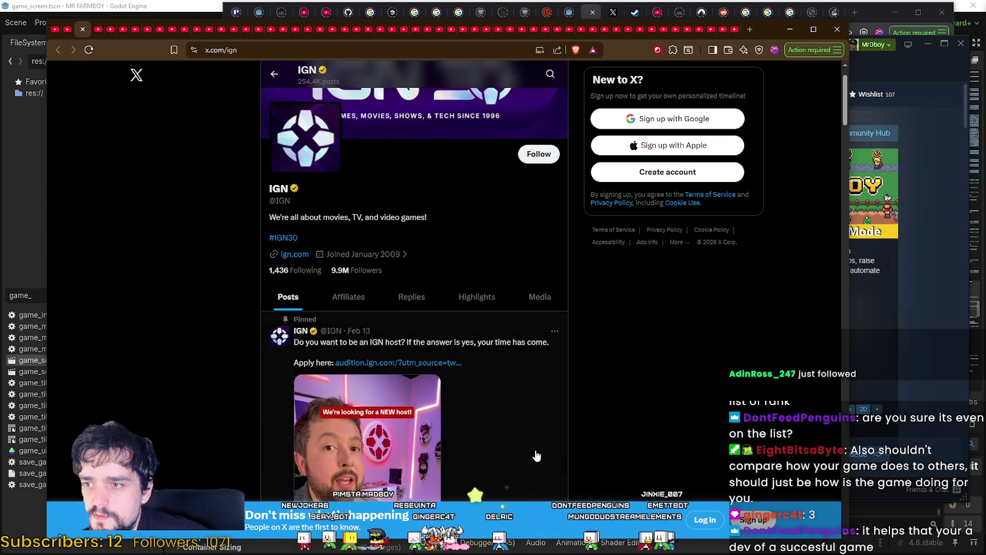
scroll(356, 199, "down", 2)
left_click(351, 195)
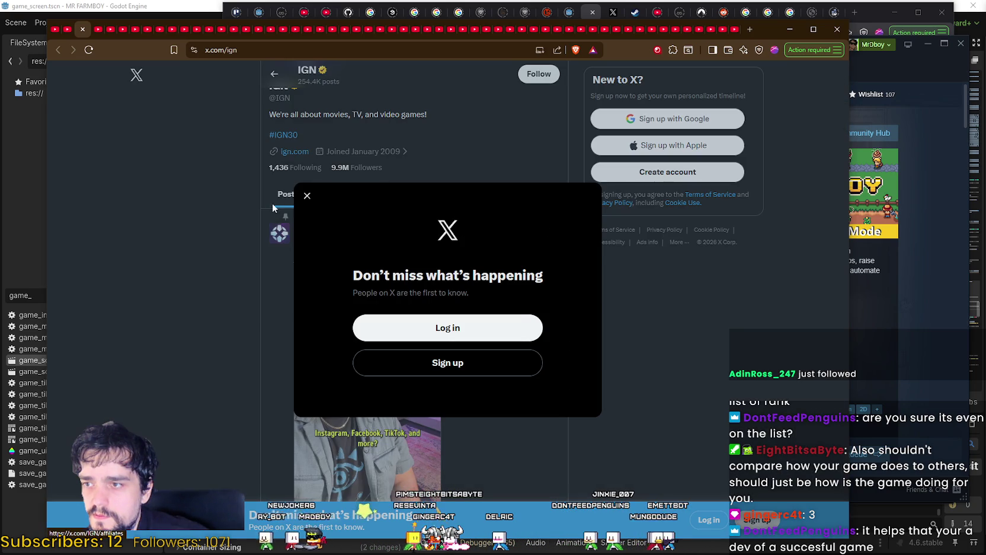
left_click(307, 195)
scroll(493, 367, "down", 5)
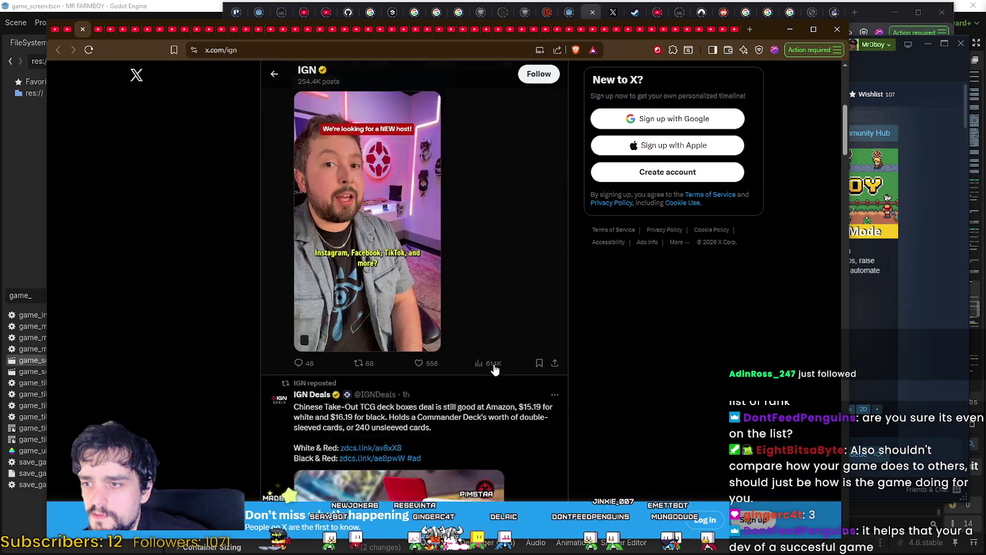
scroll(489, 356, "up", 5)
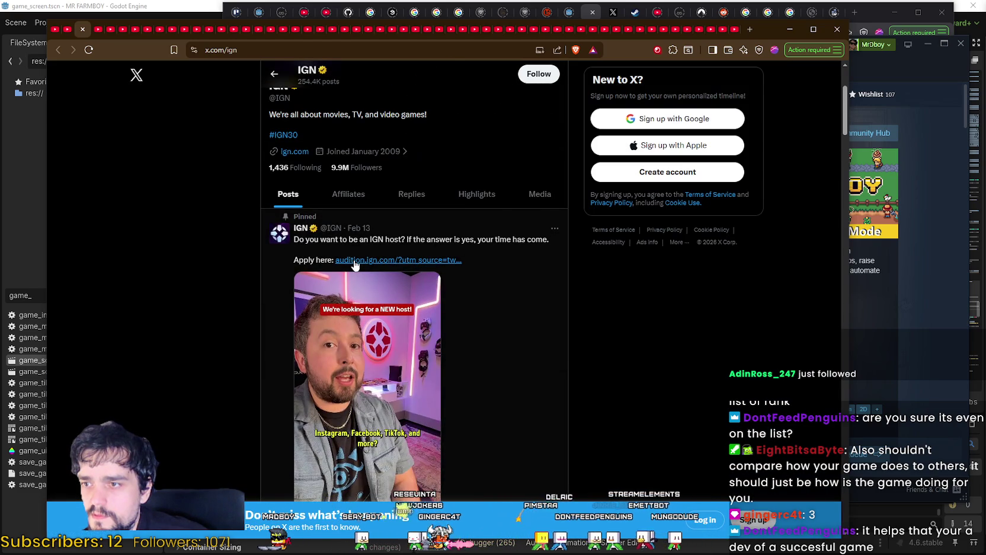
scroll(481, 343, "down", 5)
scroll(264, 462, "down", 3)
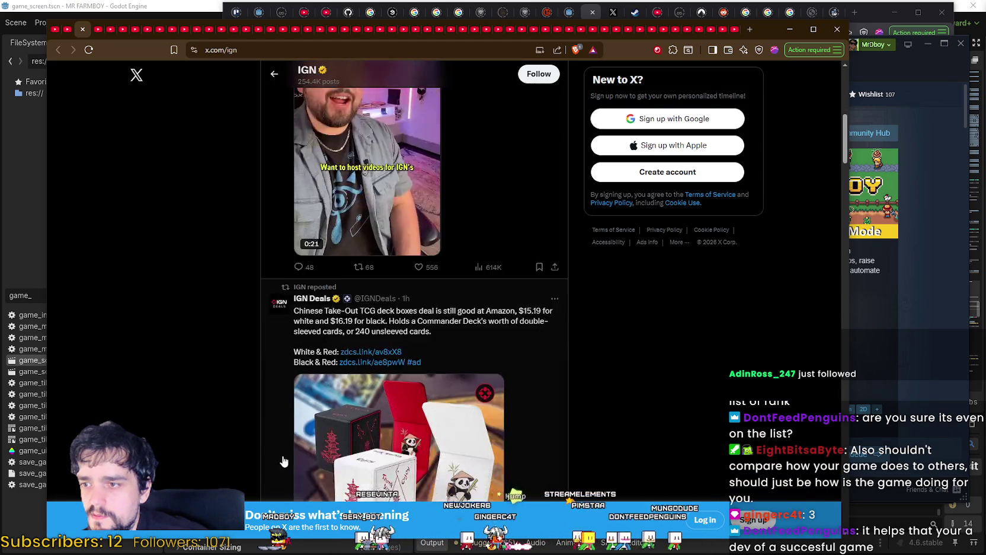
left_click(81, 30)
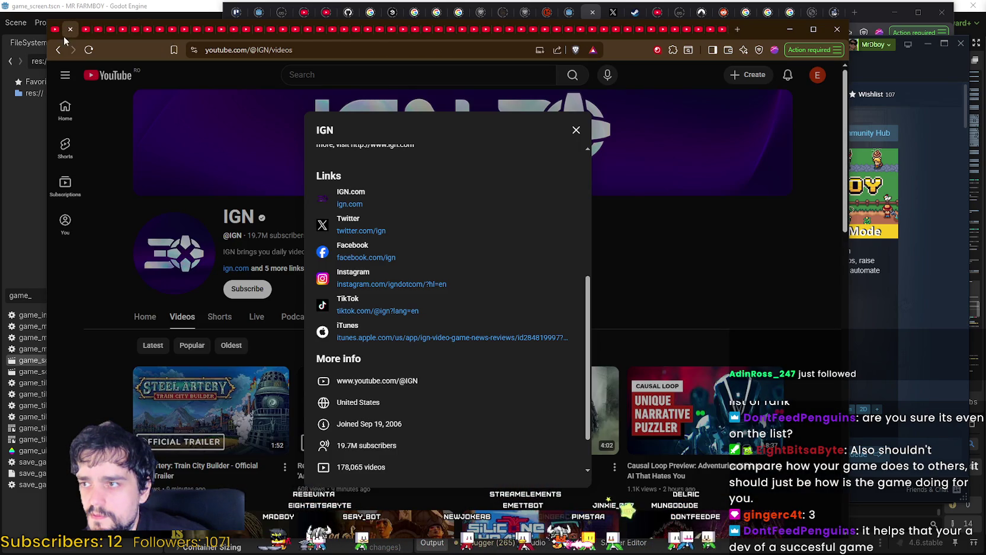
Open the ign.com link from IGN's channel details in a new tab and accept its privacy consent.
right_click(349, 208)
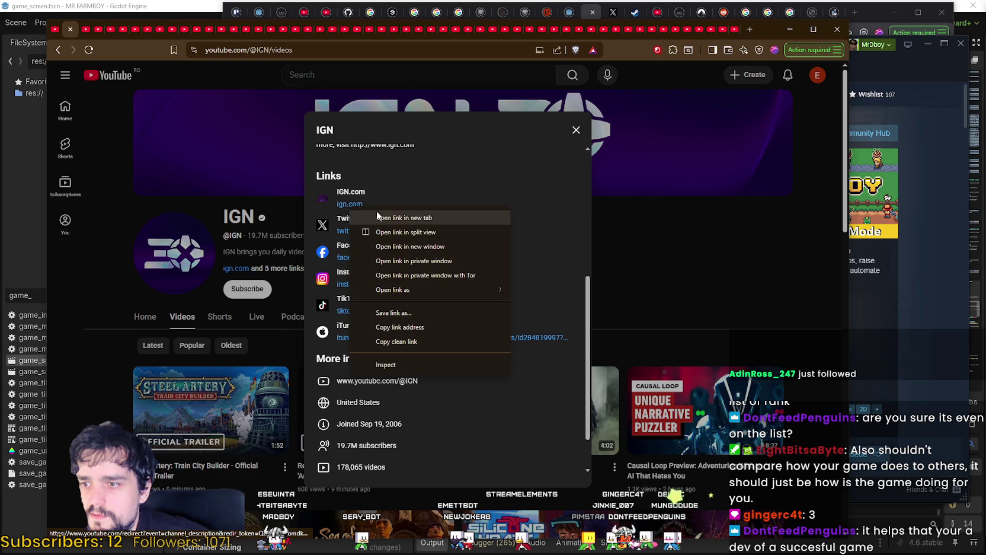
left_click(377, 218)
scroll(474, 395, "down", 3)
left_click(661, 263)
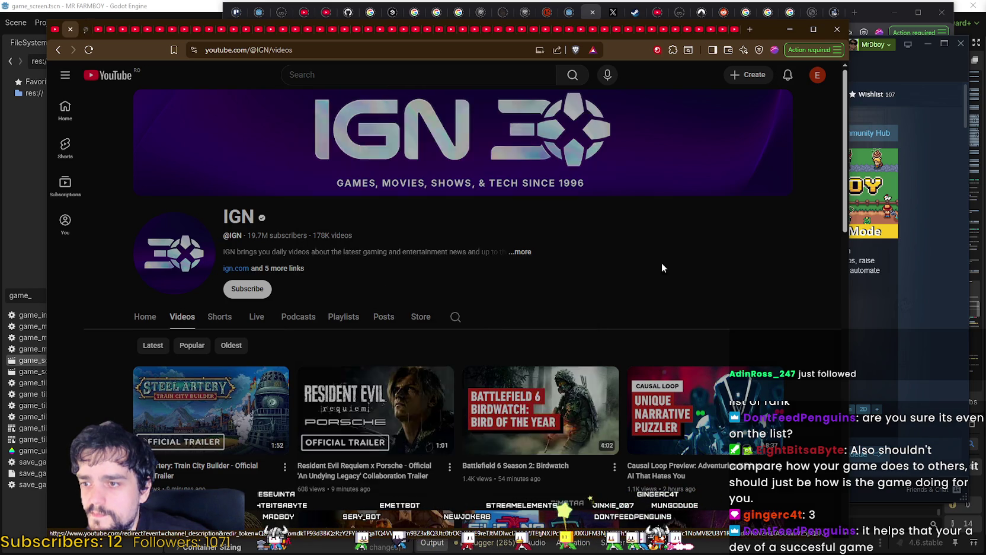
left_click(85, 29)
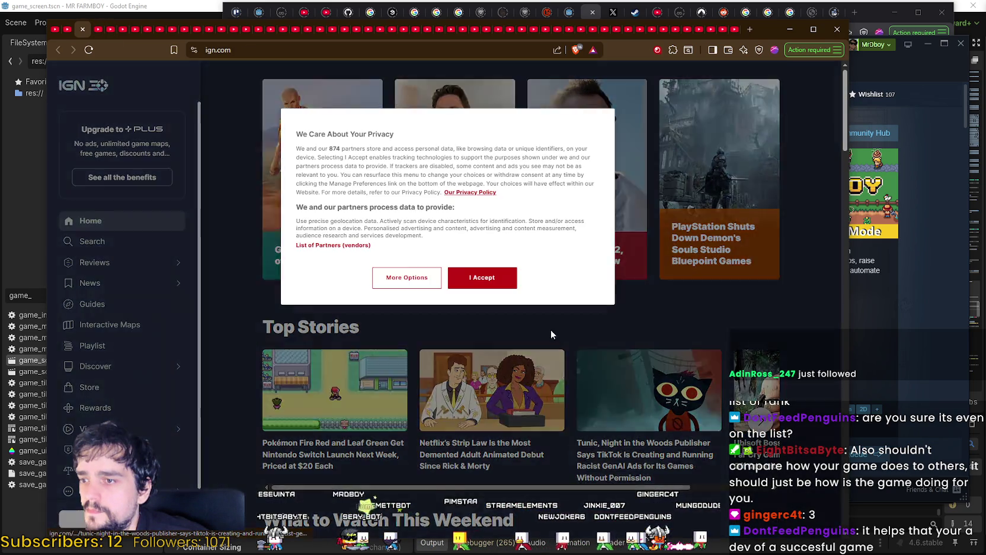
left_click(472, 272)
Scroll down the IGN homepage and choose 'IGN on social' from the sidebar's More links.
scroll(473, 272, "down", 1)
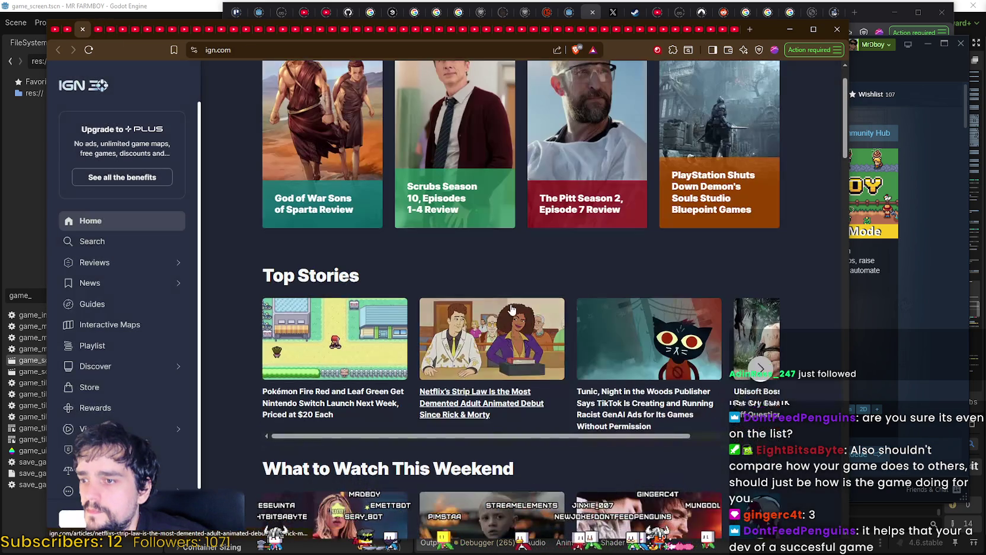
scroll(454, 297, "down", 4)
scroll(207, 415, "down", 7)
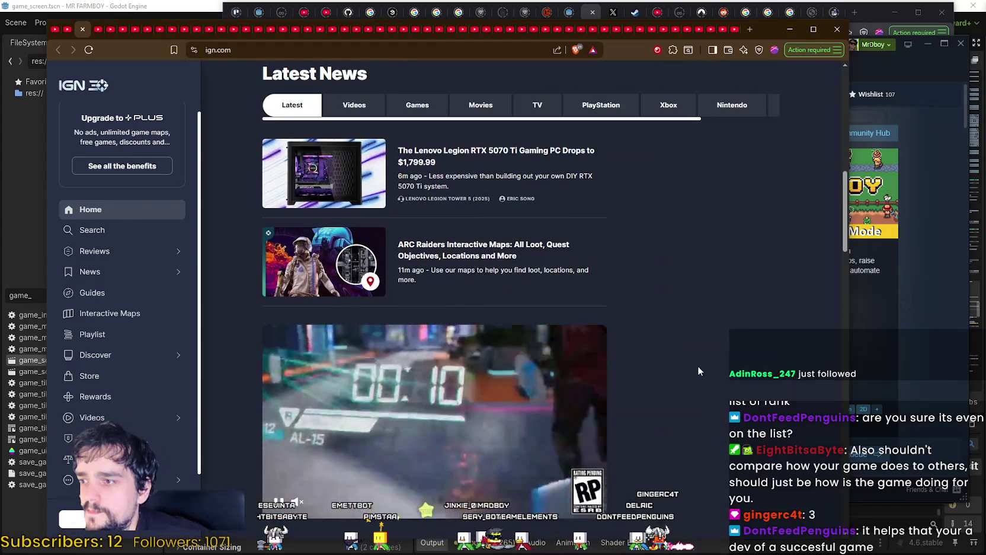
scroll(697, 366, "down", 4)
scroll(695, 366, "down", 2)
mouse_move(845, 255)
left_mouse_down()
mouse_move(848, 459)
mouse_move(827, 42)
left_mouse_up()
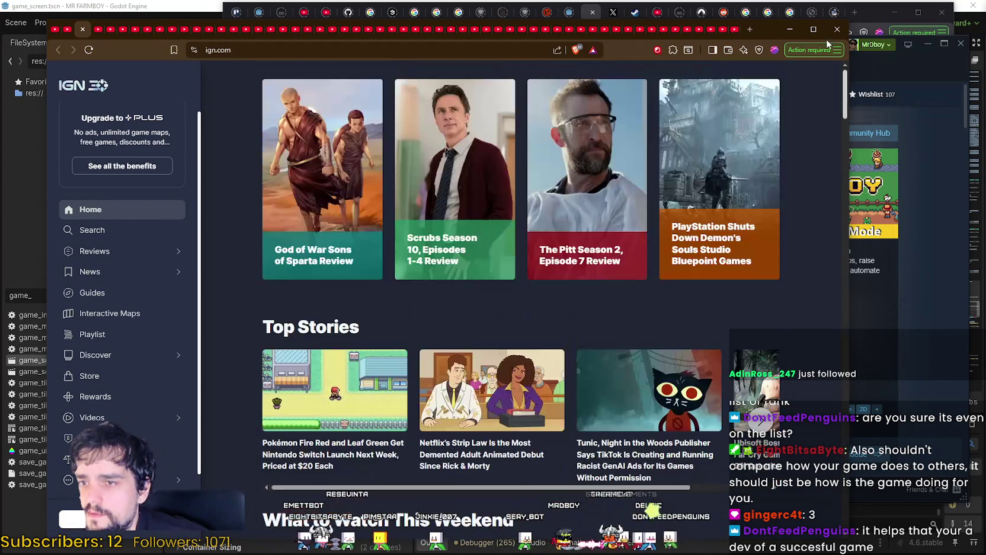
scroll(95, 334, "down", 1)
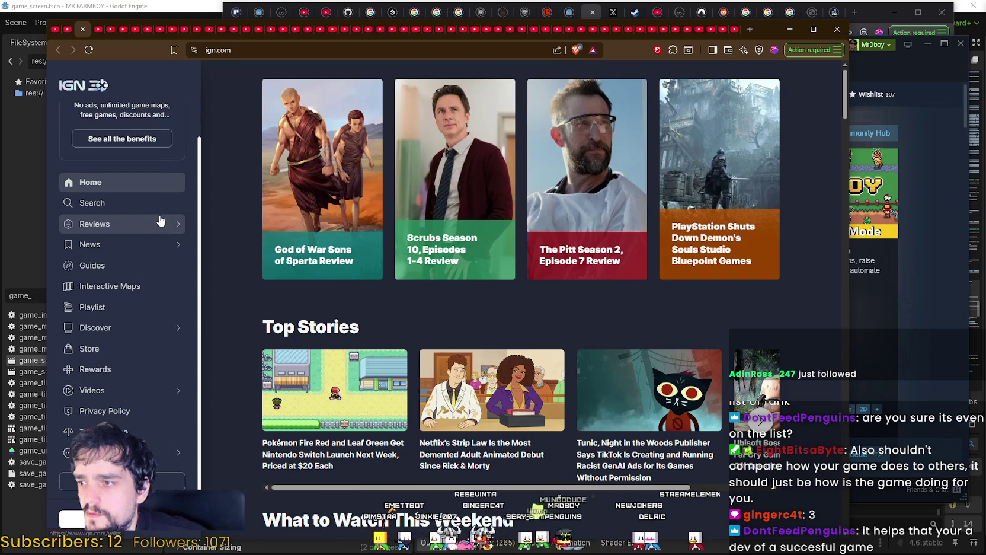
left_click(118, 452)
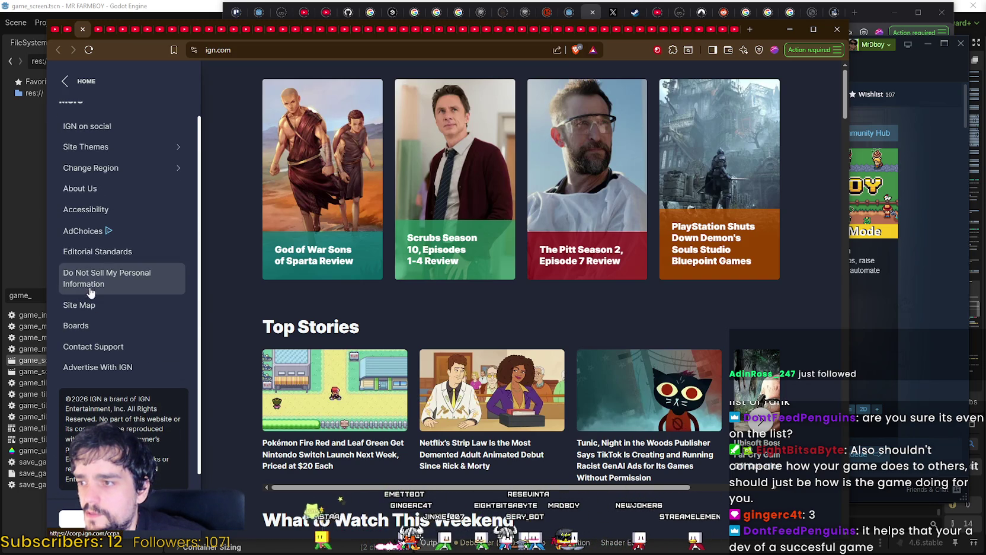
scroll(143, 335, "up", 1)
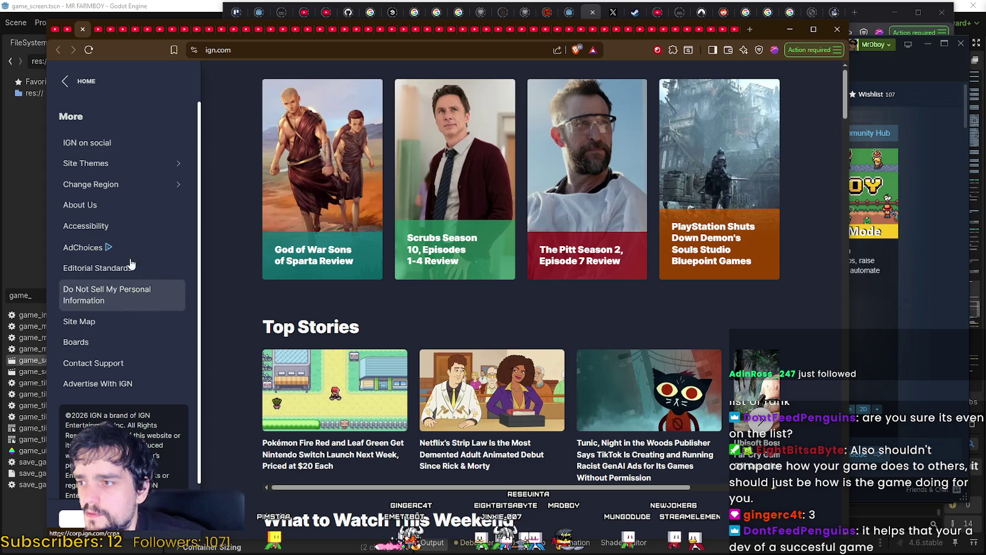
left_click(83, 143)
scroll(261, 424, "down", 3)
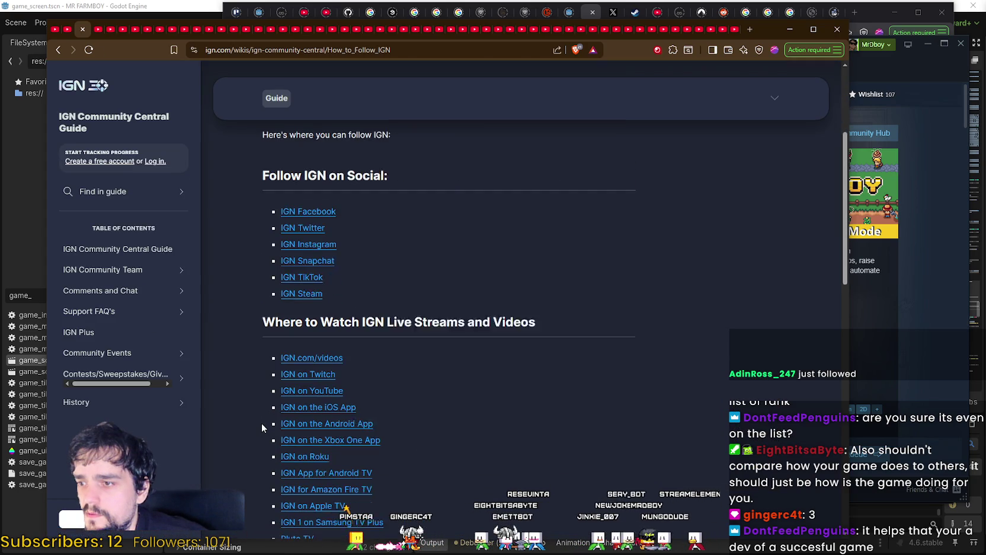
scroll(258, 418, "up", 3)
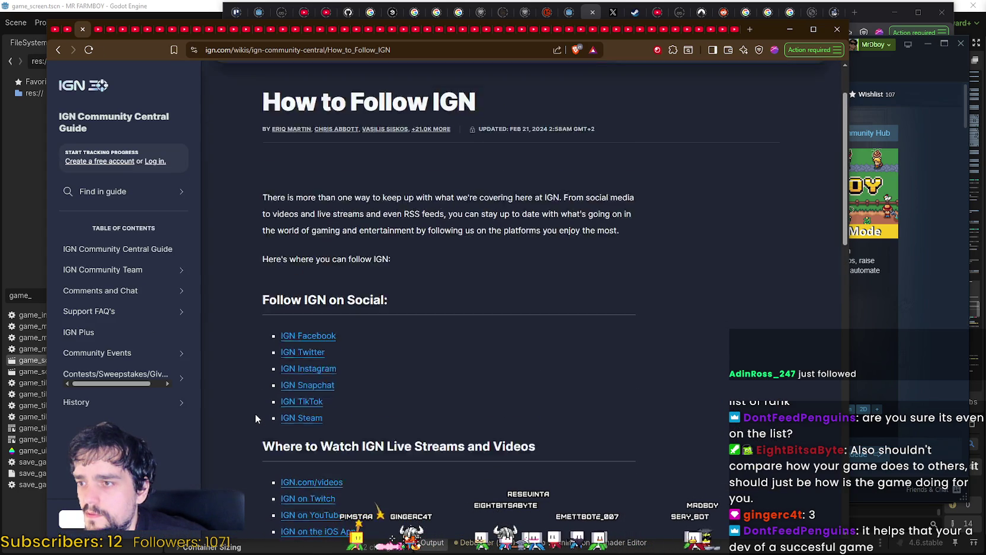
scroll(255, 412, "down", 5)
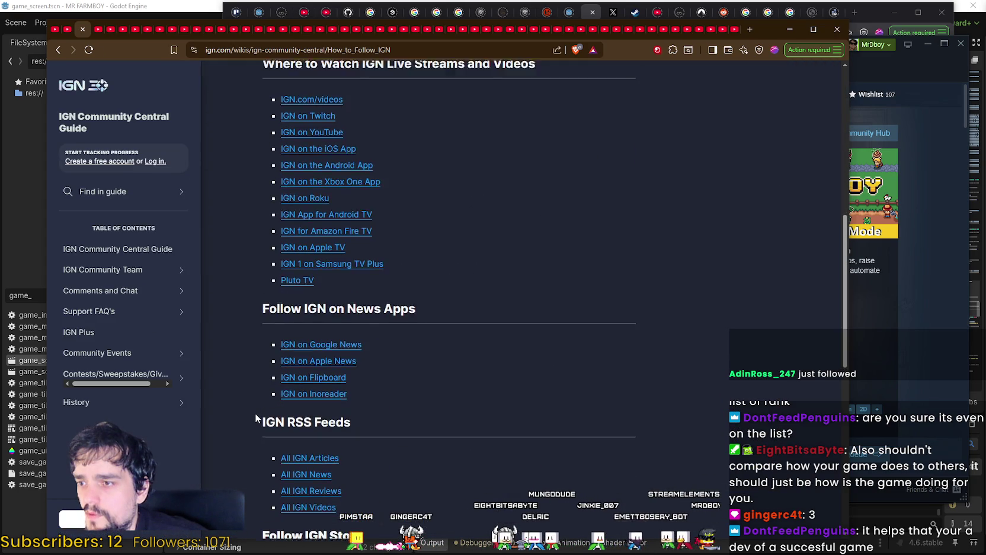
scroll(255, 413, "up", 2)
scroll(255, 415, "down", 5)
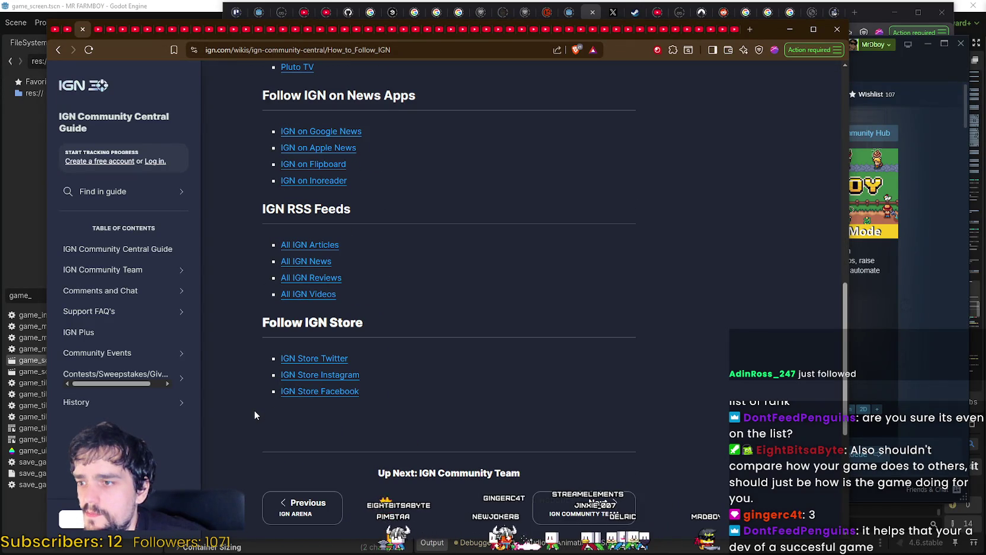
scroll(253, 410, "down", 5)
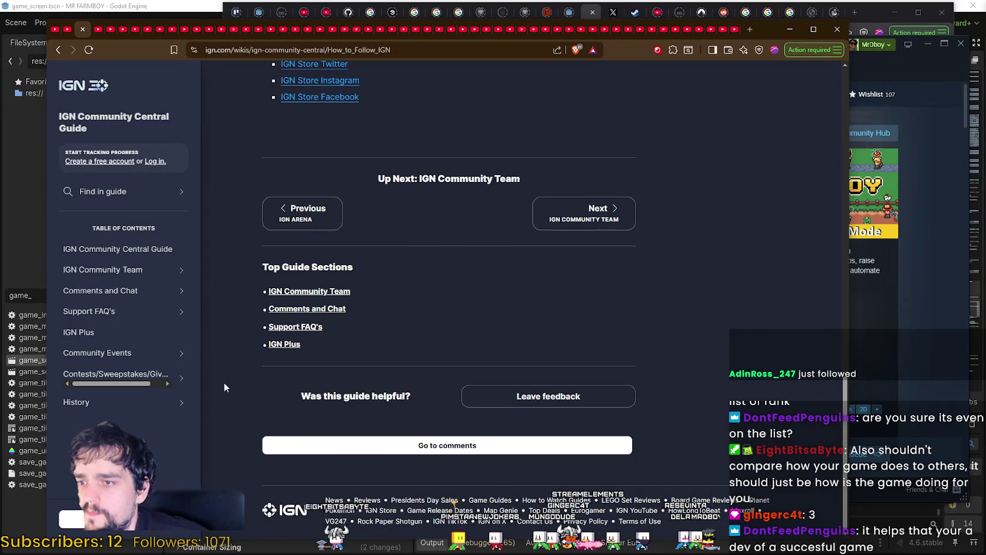
left_click(57, 50)
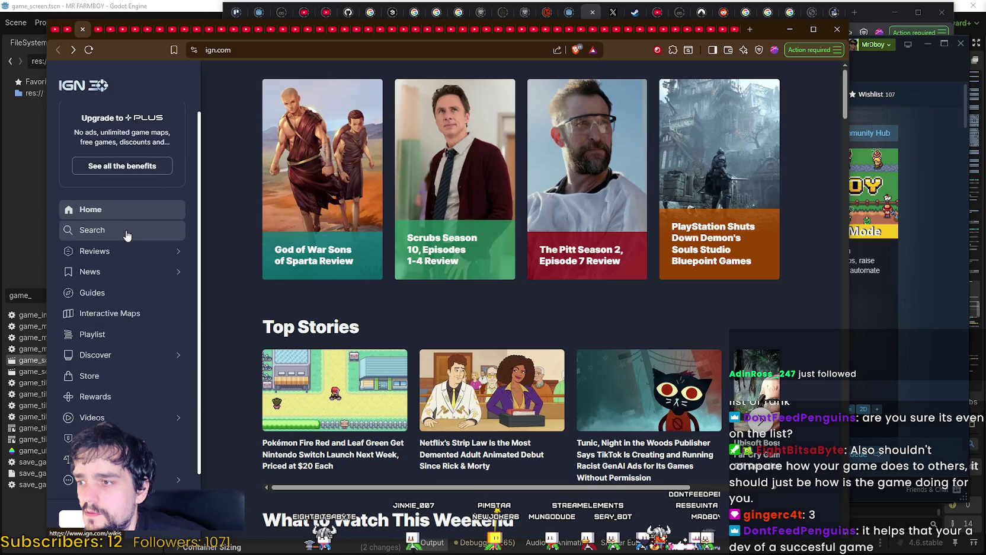
Open IGN's Contact Us page and read the Customer Support and Public Relations & Events sections.
left_click(168, 479)
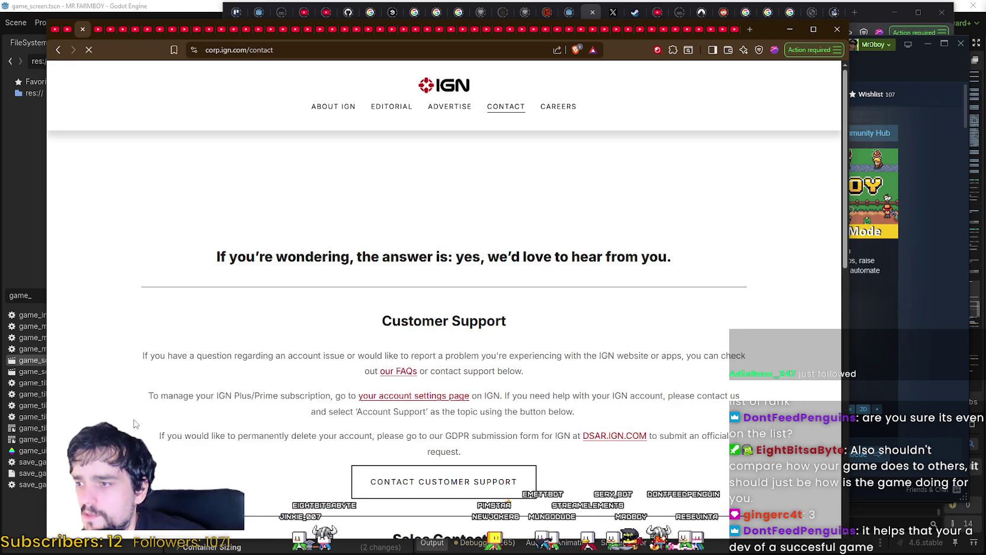
scroll(175, 386, "down", 1)
mouse_move(139, 330)
left_mouse_down()
mouse_move(603, 315)
mouse_move(804, 336)
mouse_move(803, 398)
left_mouse_up()
scroll(761, 412, "down", 2)
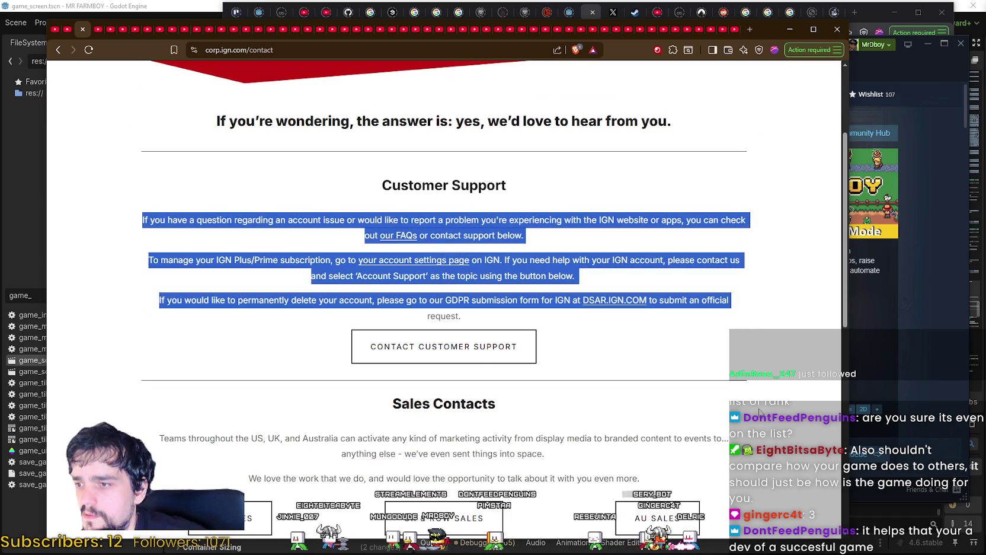
left_click(278, 301)
scroll(275, 304, "down", 3)
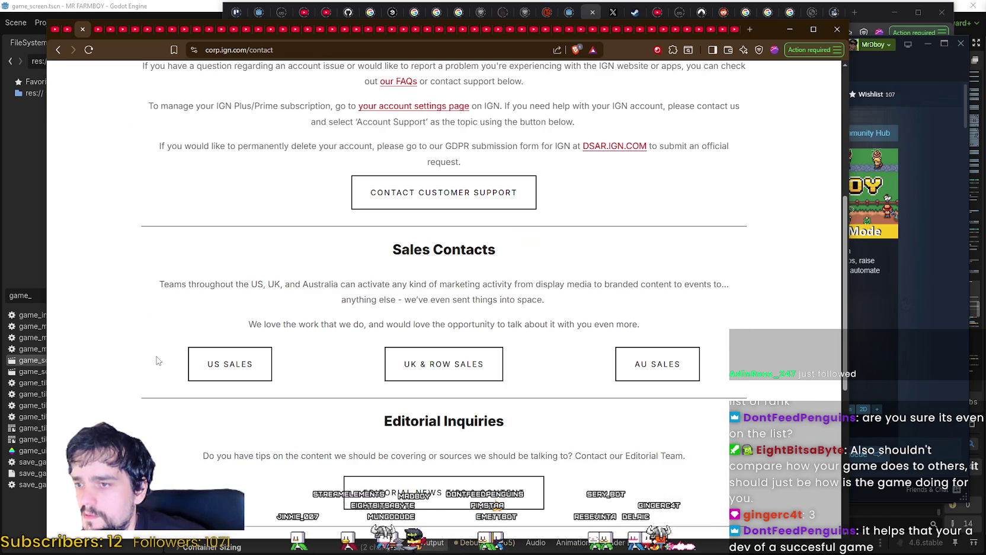
scroll(157, 359, "down", 2)
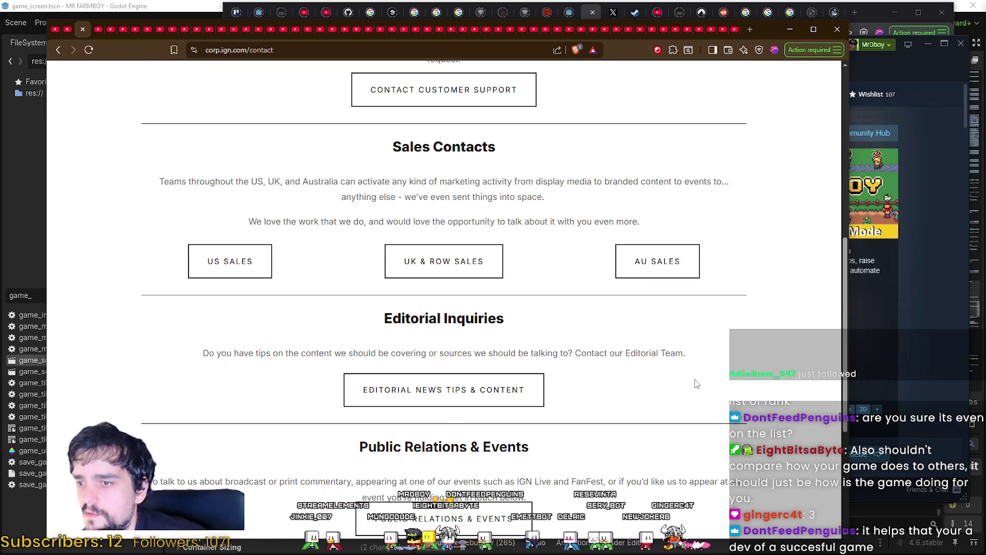
scroll(697, 384, "down", 2)
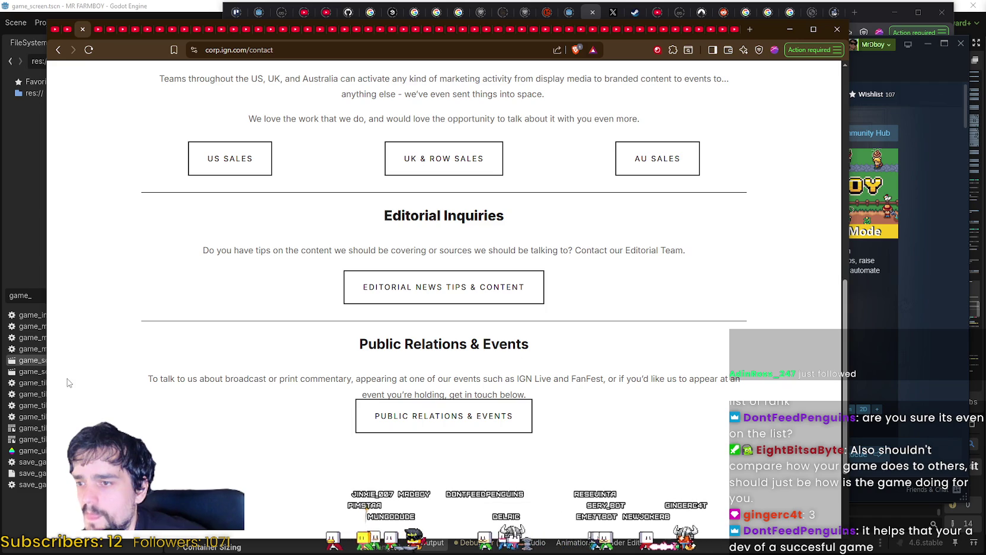
mouse_move(158, 381)
left_mouse_down()
mouse_move(731, 370)
mouse_move(750, 394)
left_mouse_up()
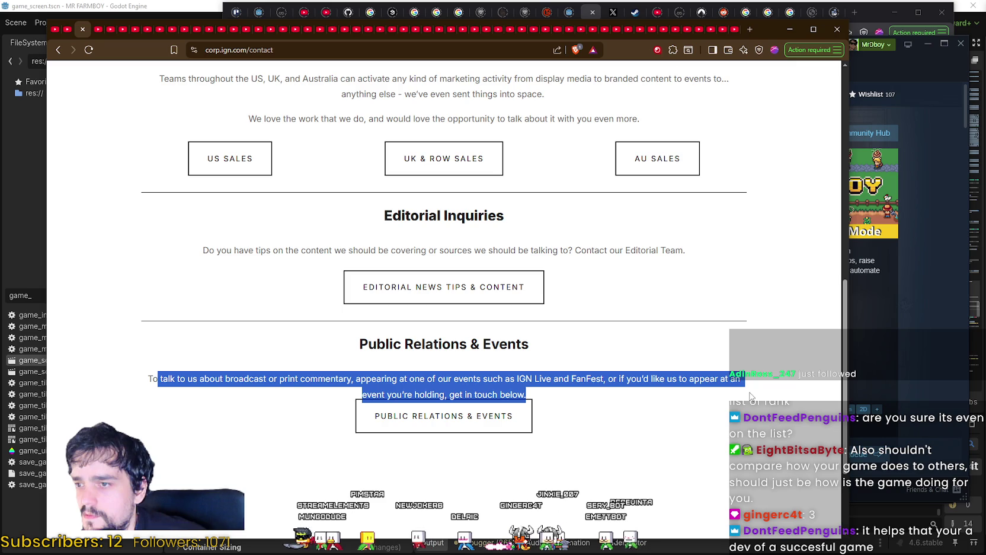
left_click(601, 459)
Open the Twitch icon under Follow us in a new tab.
scroll(586, 455, "down", 1)
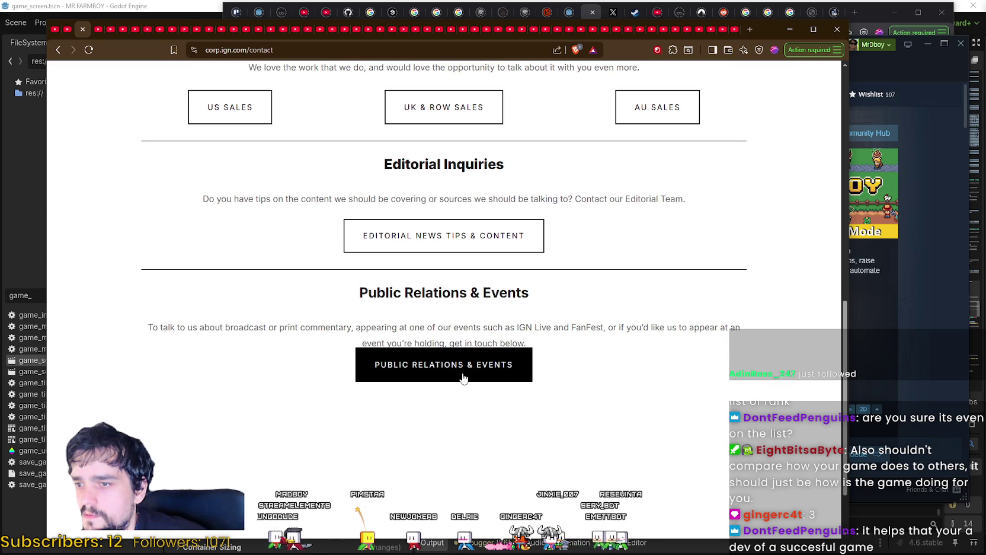
scroll(469, 396, "up", 5)
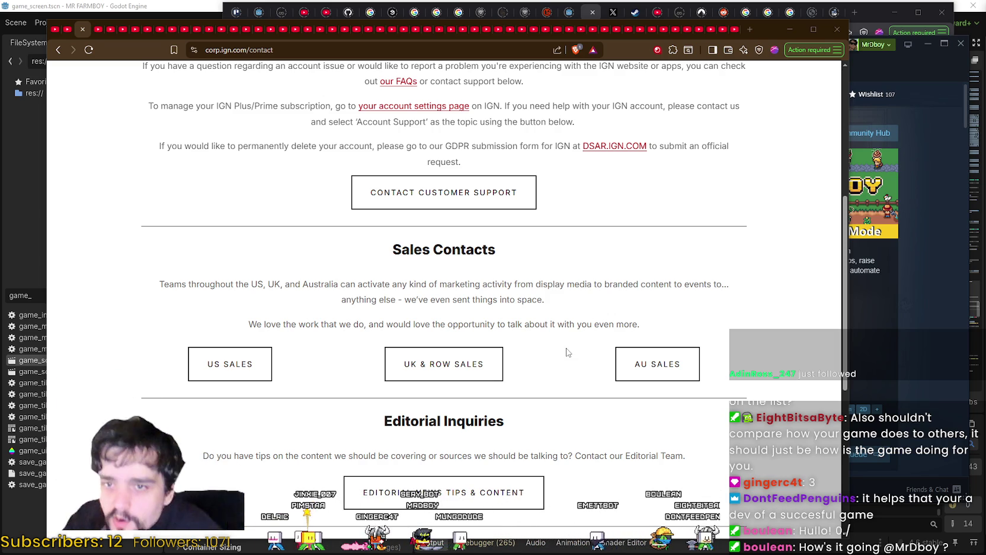
scroll(590, 290, "down", 6)
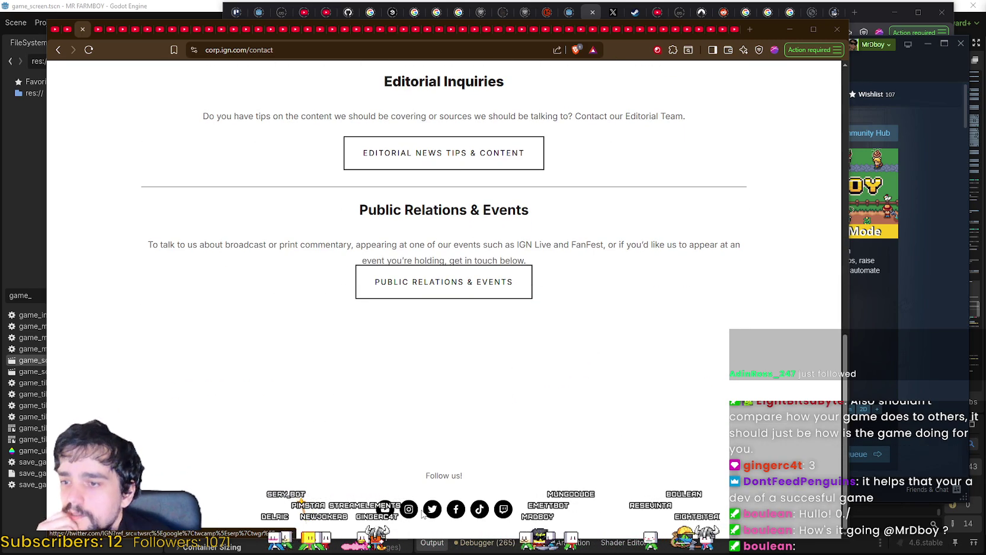
right_click(502, 514)
left_click(570, 337)
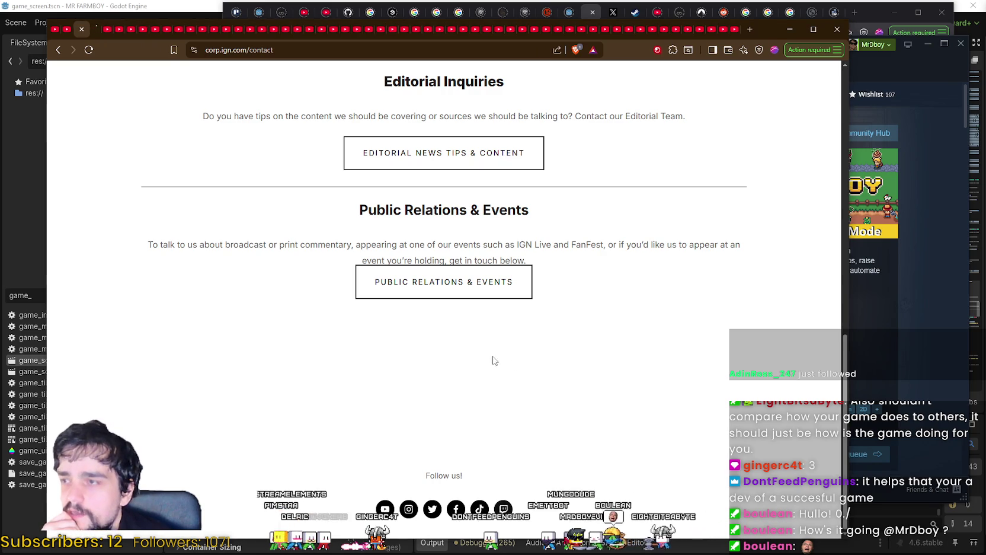
Review the About panels on IGN's Twitch channel, then close that tab.
left_click(97, 34)
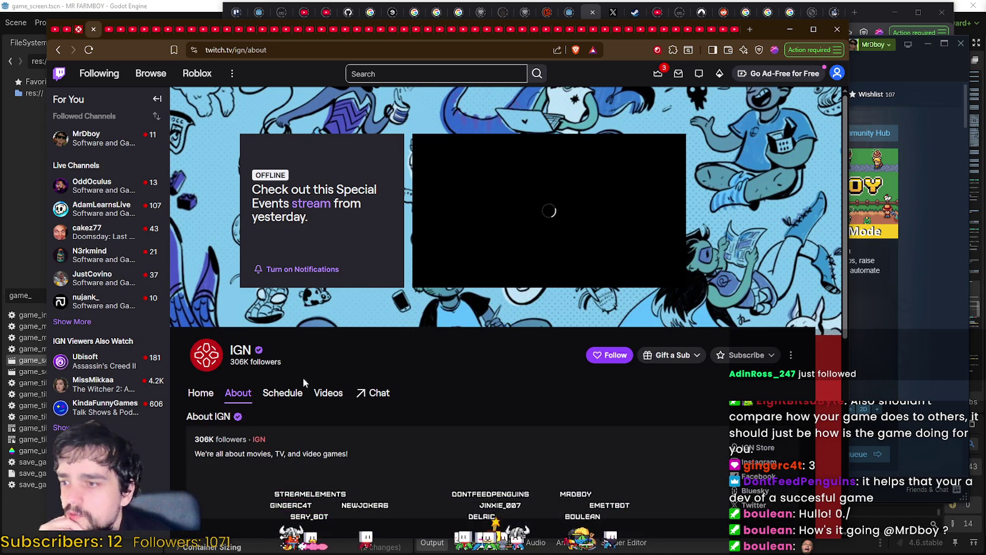
scroll(226, 450, "down", 4)
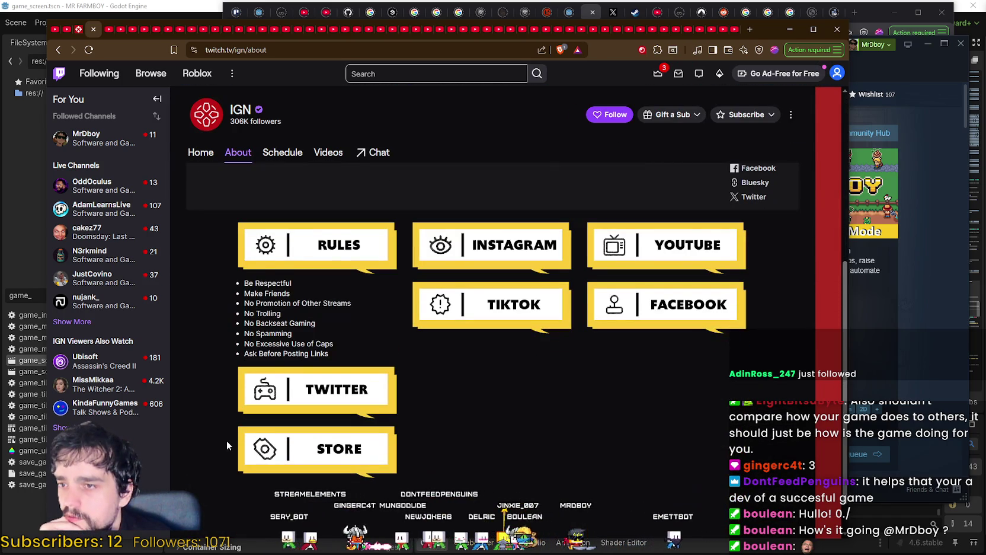
scroll(227, 441, "down", 1)
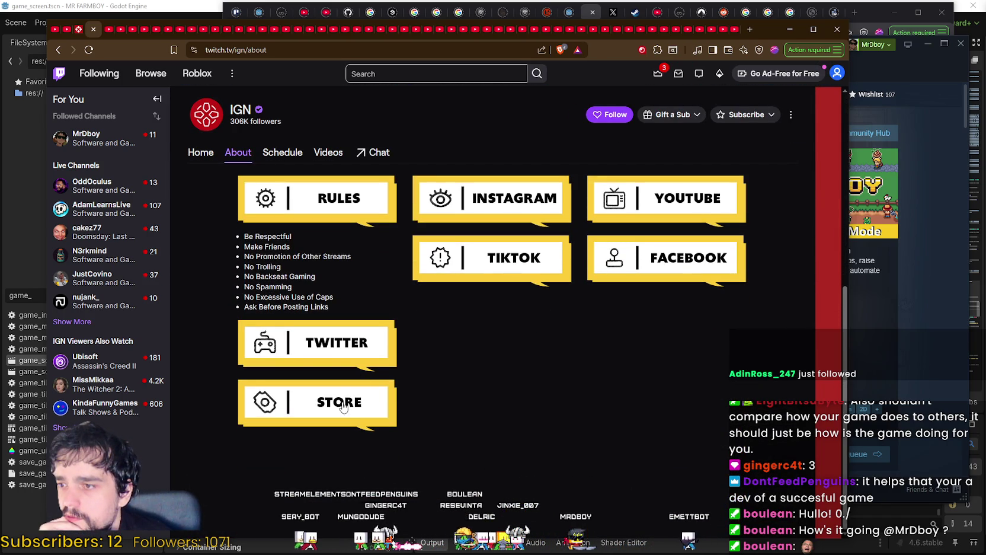
left_click(93, 29)
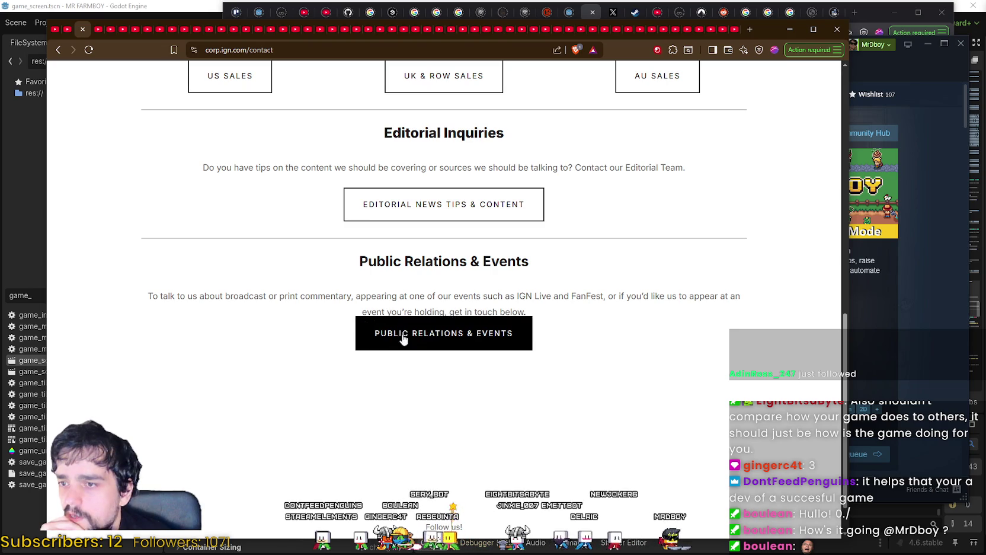
Open the Public Relations & Events contact form, look it over, and close it.
left_click(447, 339)
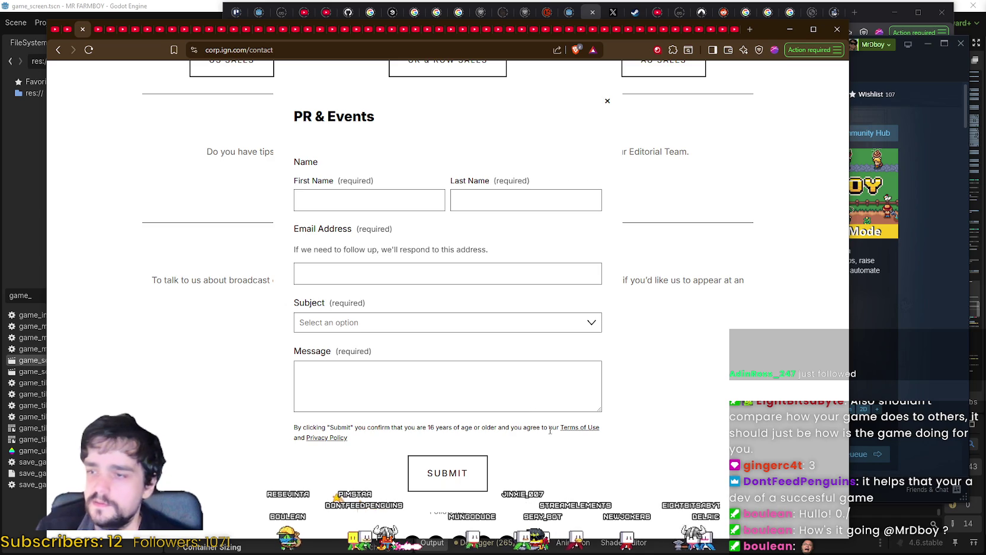
left_click(607, 103)
scroll(569, 403, "up", 10)
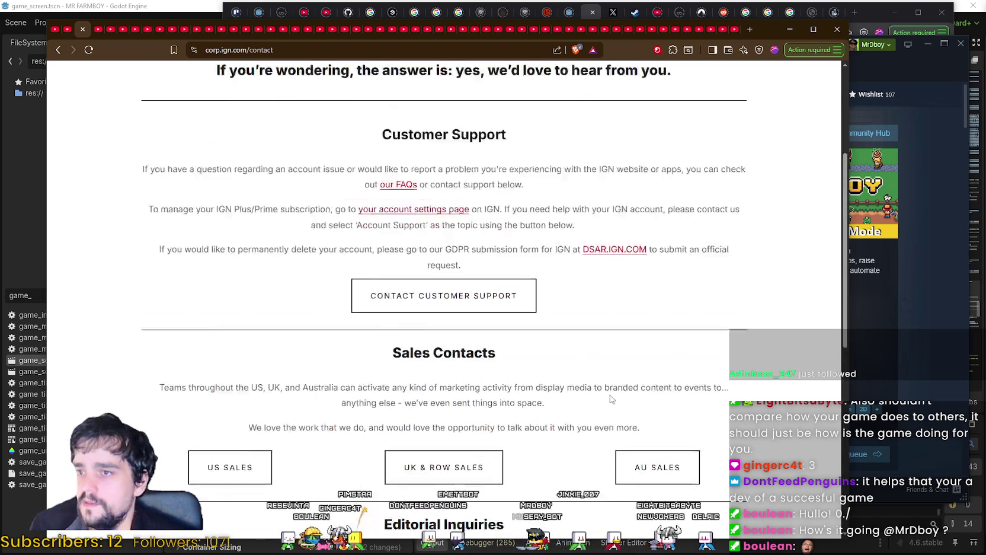
scroll(586, 387, "down", 4)
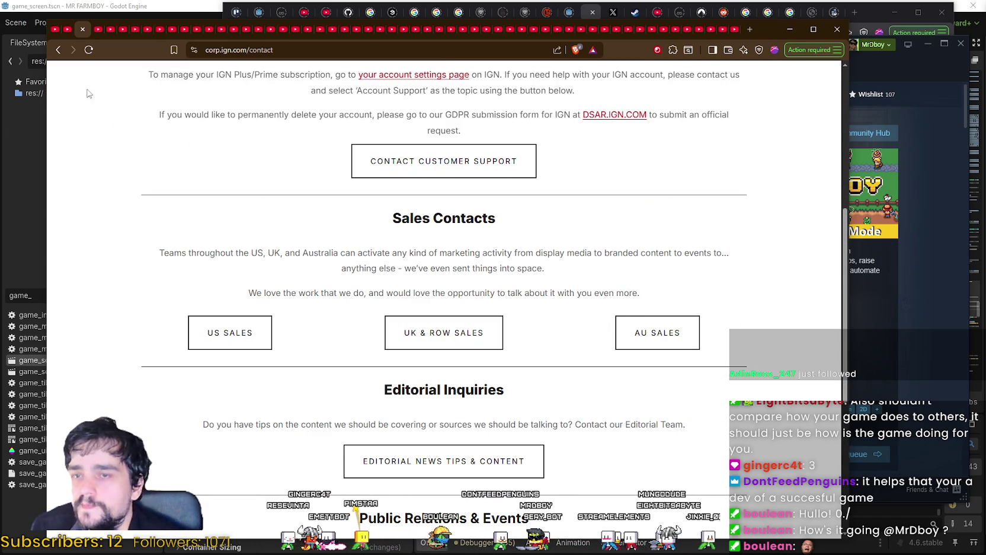
Search Google for 'ign email' from the address bar.
left_click(272, 49)
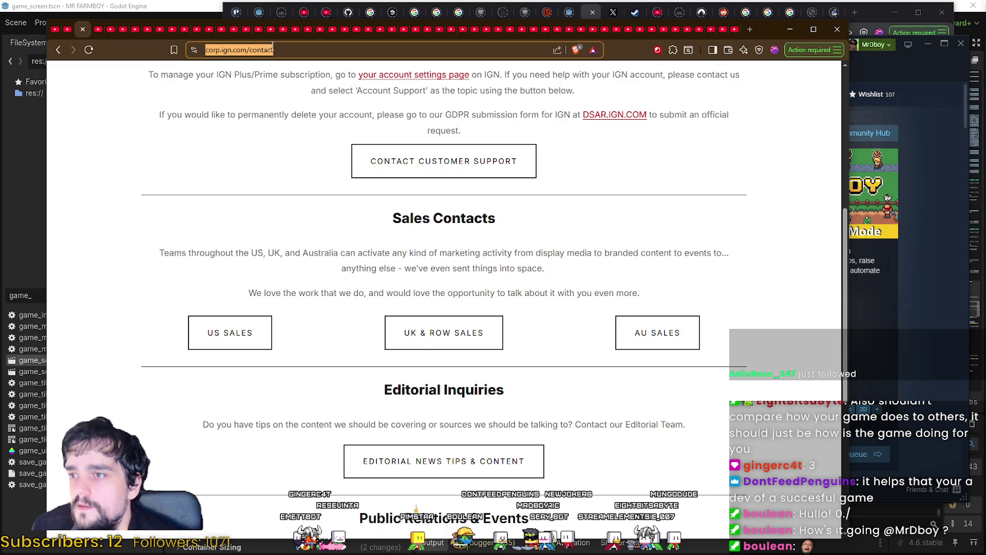
type("i")
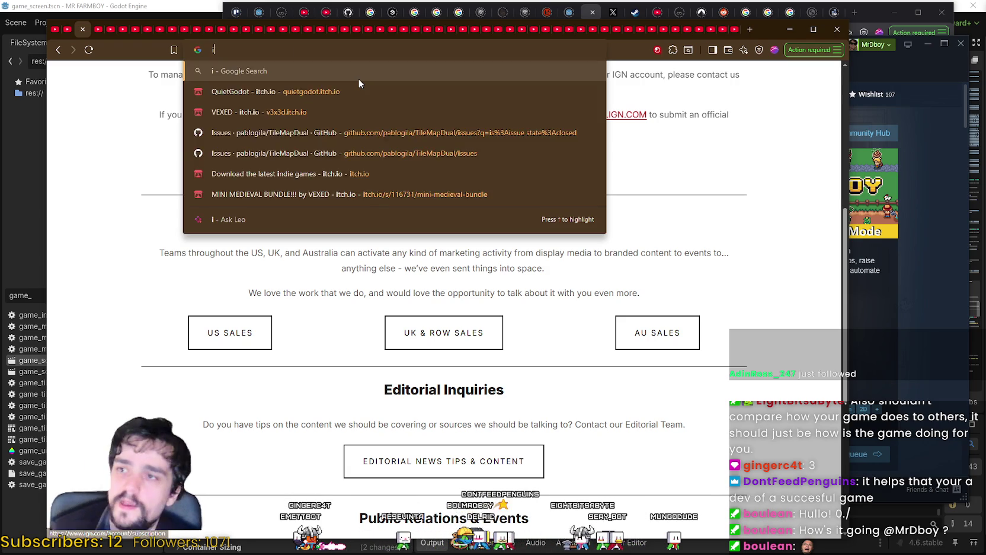
type("gn email")
key("Return")
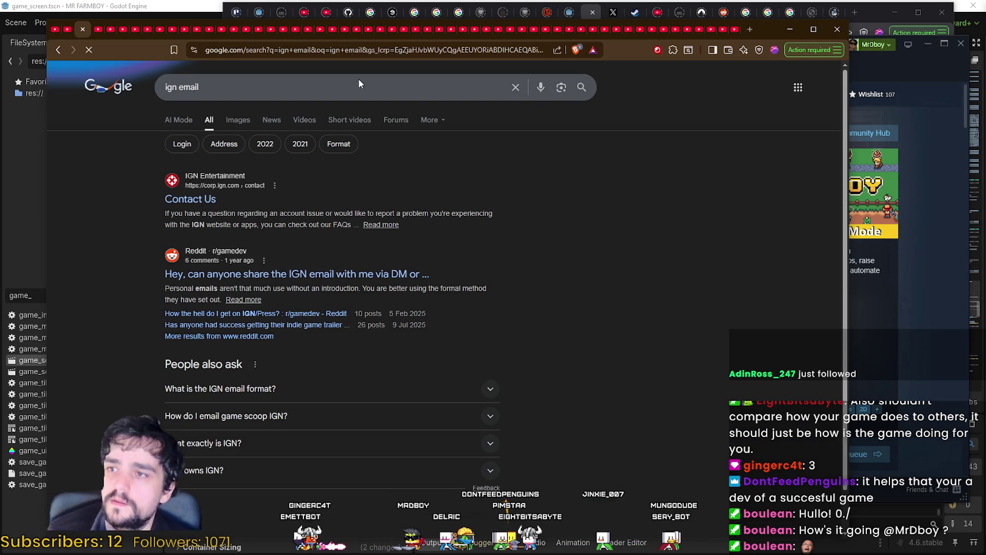
Open IGN's Contact Us result, browse the search results, then return to the contact page.
left_click(178, 200)
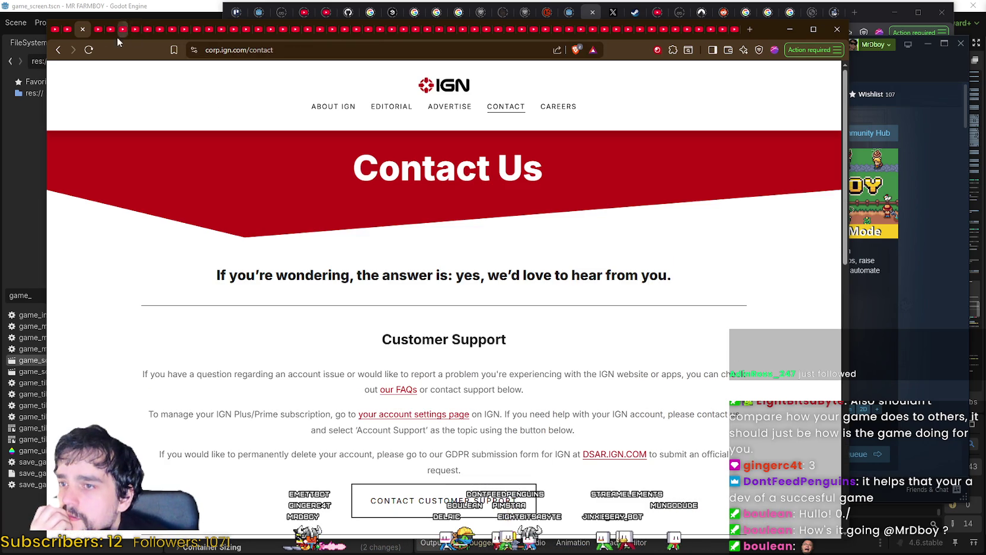
left_click(58, 50)
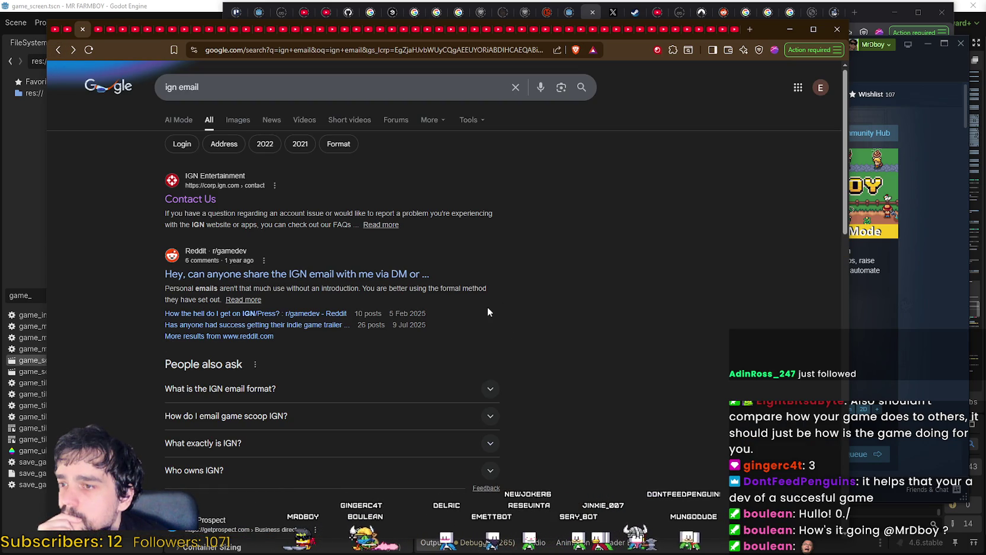
scroll(154, 303, "down", 2)
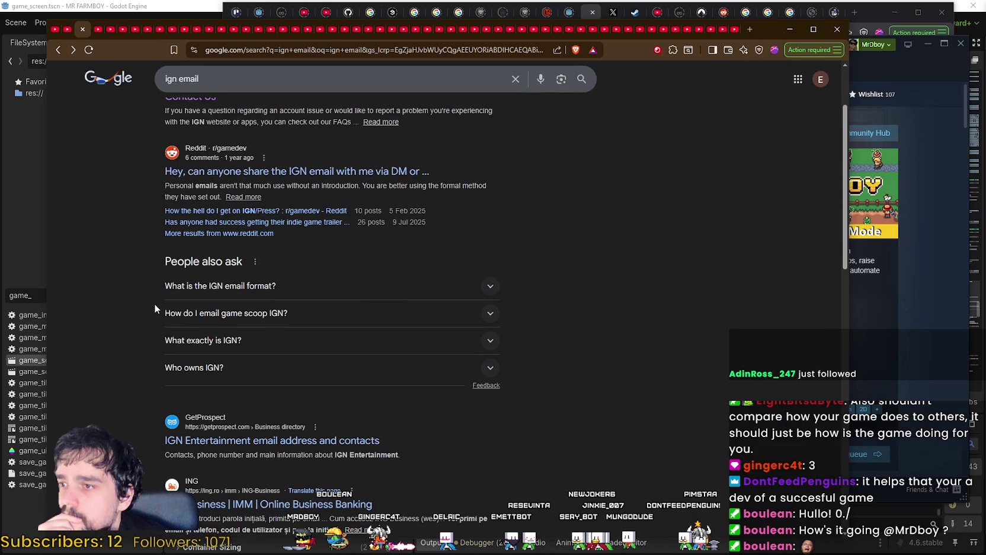
scroll(157, 480, "down", 1)
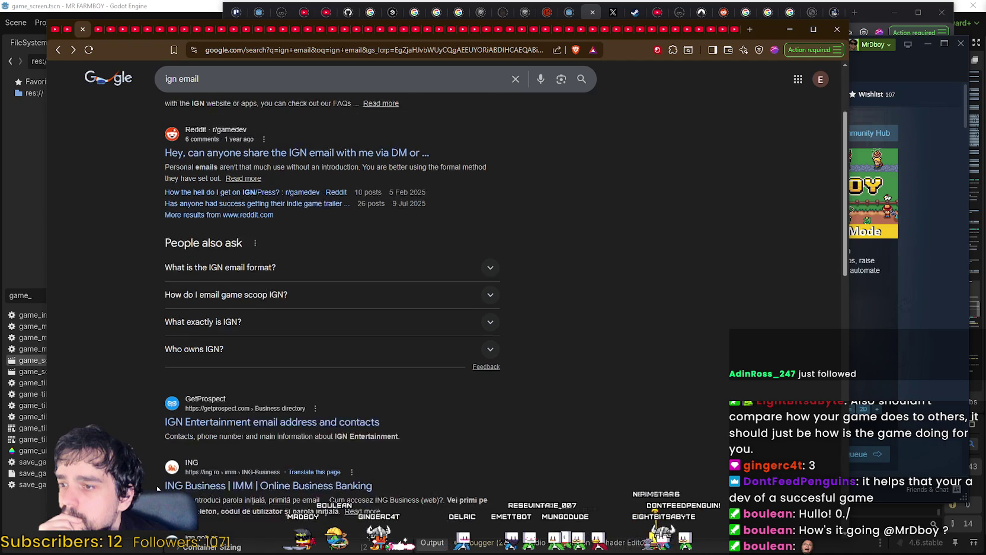
scroll(161, 474, "up", 3)
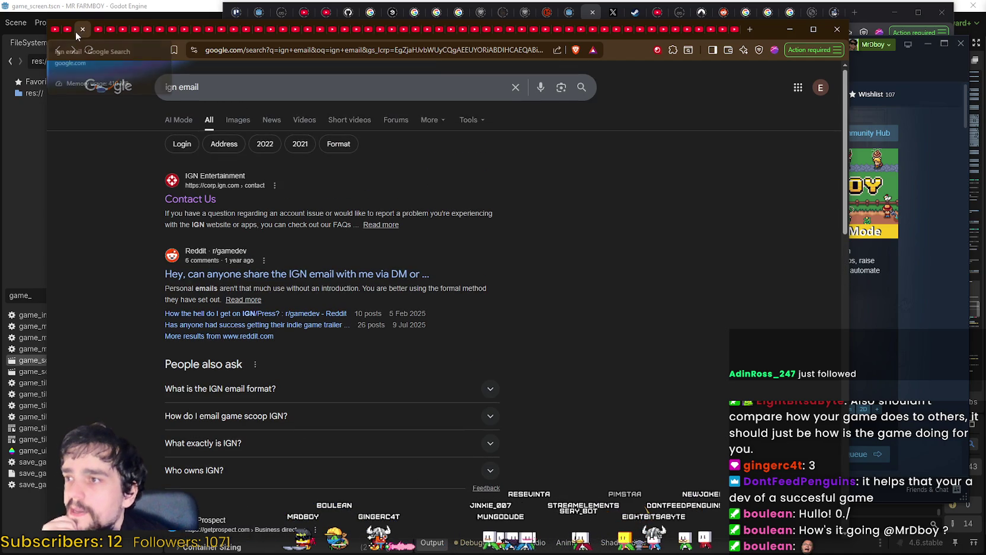
left_click(73, 49)
scroll(112, 87, "down", 5)
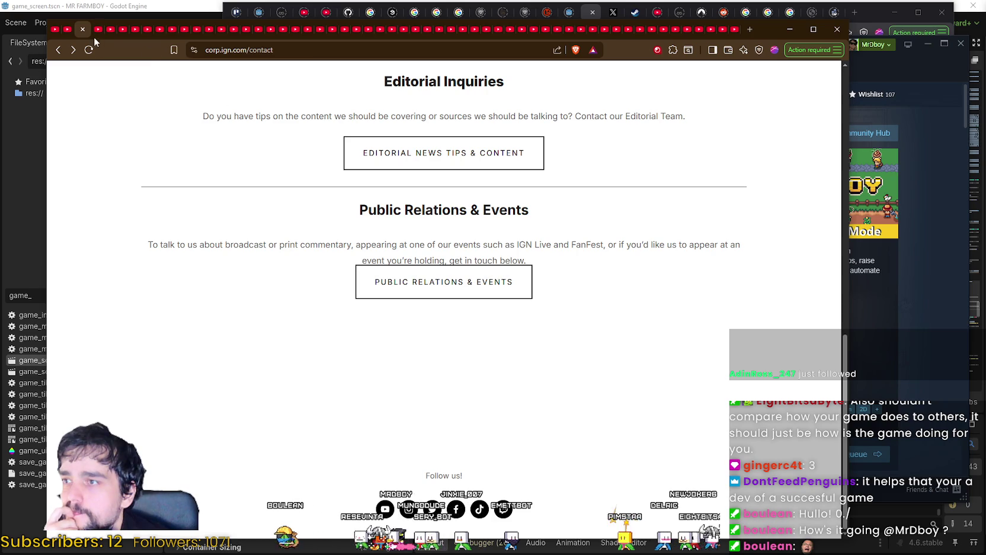
Select the contact page URL, then close the IGN contact, site and YouTube tabs.
left_click(225, 50)
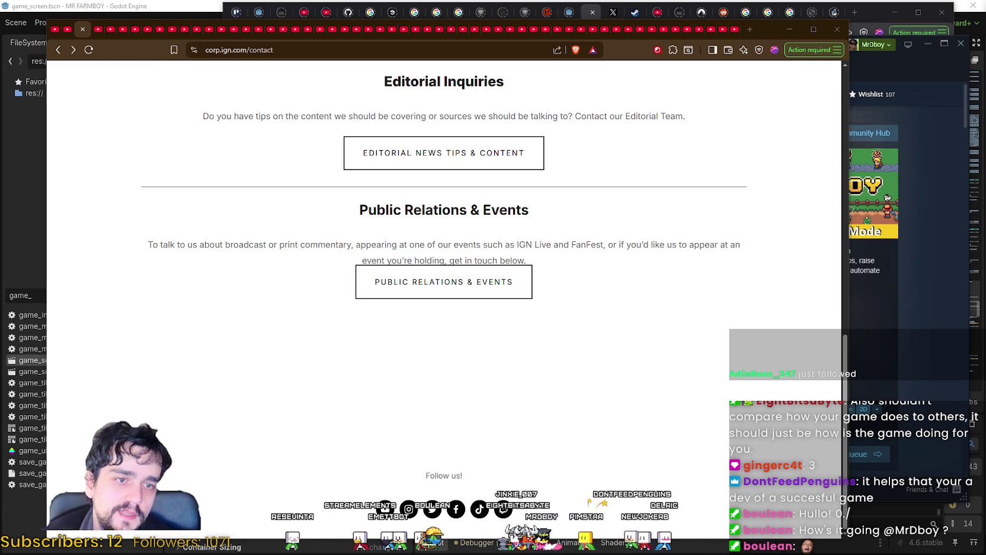
left_click(82, 29)
left_click(69, 32)
left_click(70, 30)
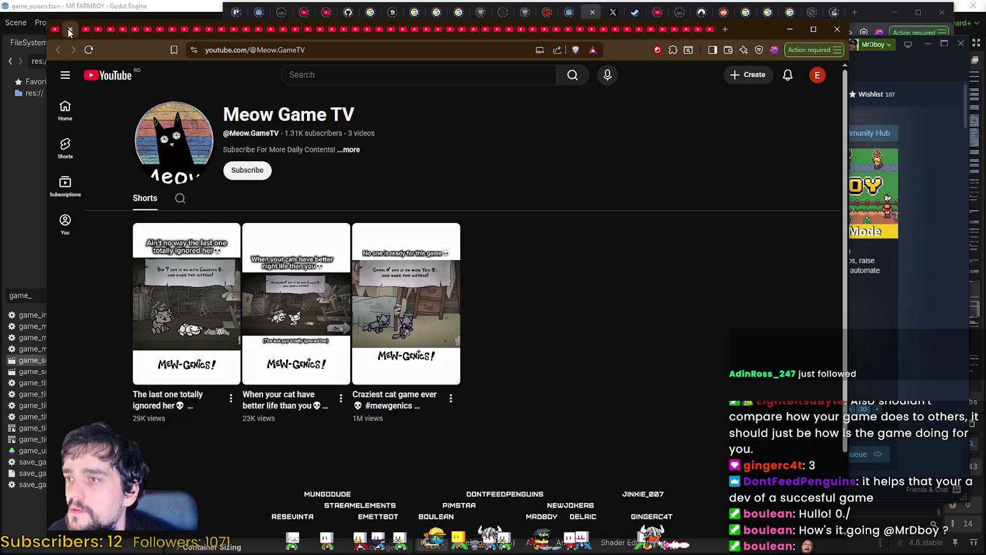
Close Meow Game TV, show the next creator's Videos list, and glance at the channel description.
scroll(811, 216, "down", 2)
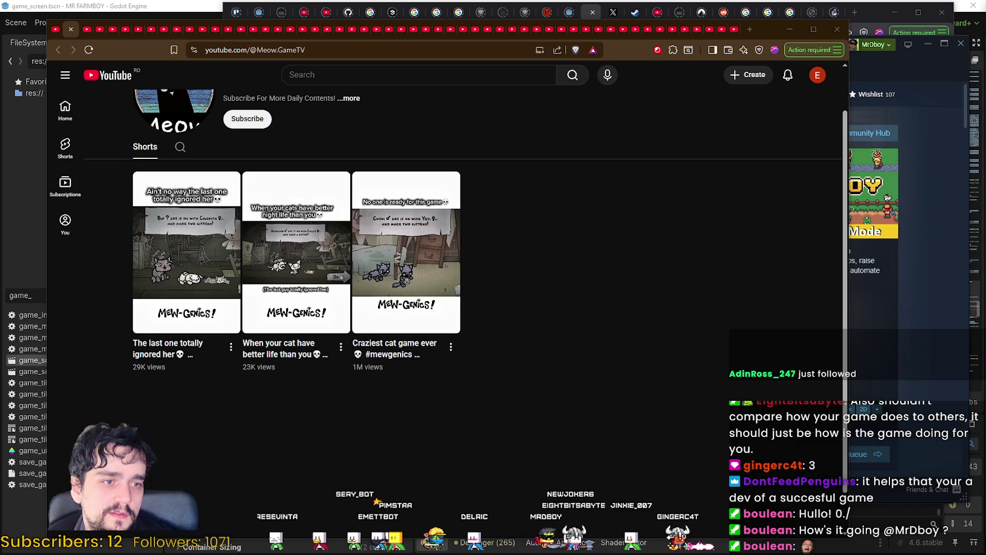
scroll(192, 138, "up", 1)
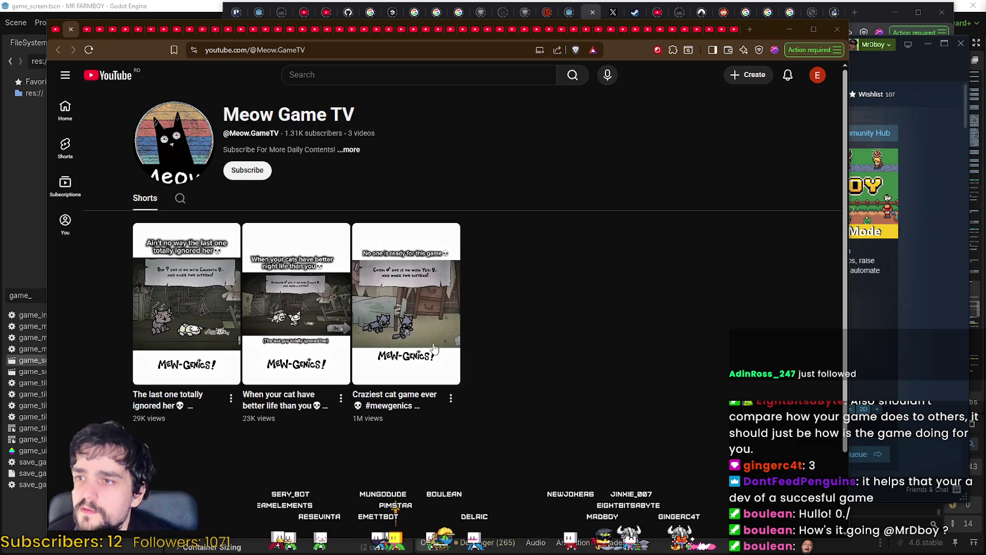
left_click(71, 29)
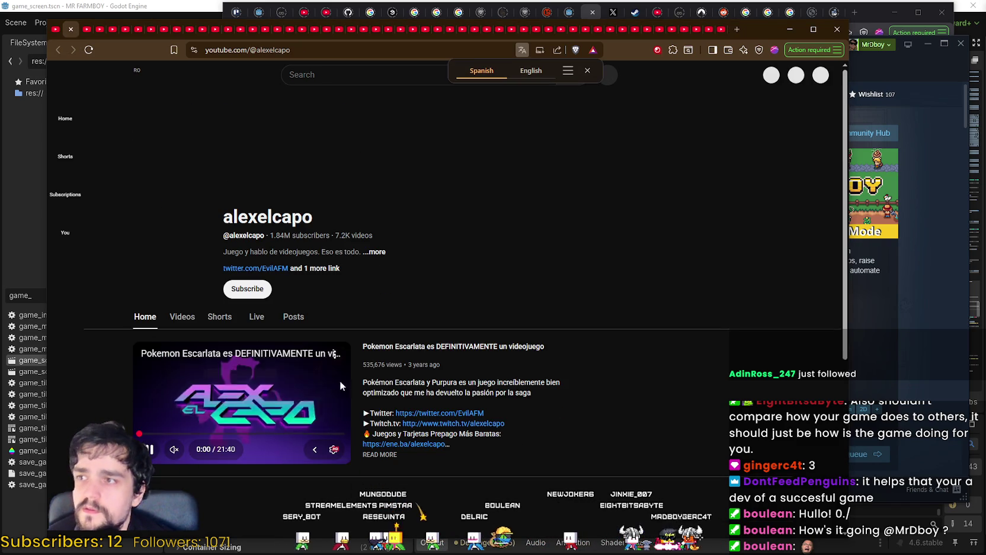
left_click(177, 317)
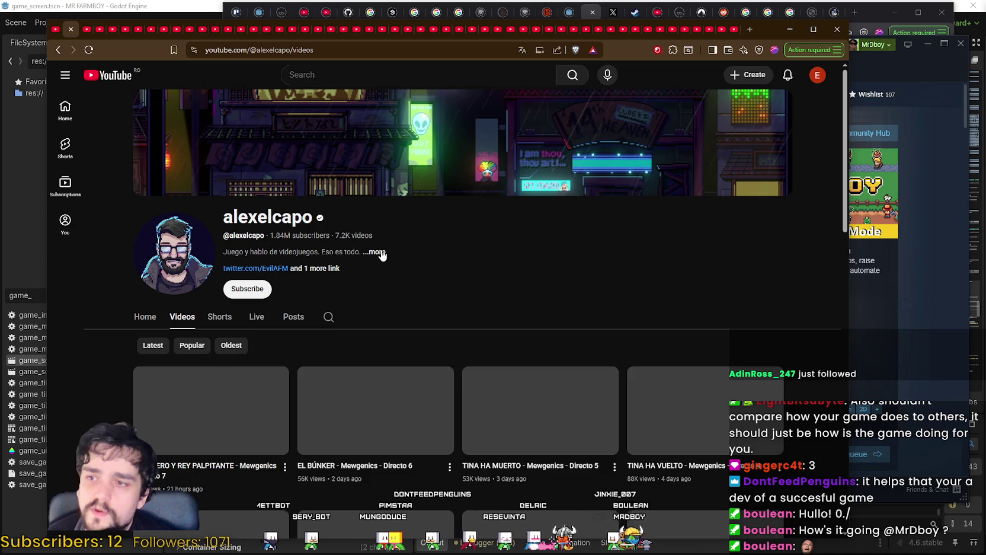
left_click(382, 252)
left_click(612, 275)
Select and copy the creator's channel address up to the handle.
left_click(261, 50)
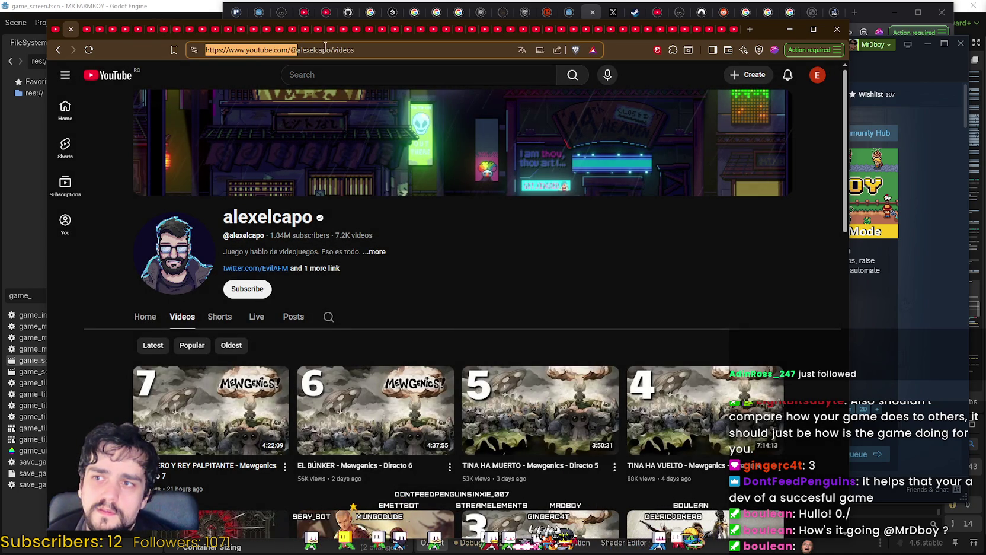
left_click_drag(330, 48, 79, 45)
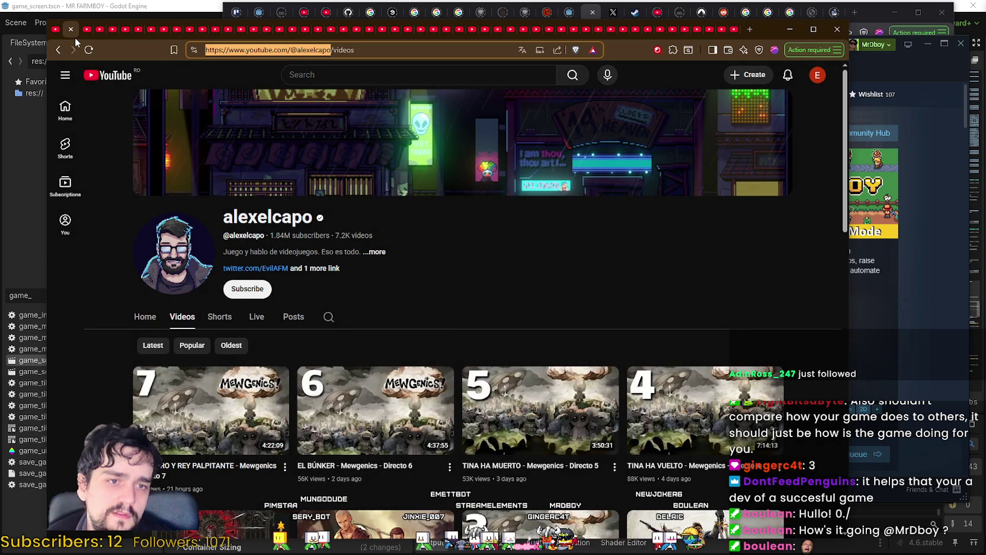
key("alt+Tab")
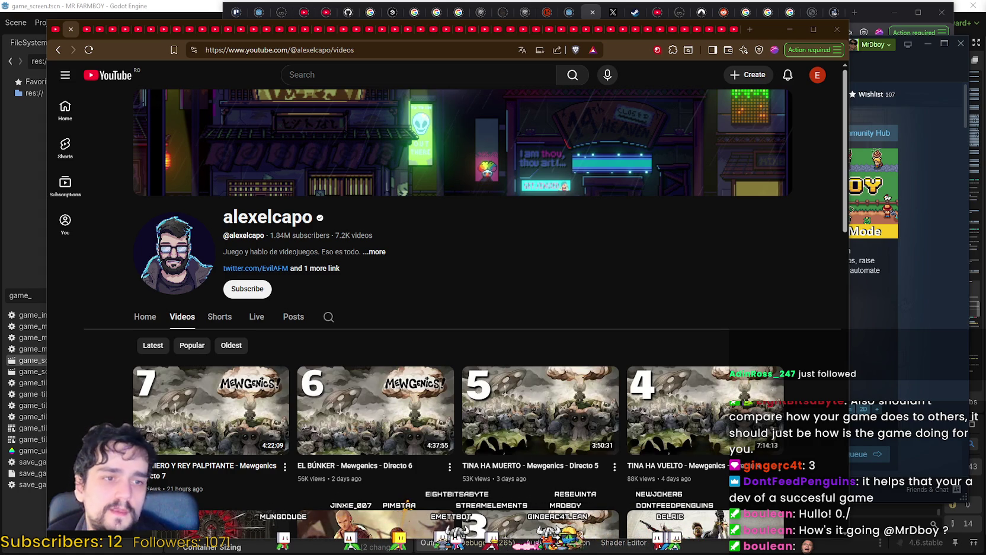
Review the channel's details and contact info, close them, then reopen them.
left_click(374, 251)
scroll(398, 247, "down", 2)
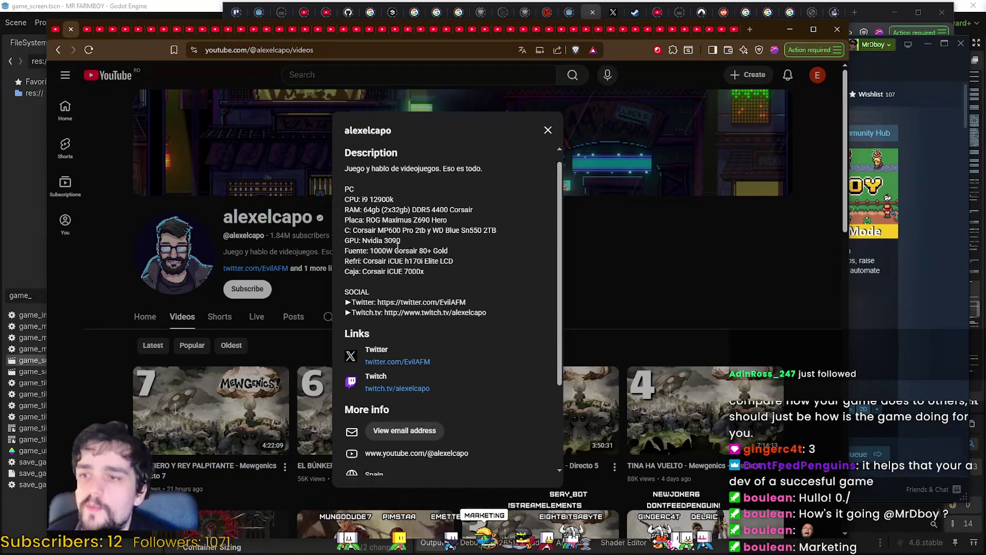
scroll(497, 303, "up", 2)
scroll(487, 299, "down", 3)
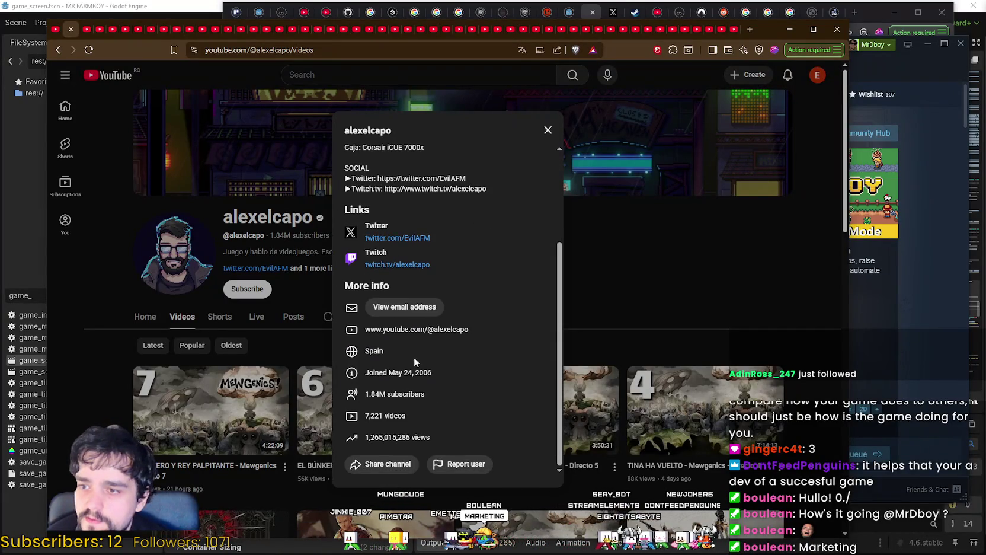
left_click(571, 323)
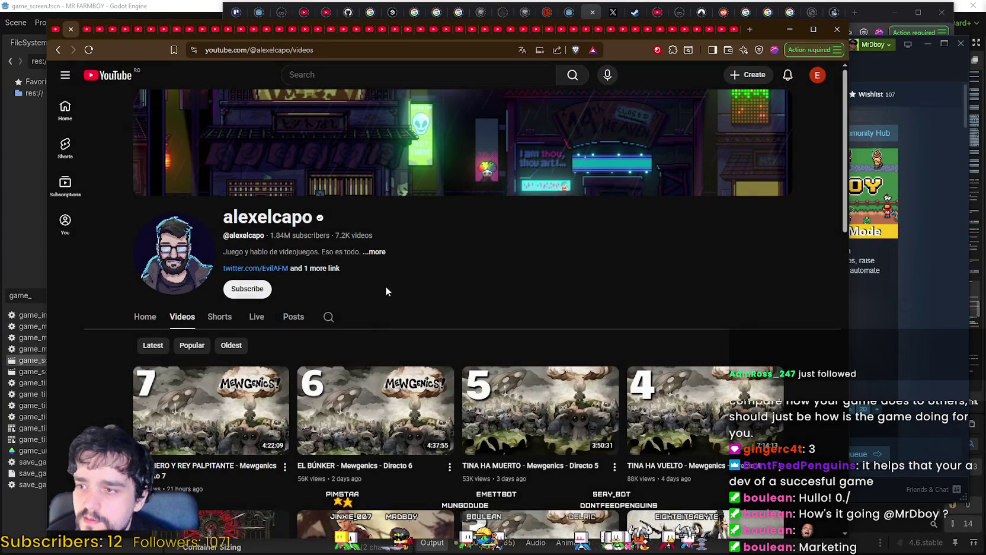
left_click(339, 270)
Open the creator's Twitter link in a new tab and copy the business email from the bio.
scroll(387, 355, "down", 3)
right_click(406, 320)
left_click(419, 327)
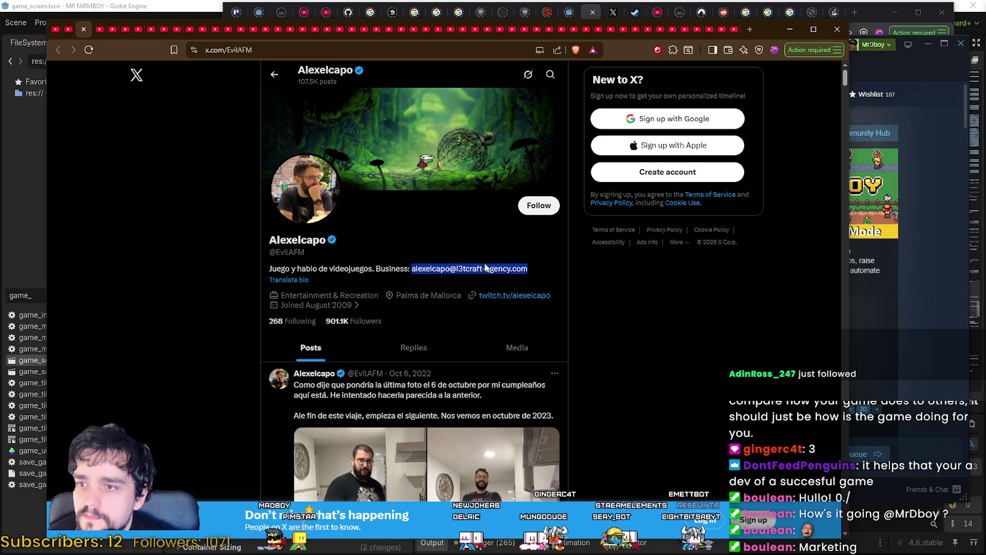
key("alt+Tab")
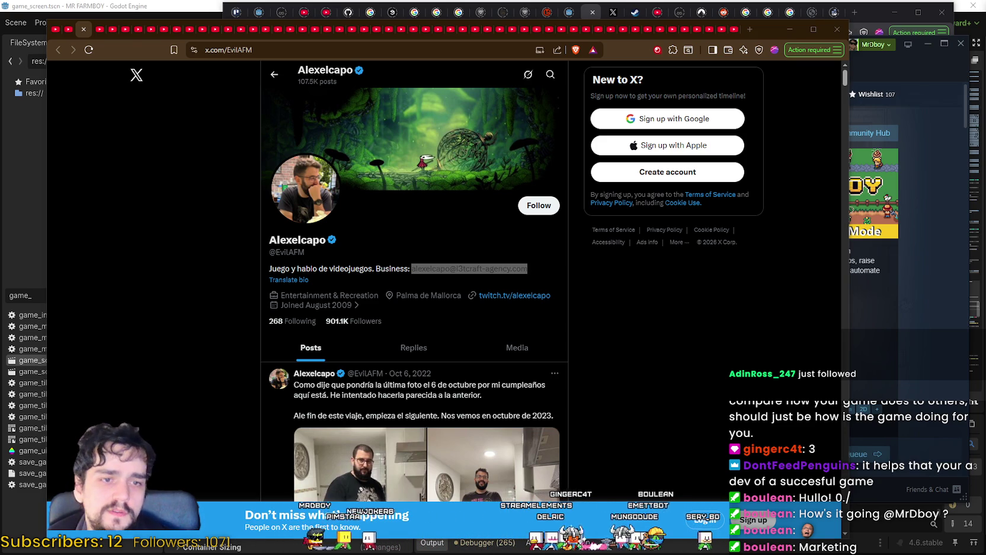
Close the X profile, the channel details, and the creator's YouTube channel tab.
scroll(290, 282, "down", 3)
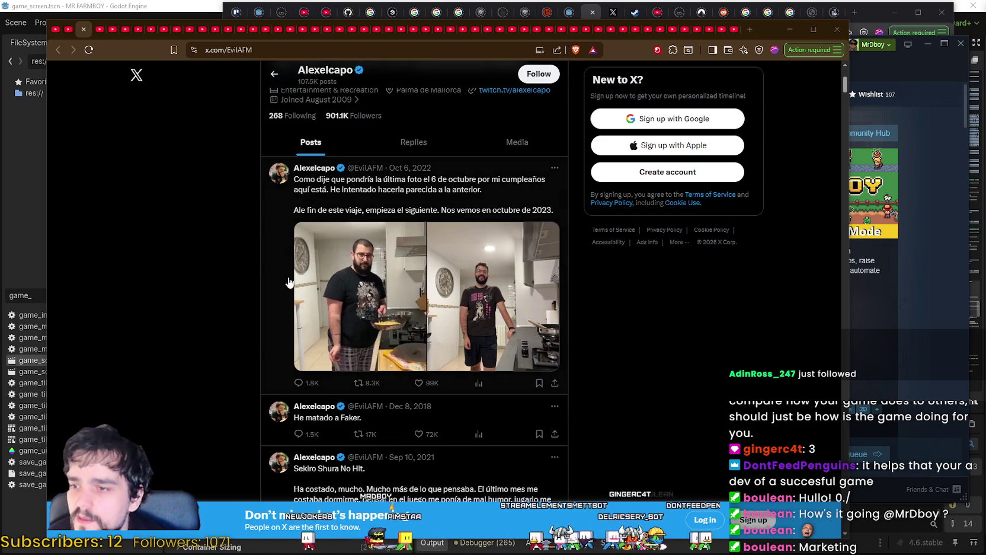
scroll(680, 421, "down", 1)
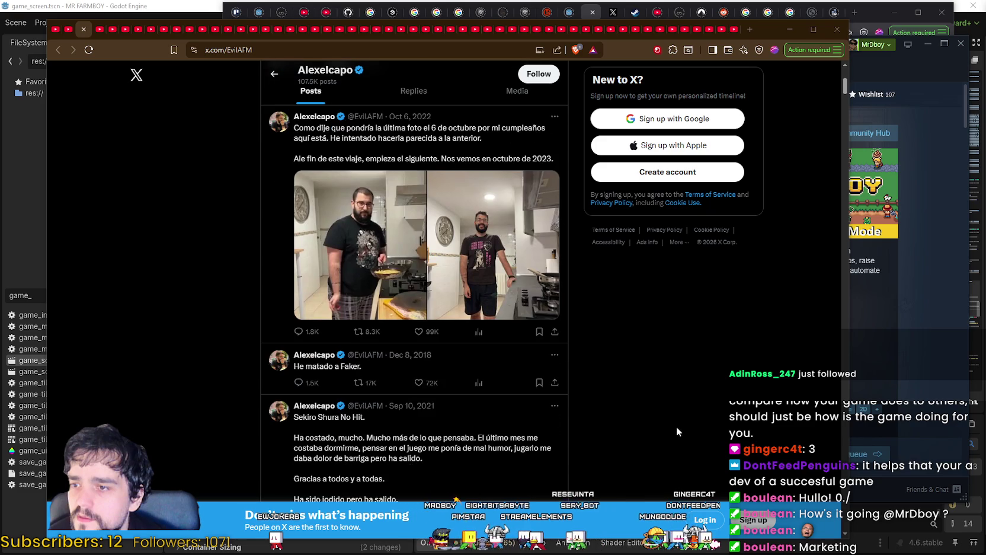
scroll(285, 195, "up", 3)
left_click(84, 29)
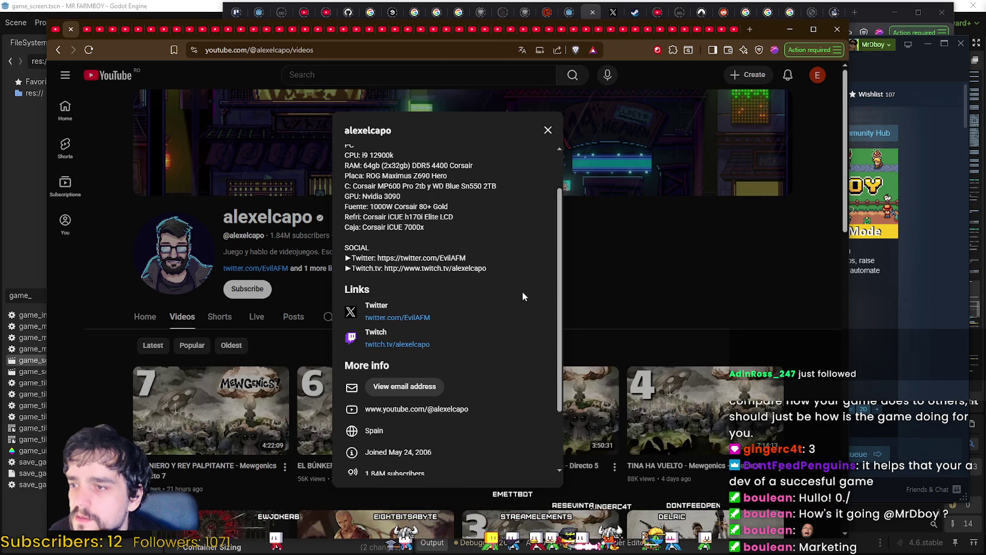
left_click(280, 275)
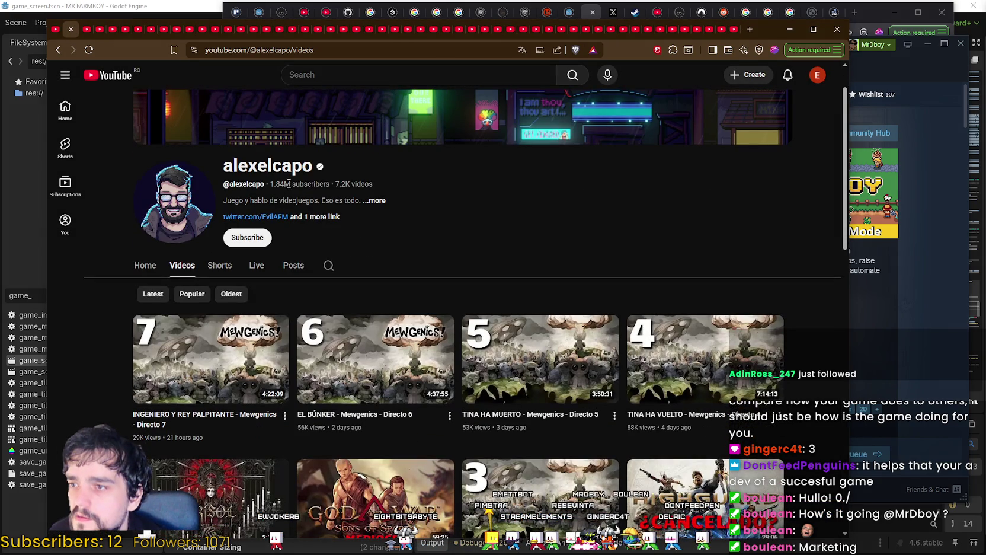
scroll(366, 320, "down", 2)
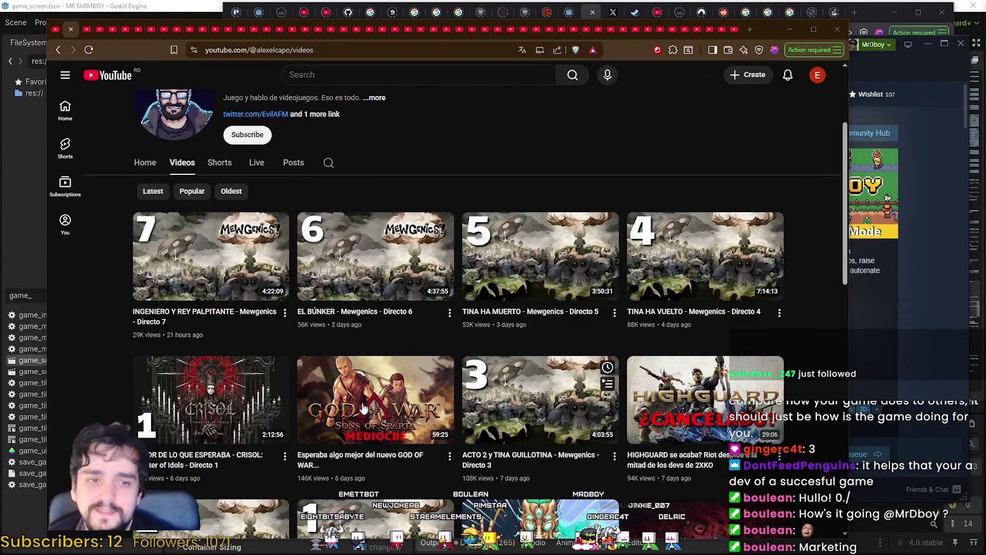
left_click(71, 29)
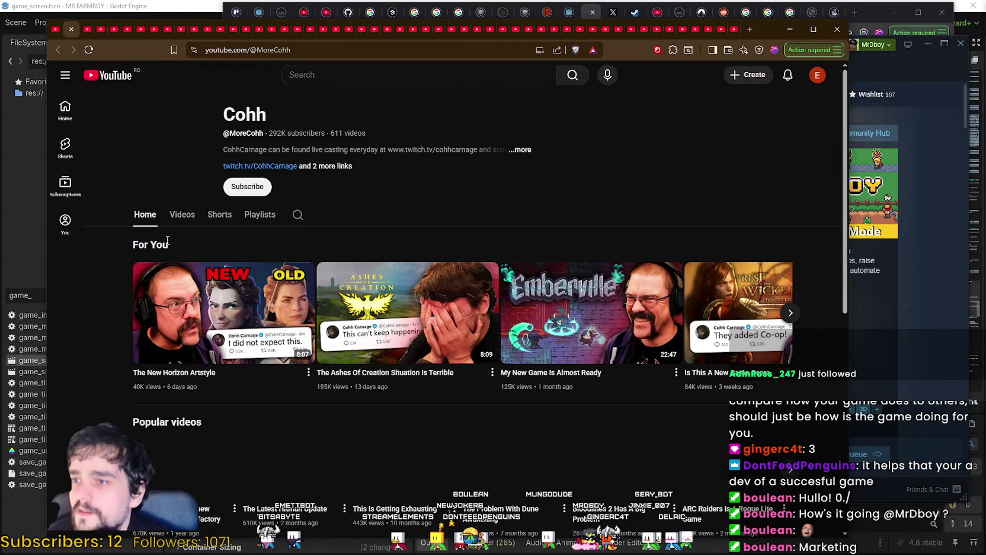
Show Cohh's video list and review the channel's details and contact info.
left_click(184, 219)
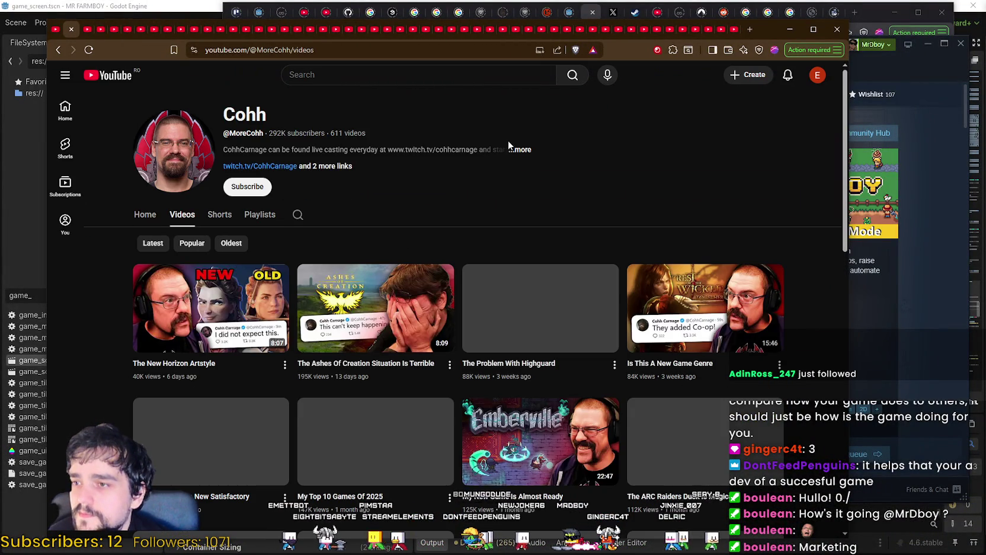
left_click(522, 151)
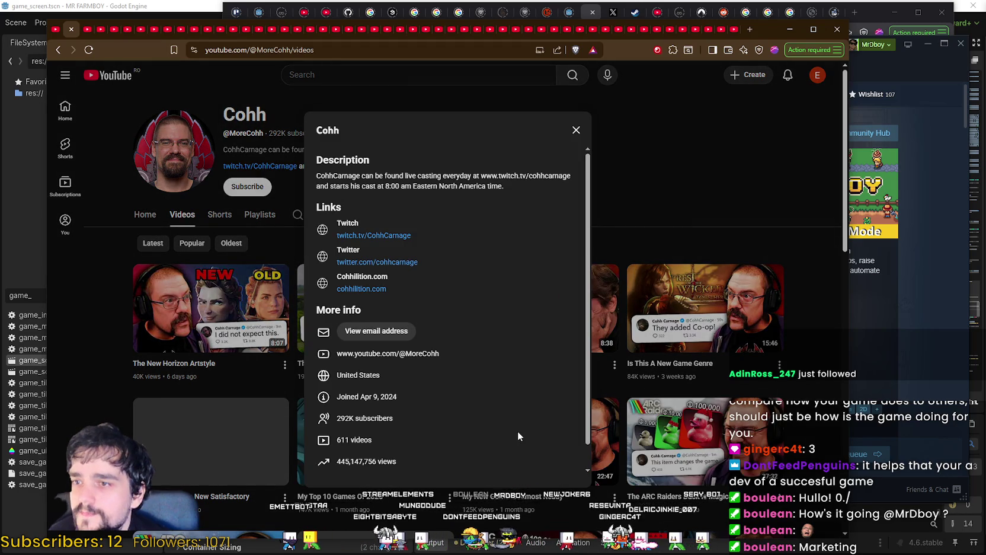
scroll(518, 433, "down", 1)
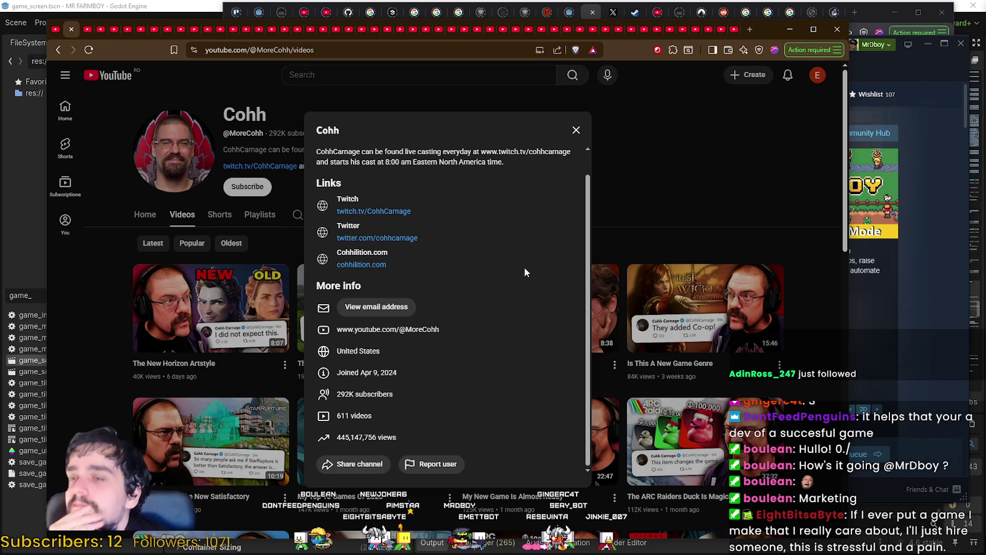
scroll(524, 267, "up", 1)
left_click(672, 176)
scroll(105, 336, "down", 3)
scroll(118, 380, "up", 3)
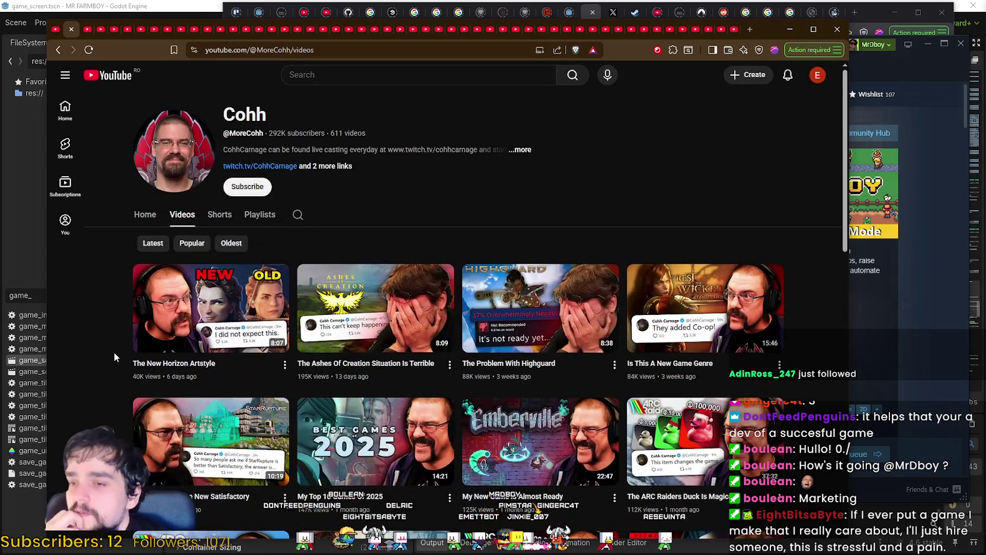
mouse_move(139, 333)
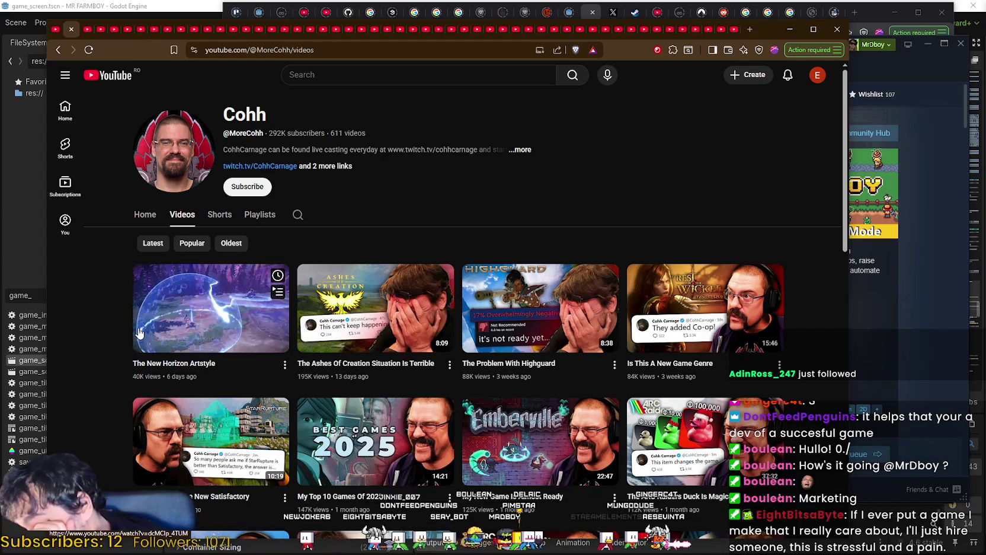
left_click(524, 150)
scroll(442, 284, "down", 2)
scroll(466, 377, "up", 2)
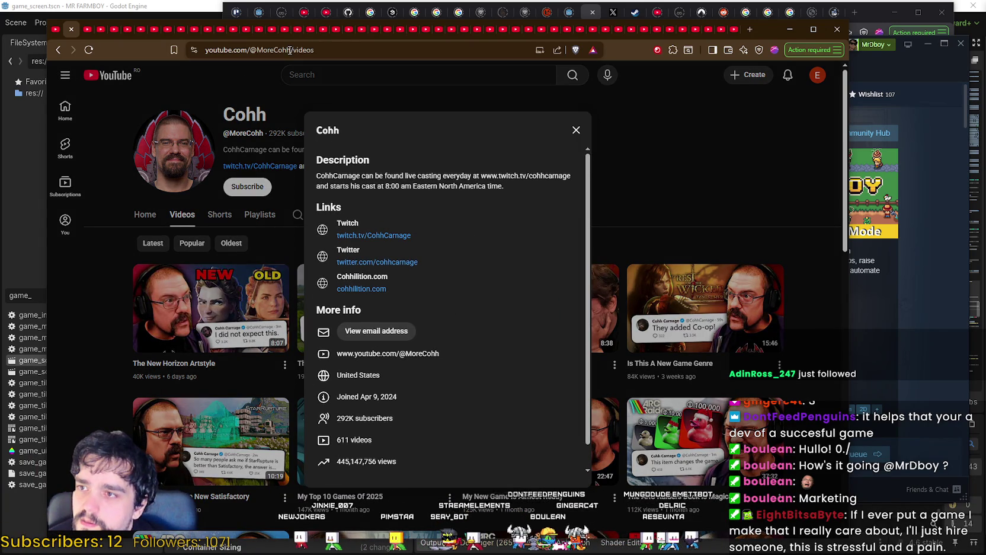
left_click_drag(331, 50, 206, 51)
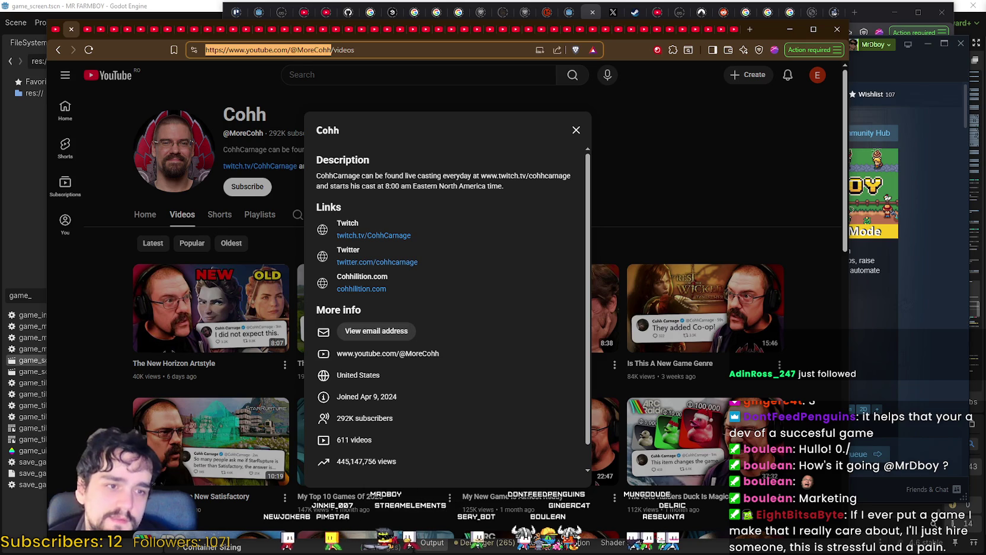
key("alt+Tab")
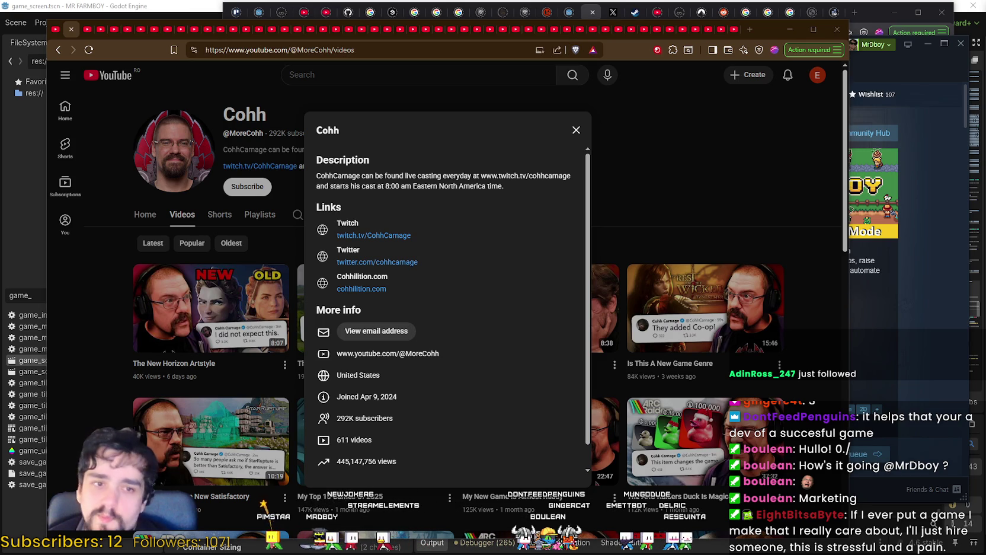
scroll(451, 351, "down", 2)
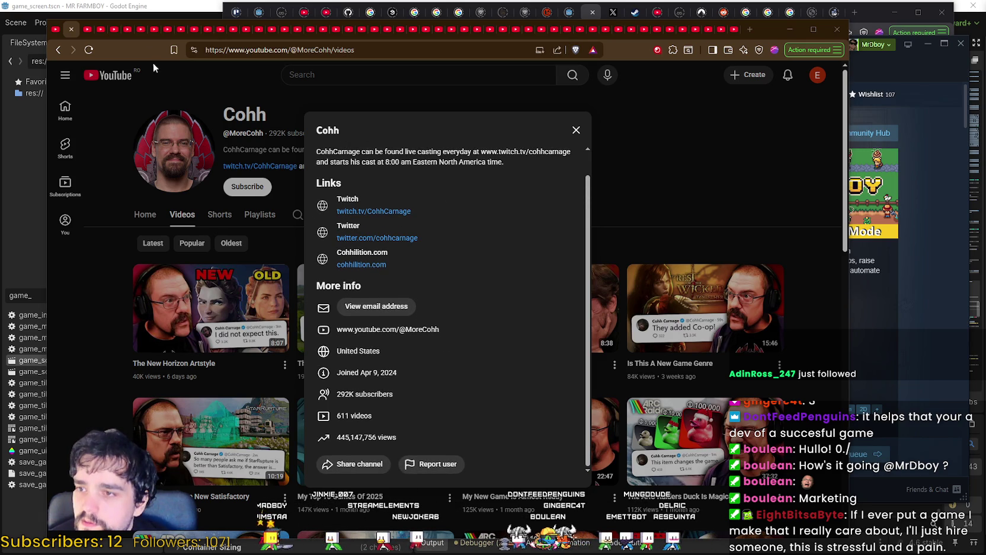
left_click(71, 29)
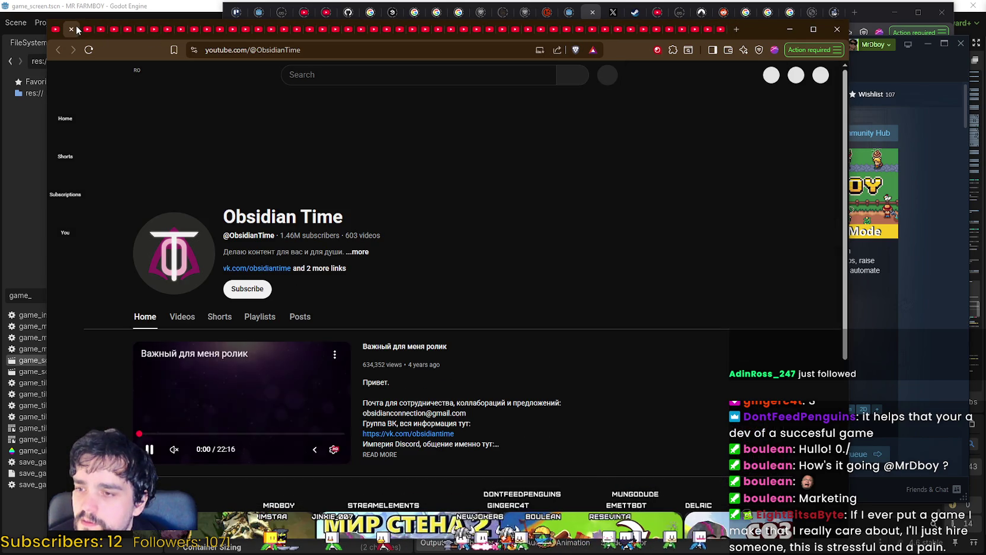
Stop the trailer, open Obsidian Time's Videos and details, and copy the base channel address.
left_click(231, 392)
left_click(184, 317)
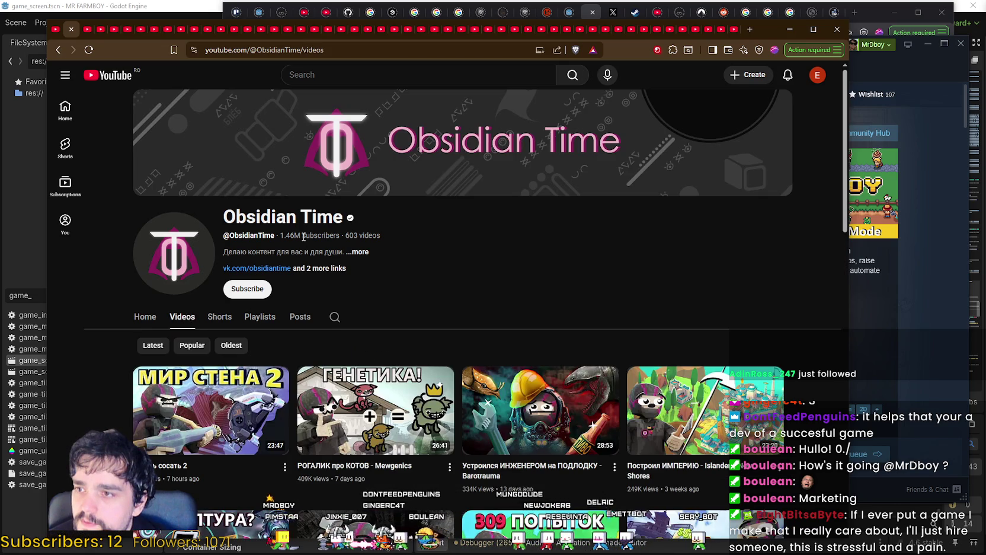
left_click(348, 268)
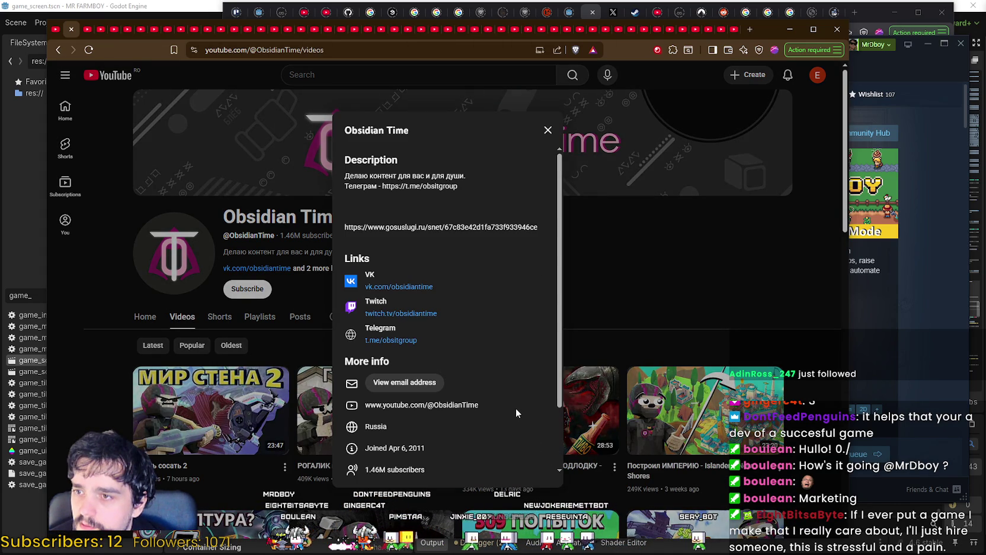
left_click(302, 50)
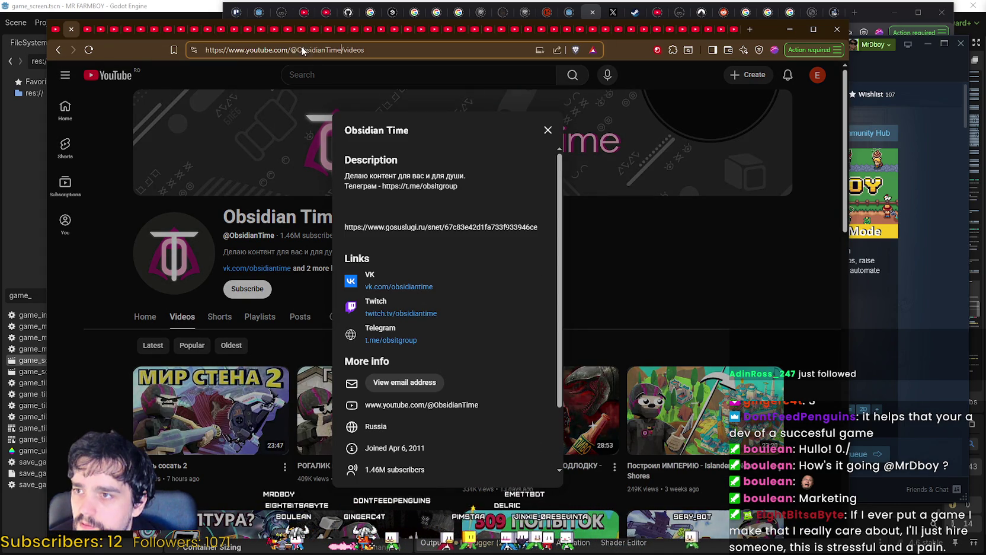
left_click_drag(342, 49, 71, 51)
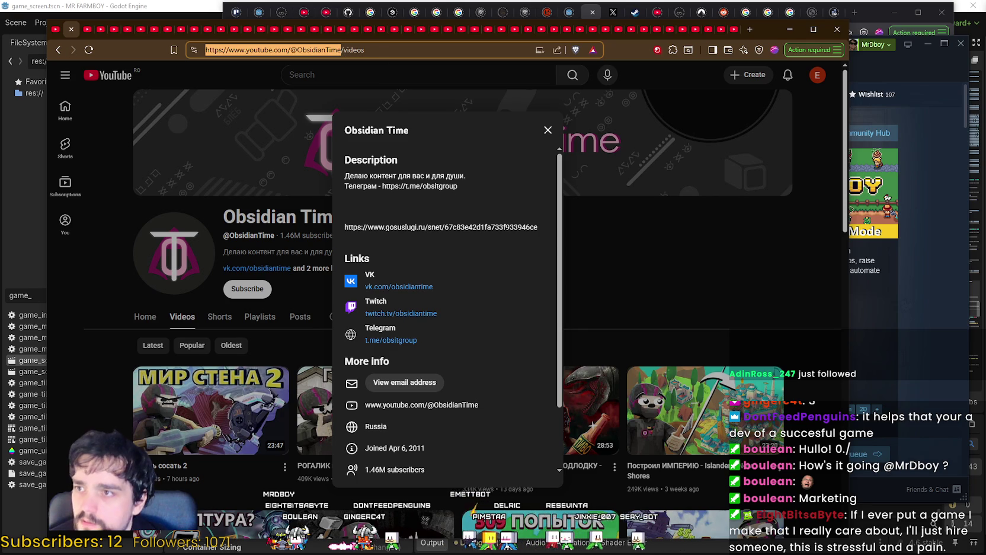
key("alt+Tab")
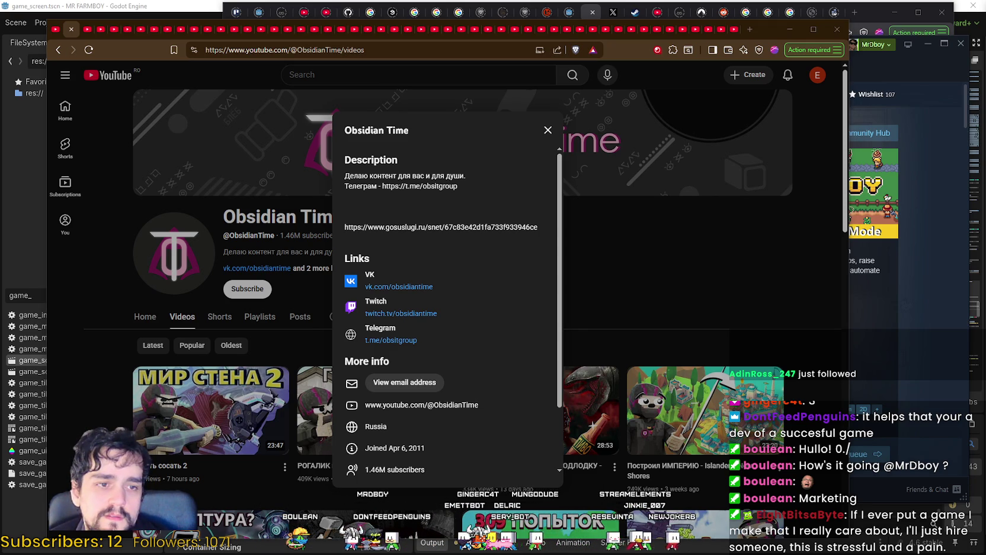
Open the Twitch link from the channel details in a new tab and switch to it.
scroll(520, 277, "down", 3)
scroll(520, 277, "up", 3)
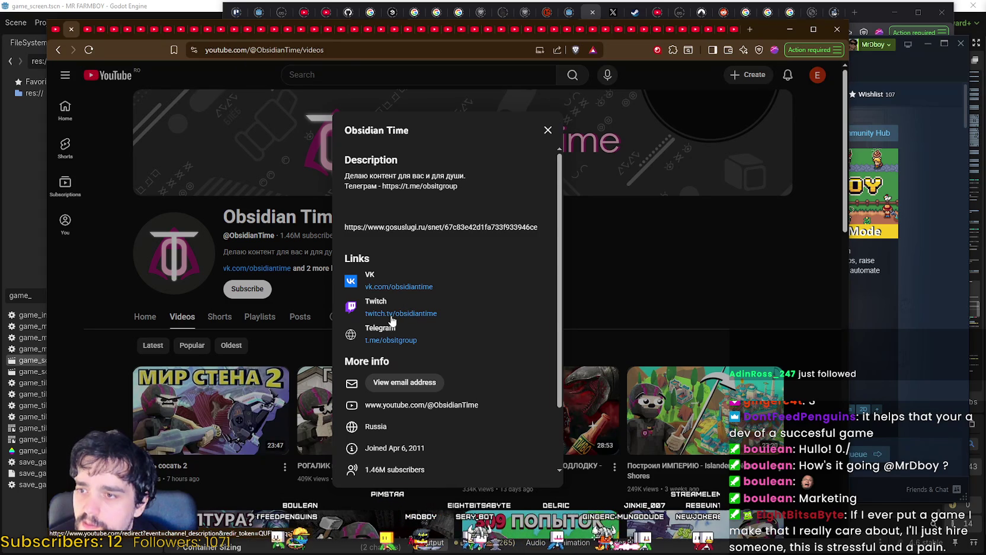
right_click(412, 324)
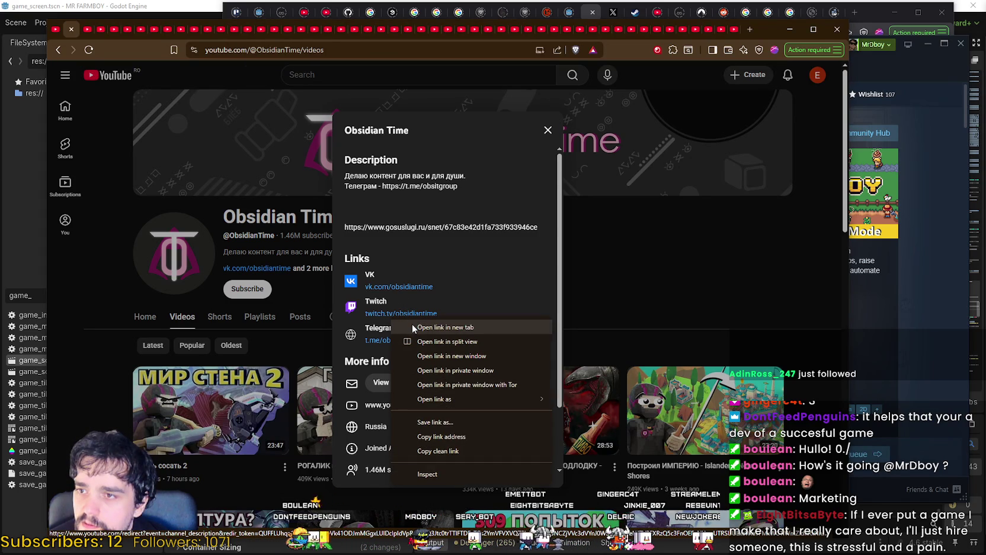
left_click(413, 324)
left_click(87, 29)
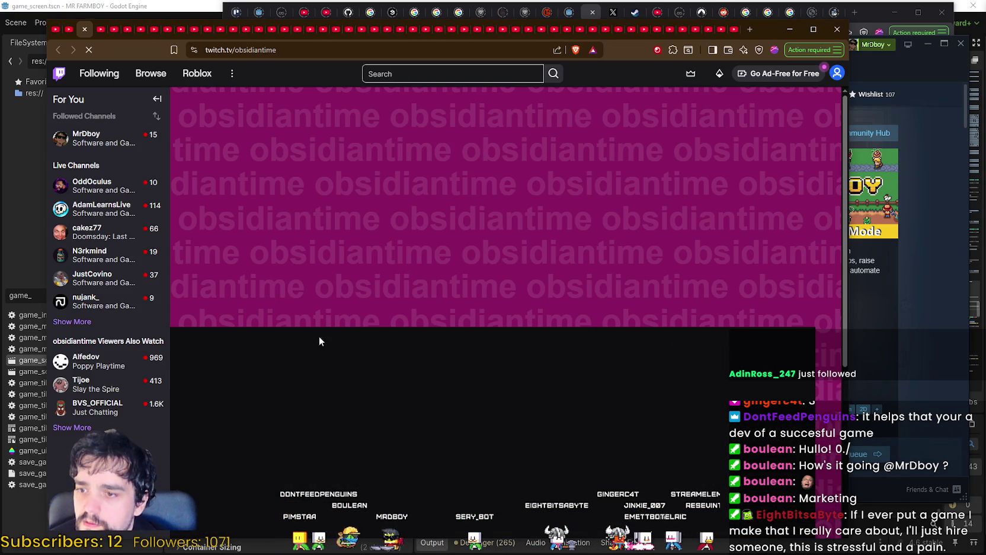
Open the obsidiantime Twitch About page and scroll down to its contact text.
left_click(246, 398)
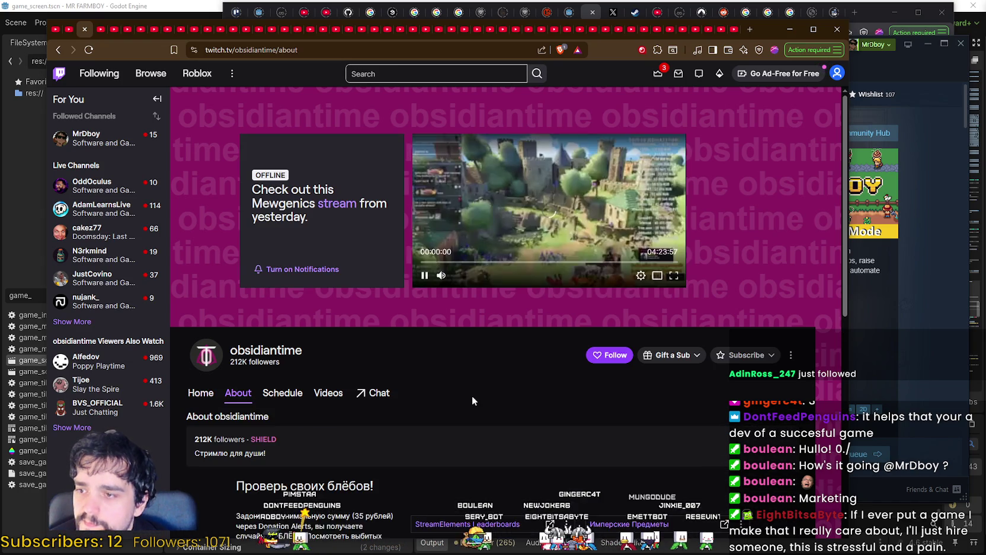
scroll(473, 401, "down", 4)
scroll(472, 401, "down", 4)
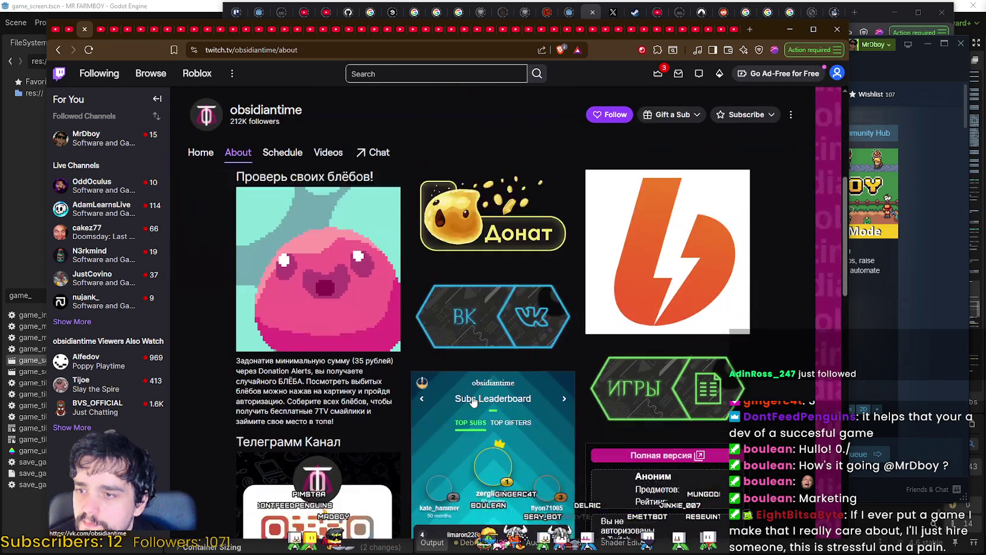
scroll(302, 363, "down", 10)
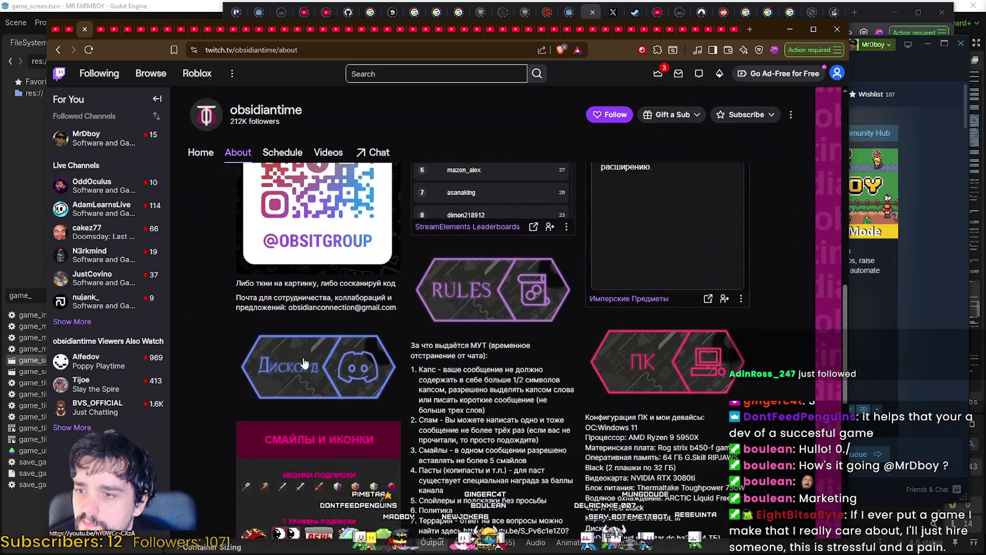
scroll(304, 362, "down", 2)
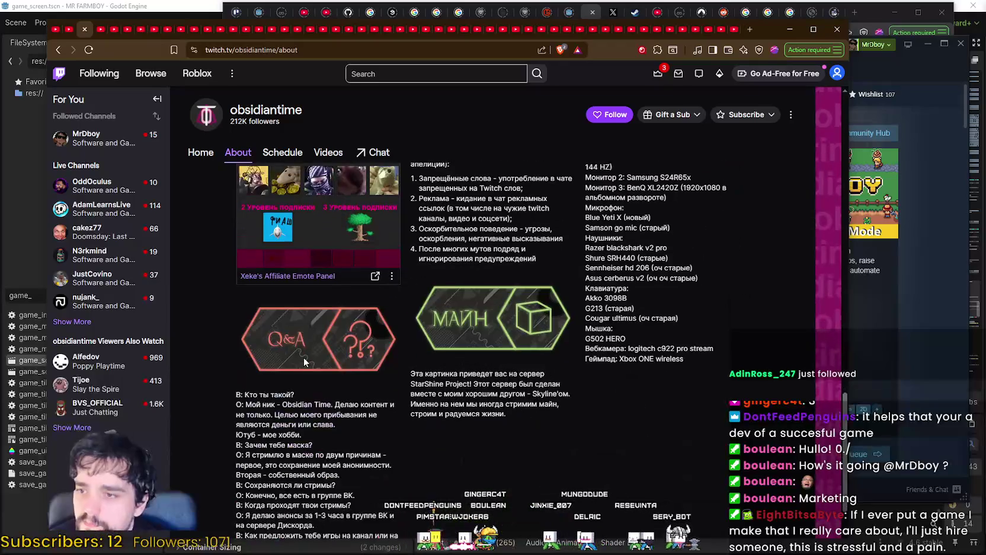
scroll(468, 456, "up", 5)
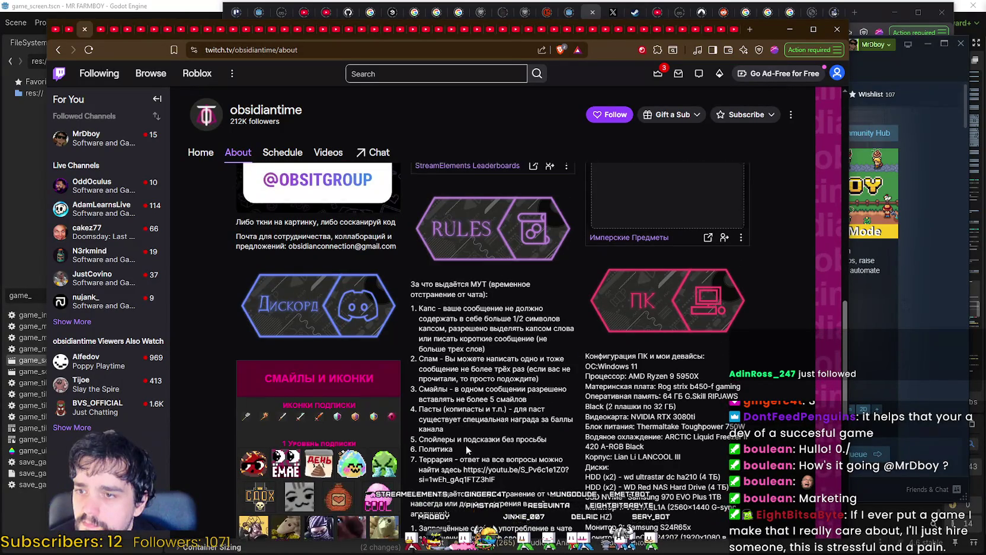
scroll(453, 447, "up", 4)
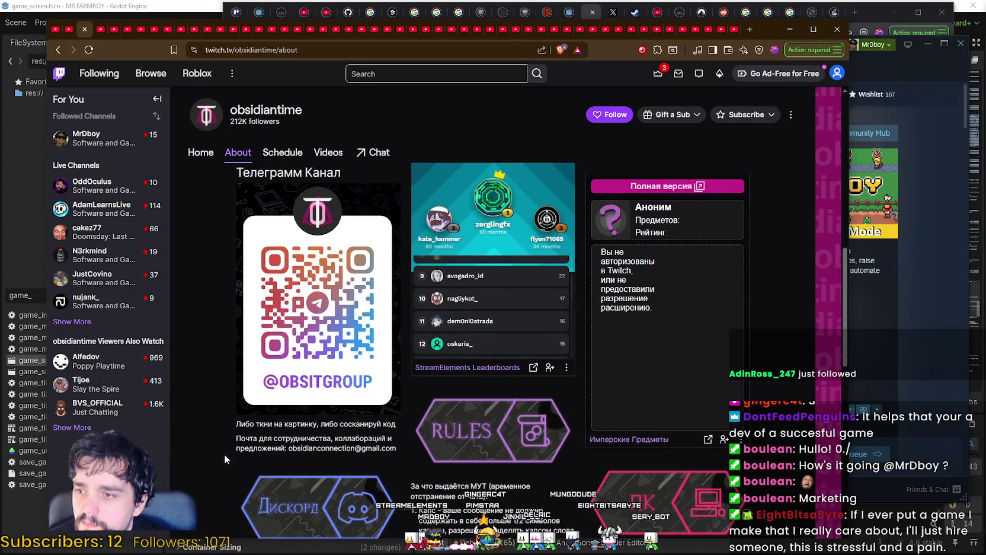
scroll(224, 454, "down", 1)
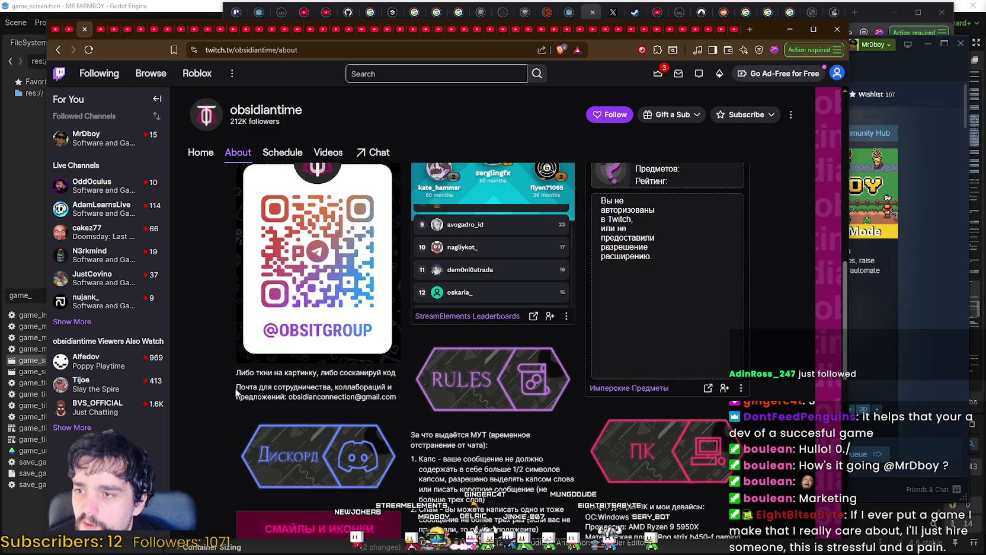
Select the Russian collaboration contact line and translate it into English.
left_click_drag(237, 387, 364, 404)
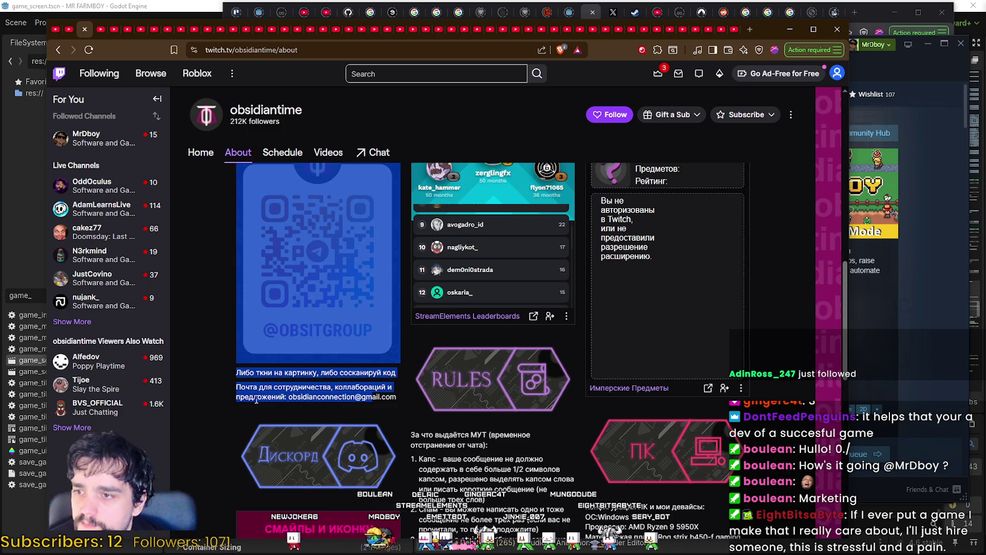
left_click_drag(236, 397, 391, 401)
right_click(391, 401)
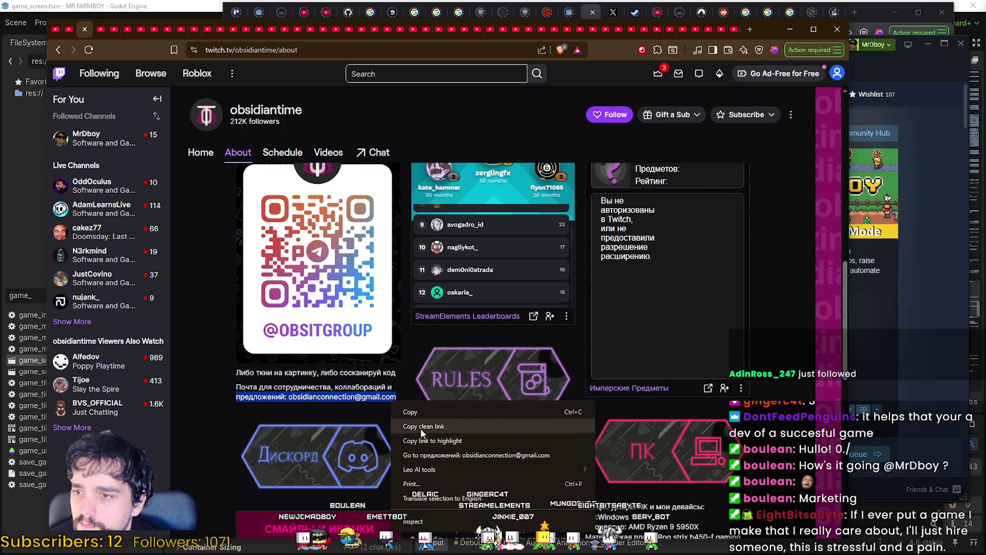
left_click(451, 501)
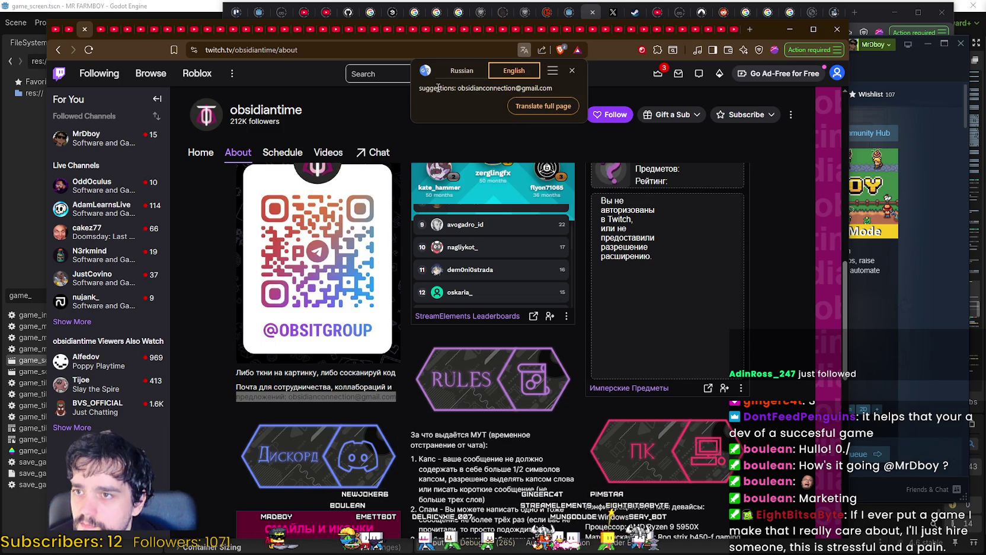
left_click(299, 376)
Copy the collaboration e-mail address and close the Twitch channel.
double_click(329, 399)
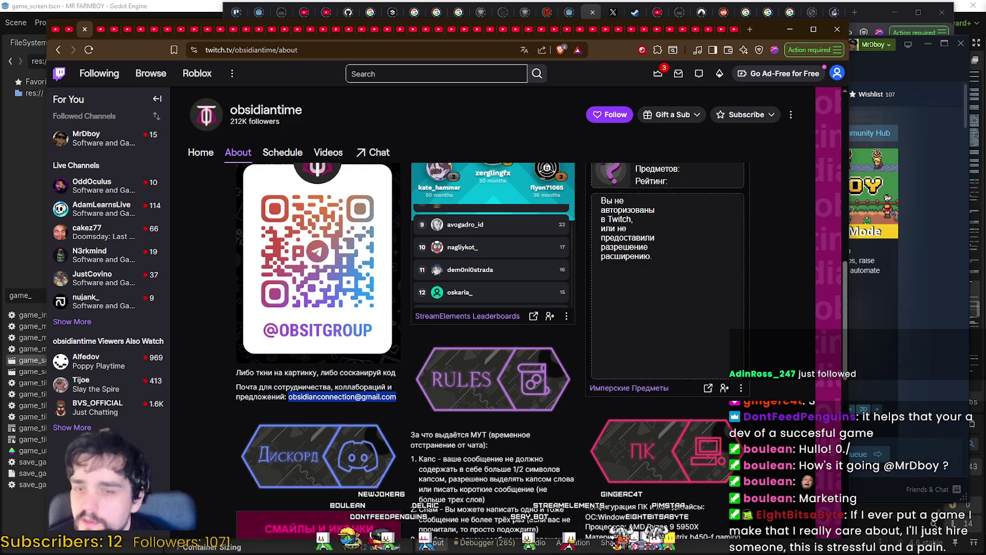
key("alt+Tab")
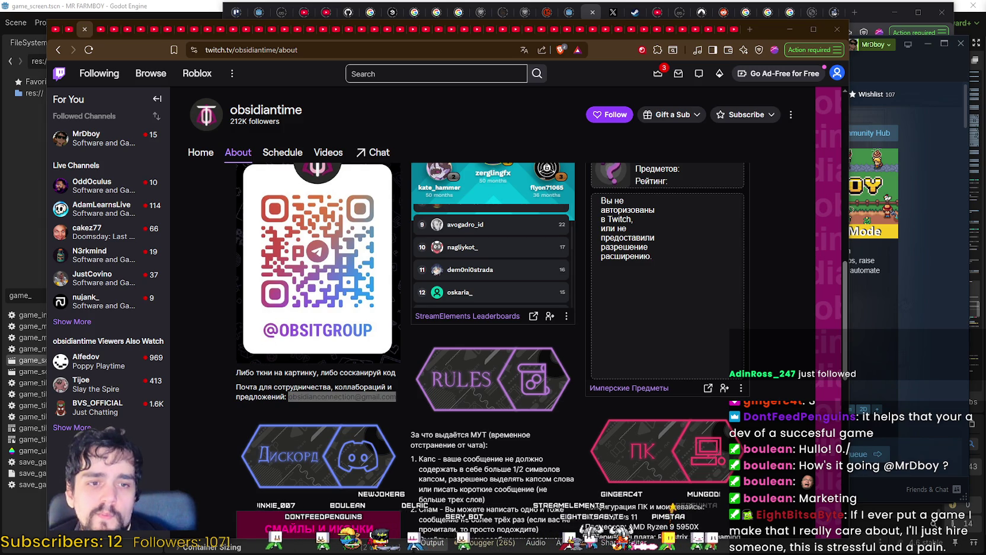
left_click(84, 36)
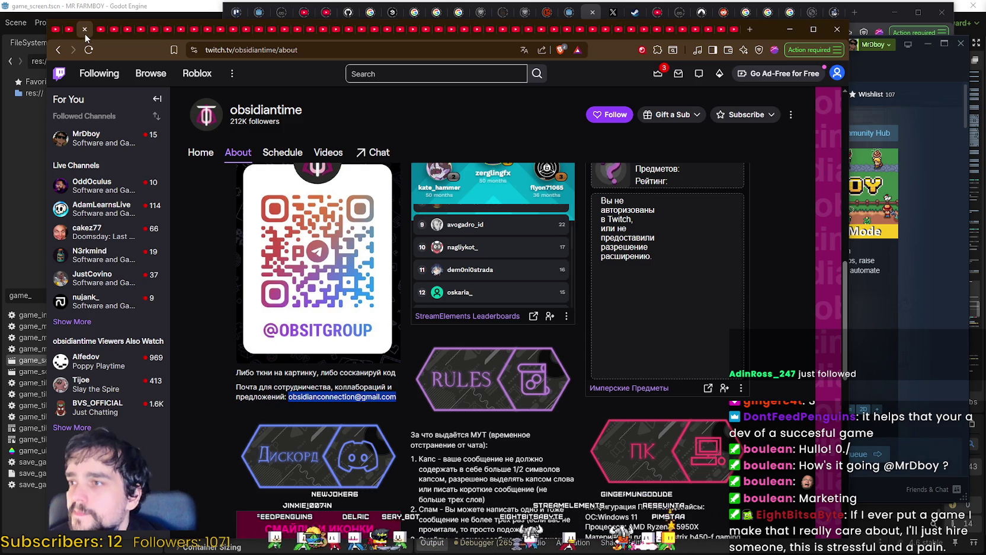
left_click(86, 30)
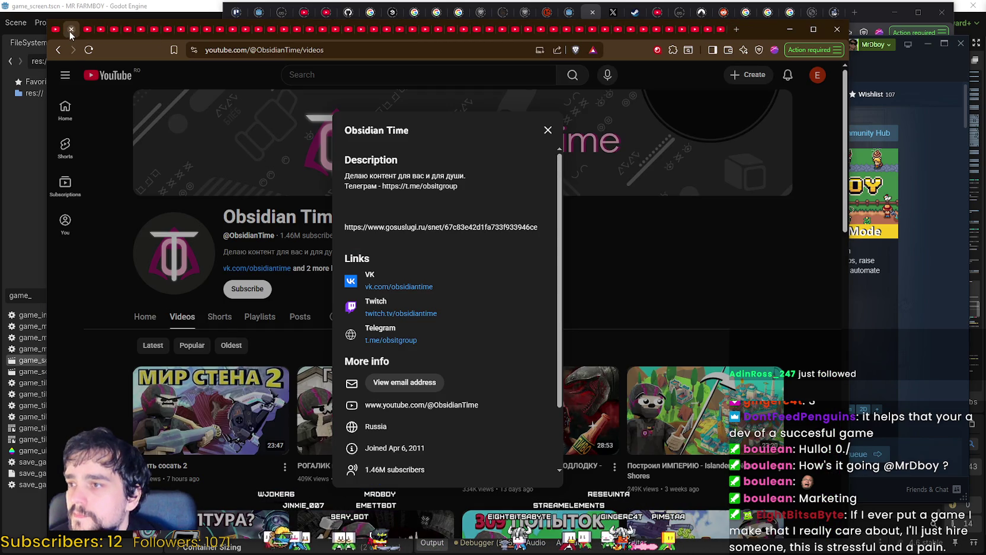
left_click(70, 30)
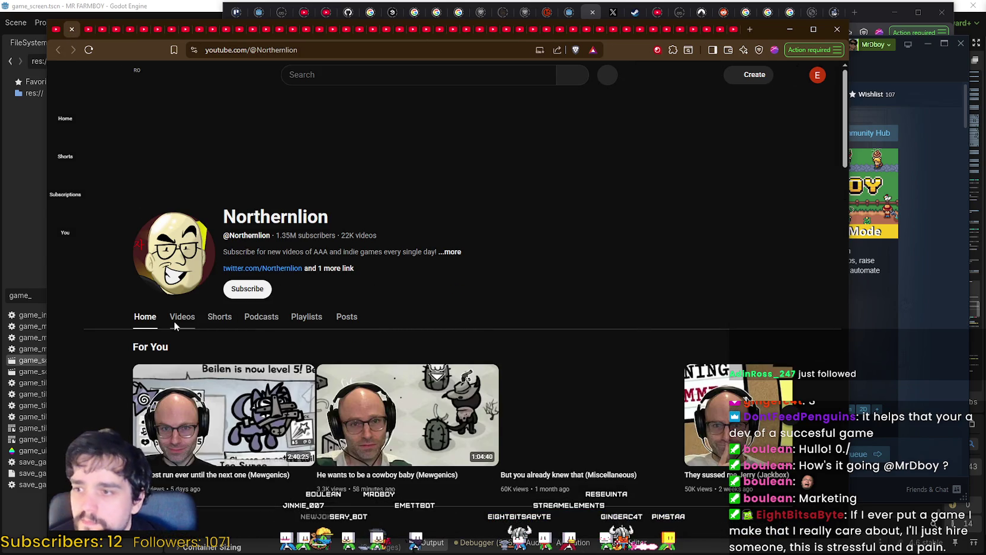
left_click(278, 51)
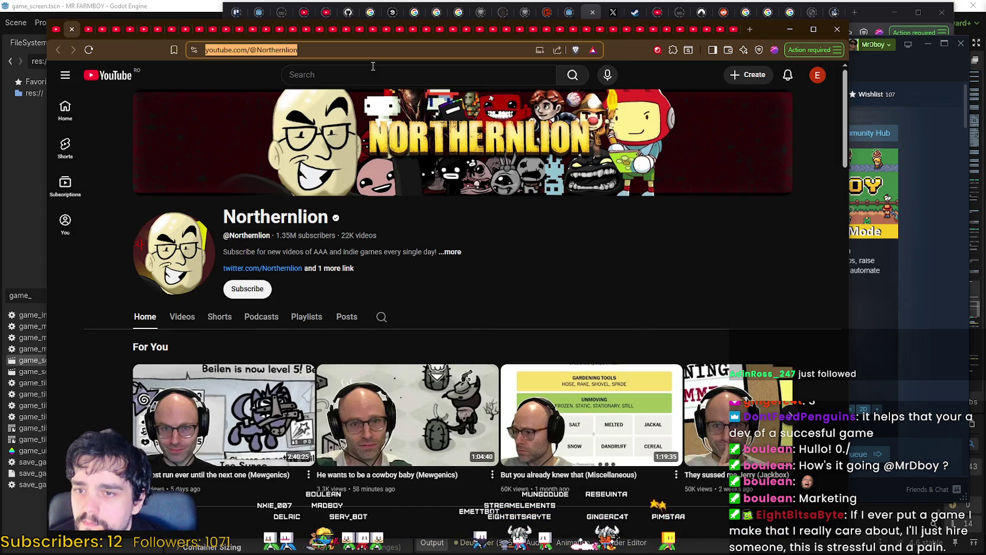
key("alt+Tab")
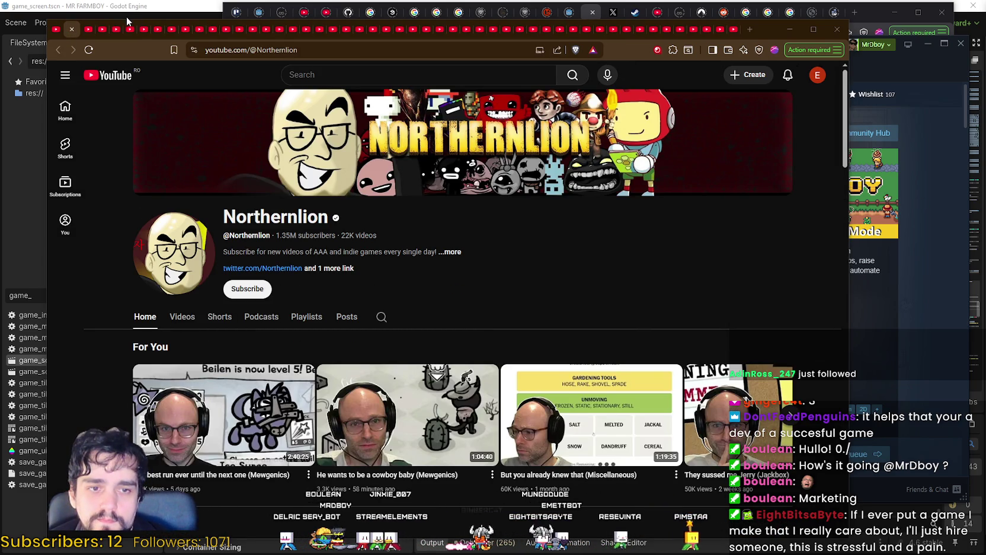
left_click(459, 255)
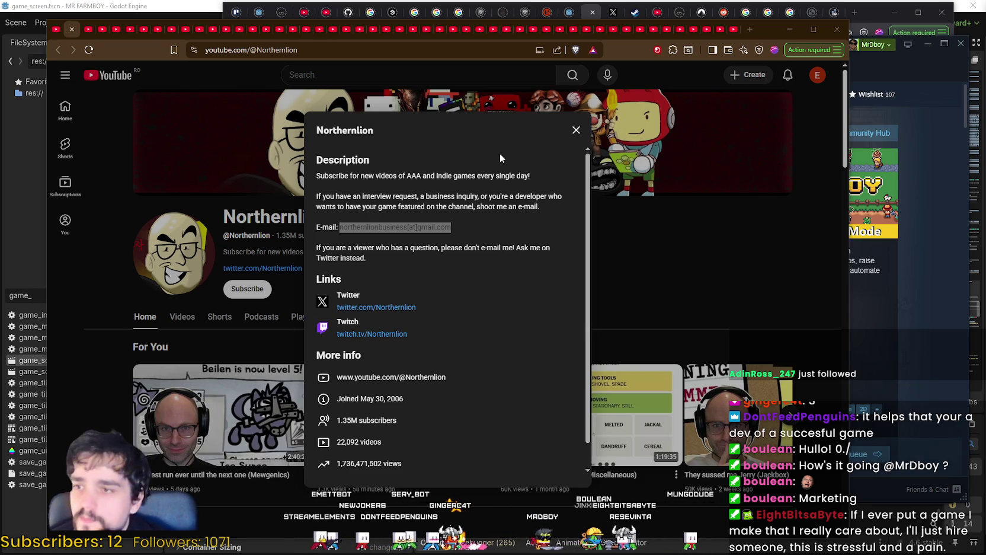
left_click(610, 228)
left_click(71, 29)
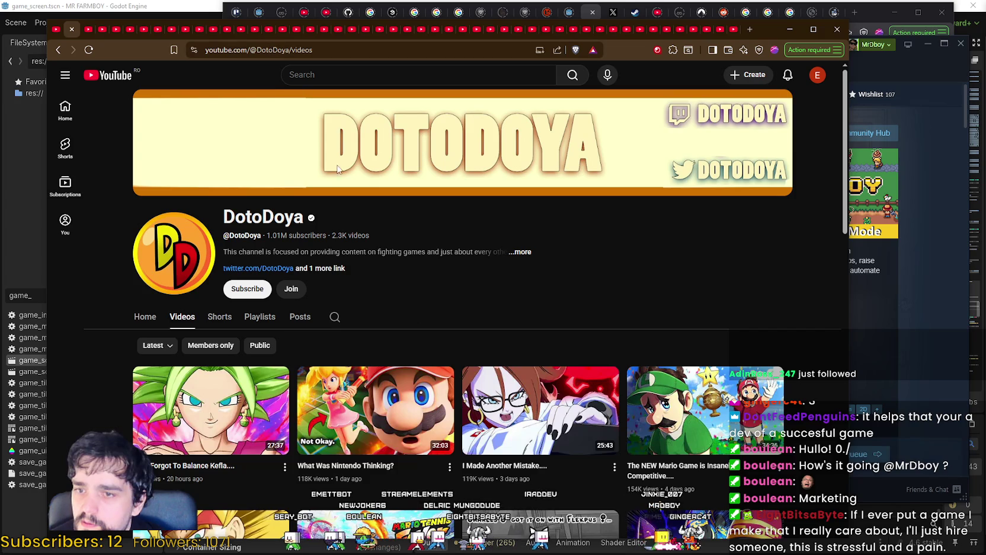
scroll(511, 418, "down", 3)
scroll(661, 501, "down", 3)
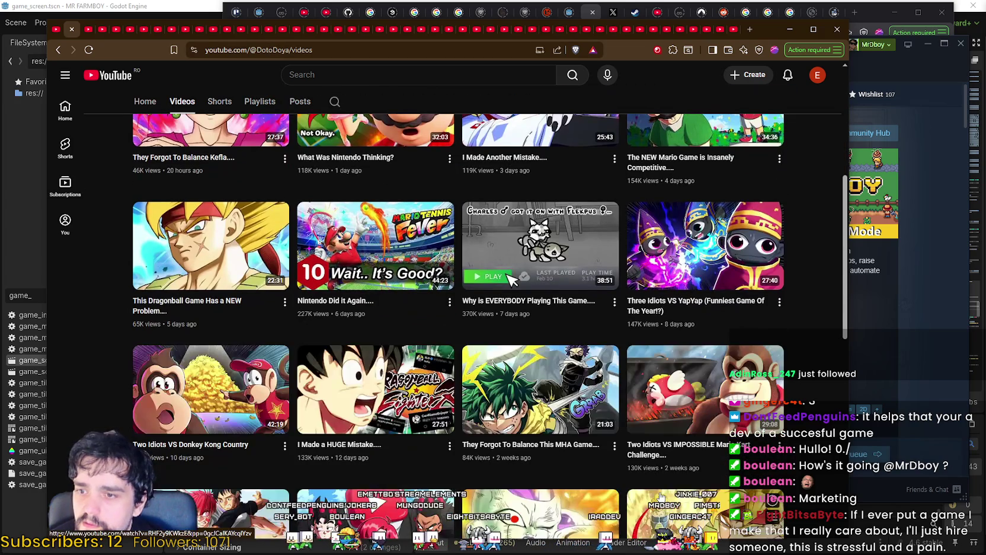
mouse_move(512, 281)
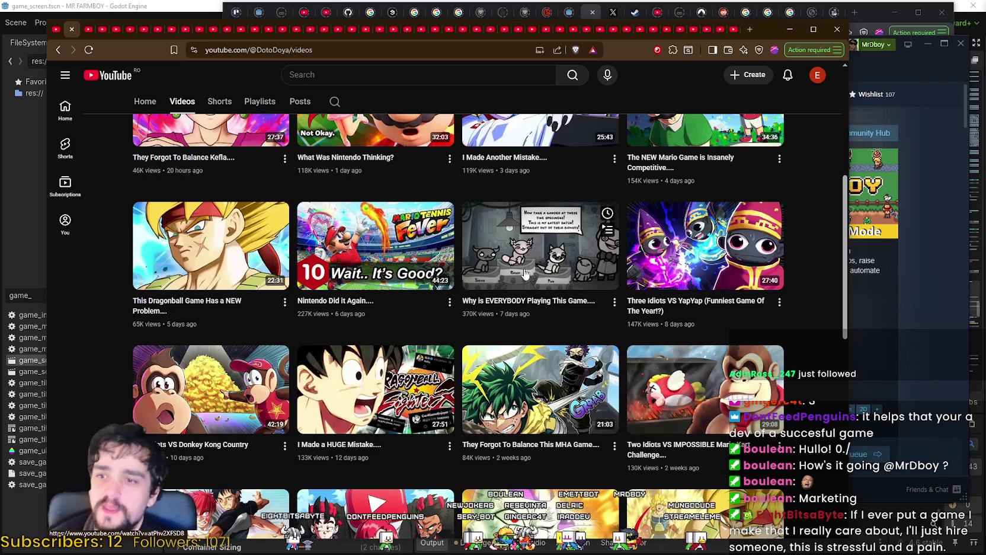
scroll(524, 272, "down", 7)
scroll(512, 340, "down", 3)
scroll(472, 422, "up", 12)
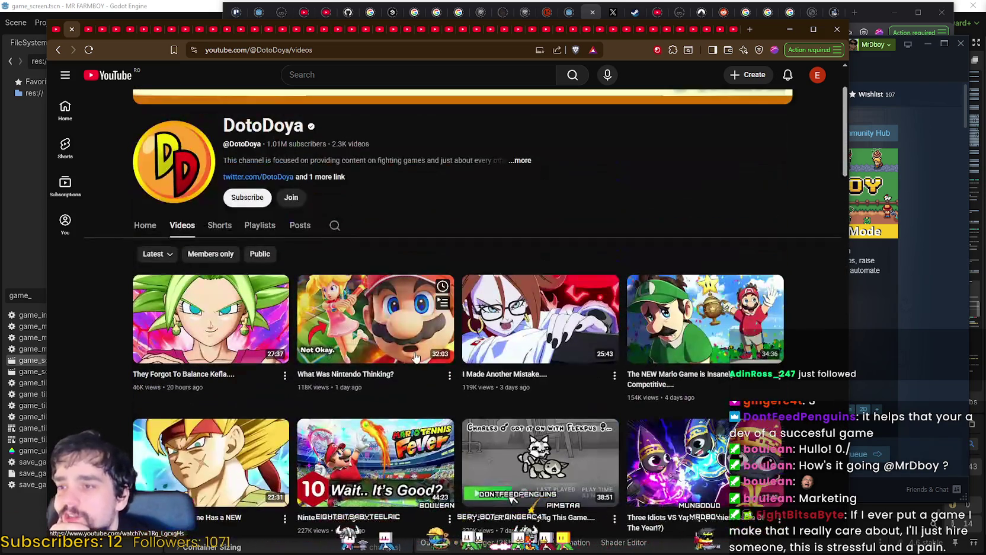
scroll(655, 301, "down", 5)
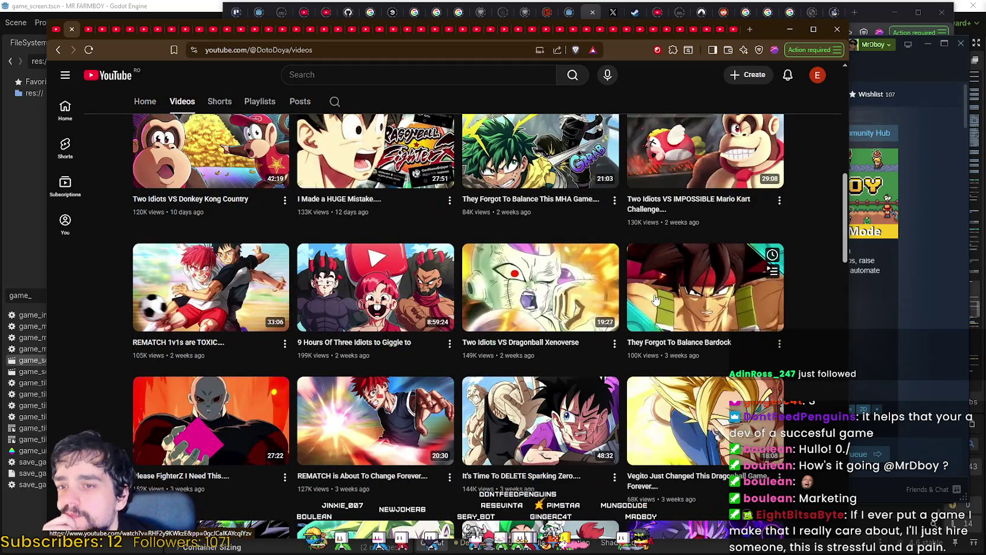
scroll(233, 353, "up", 5)
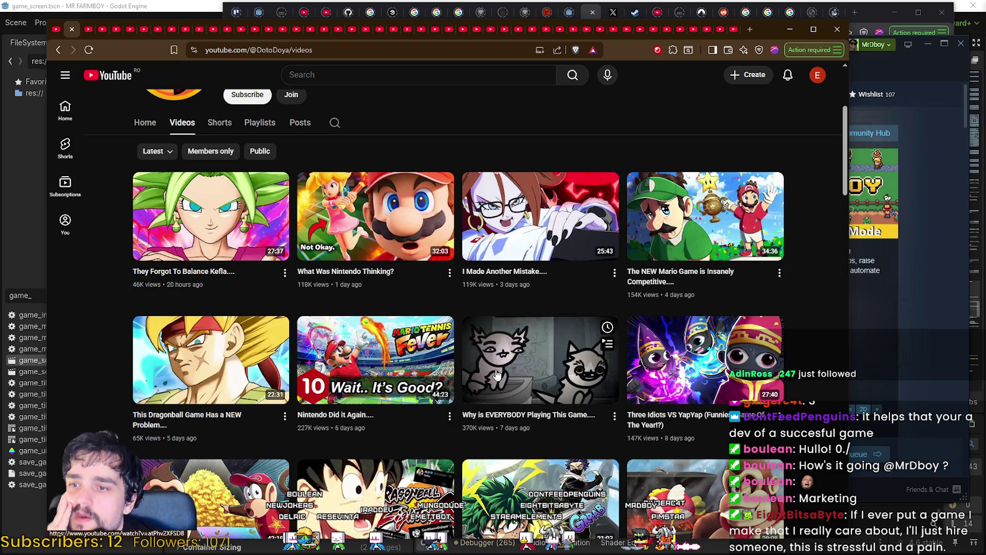
scroll(496, 367, "down", 2)
scroll(494, 367, "down", 1)
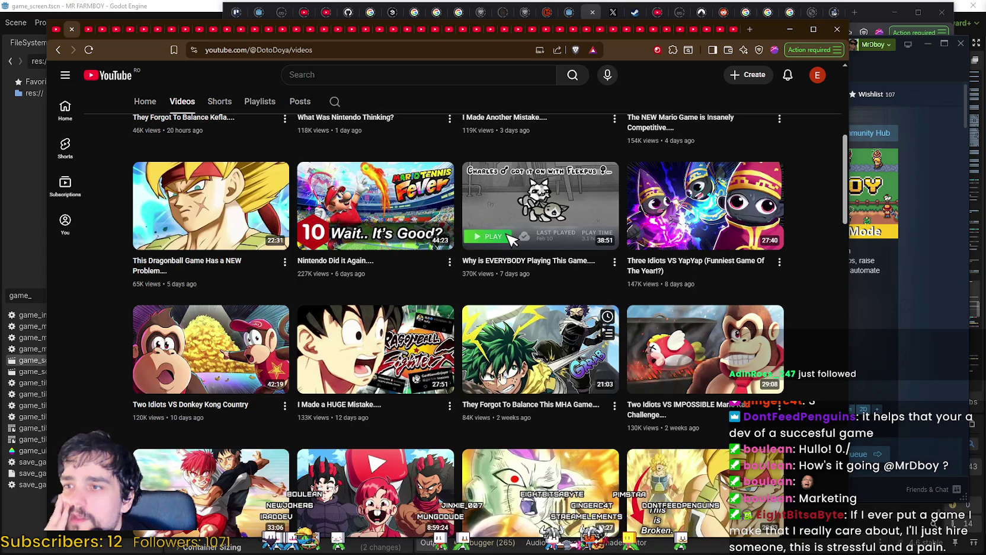
mouse_move(531, 233)
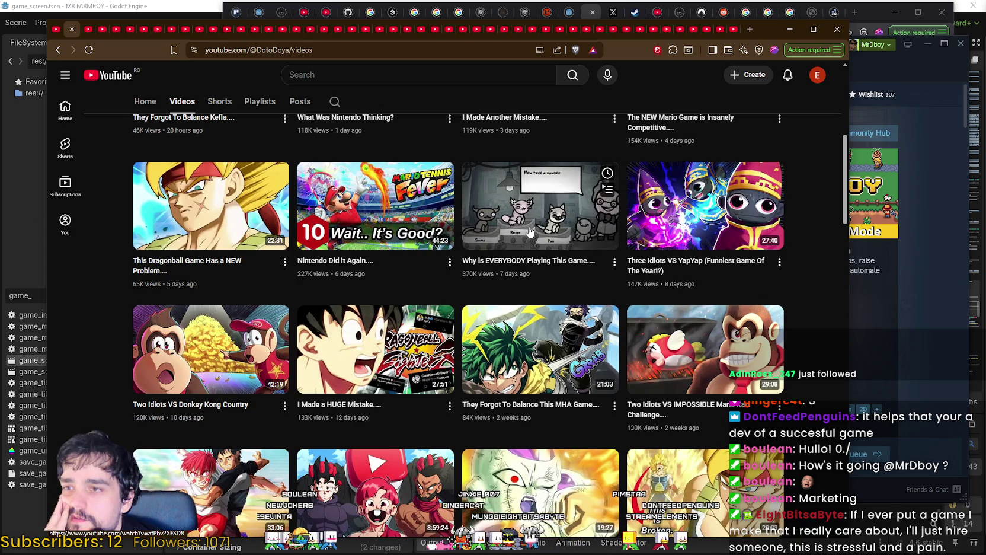
scroll(719, 433, "down", 3)
scroll(719, 433, "down", 2)
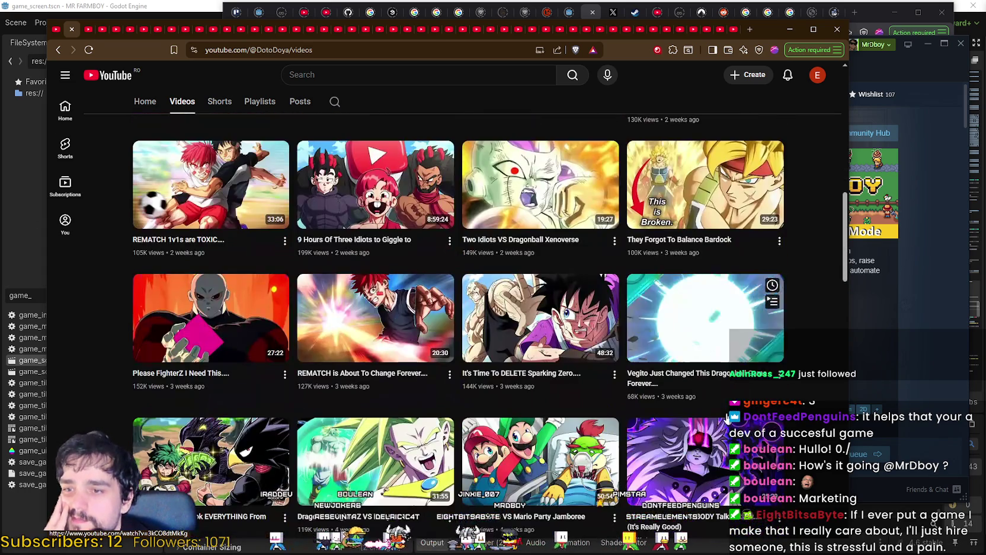
scroll(722, 418, "down", 3)
scroll(722, 417, "down", 9)
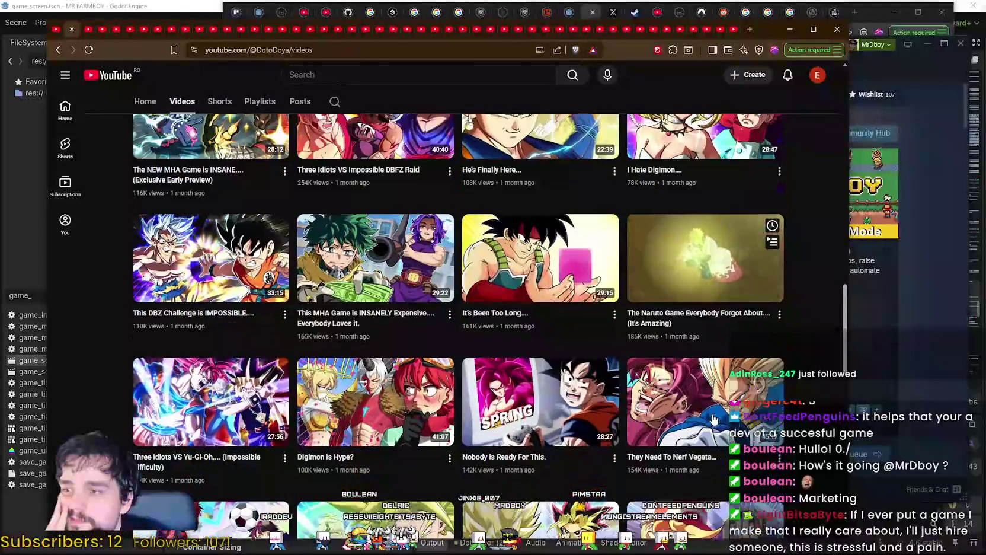
scroll(731, 397, "down", 9)
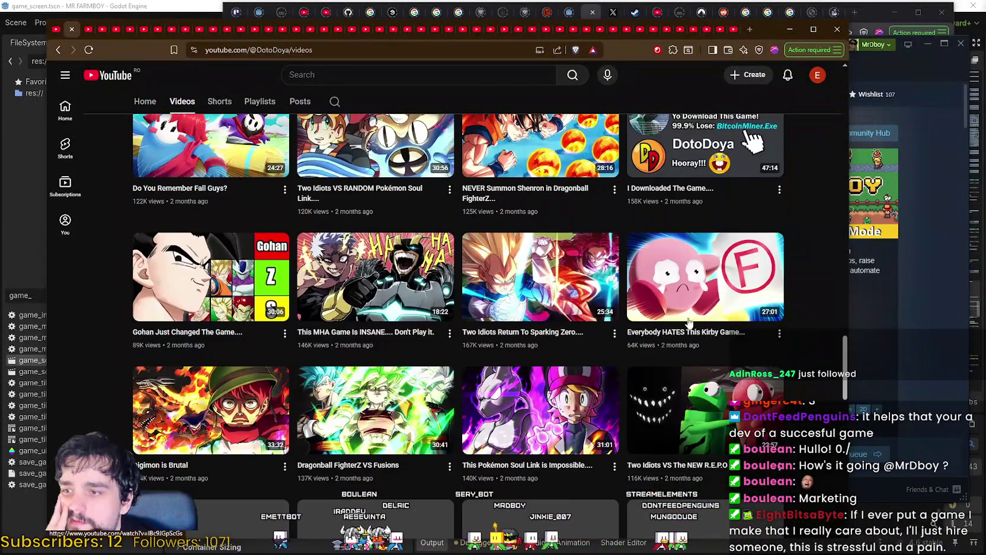
scroll(680, 477, "down", 4)
scroll(680, 478, "down", 9)
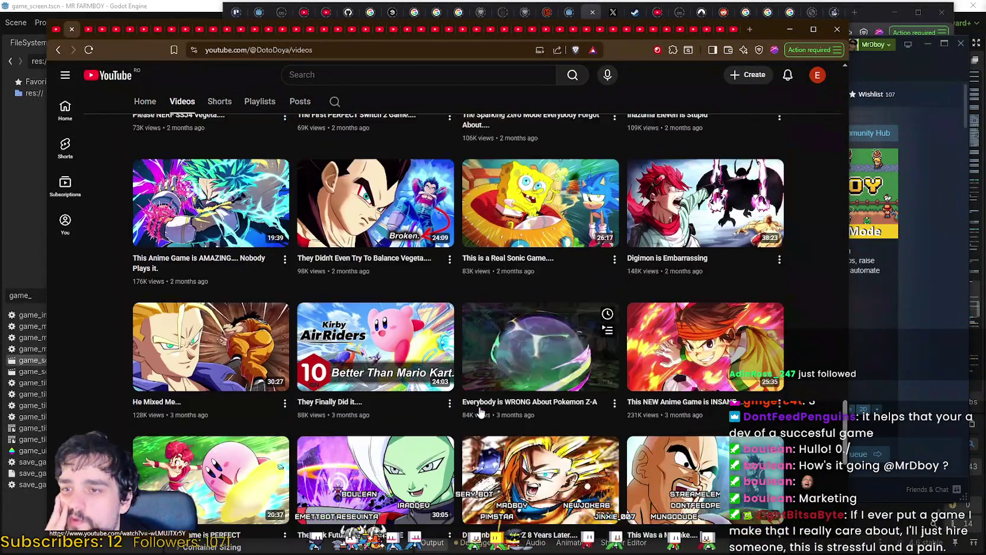
scroll(674, 401, "down", 3)
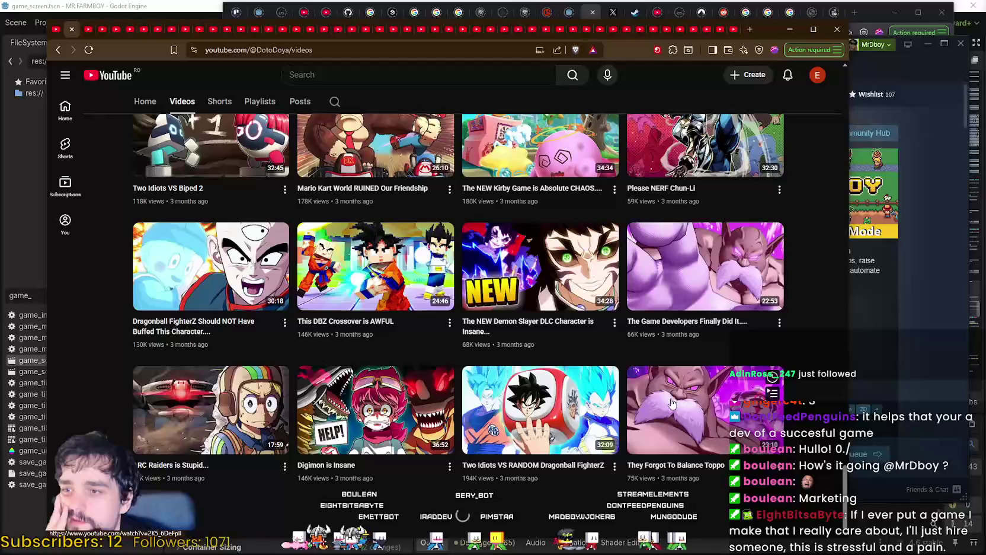
scroll(685, 379, "down", 12)
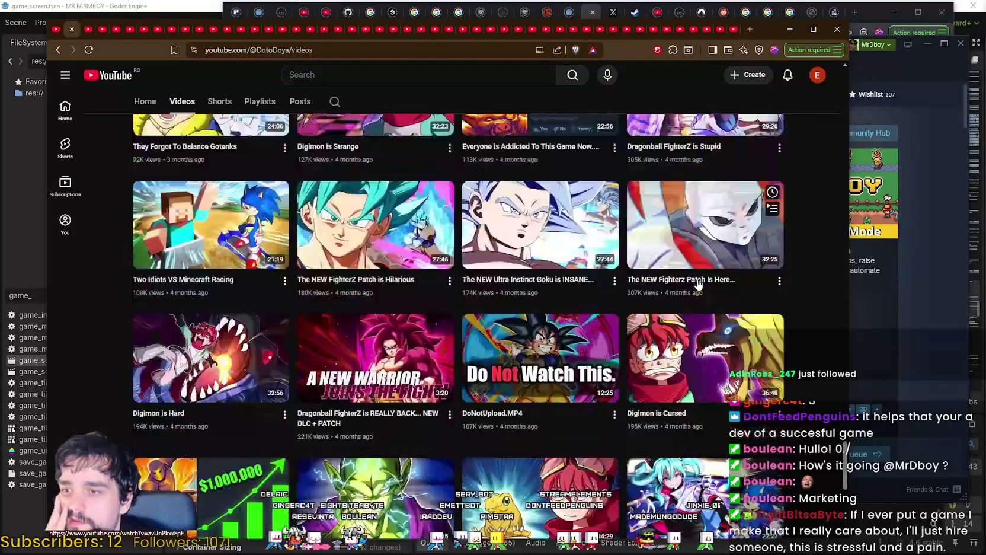
scroll(699, 284, "down", 5)
left_click_drag(844, 486, 832, 85)
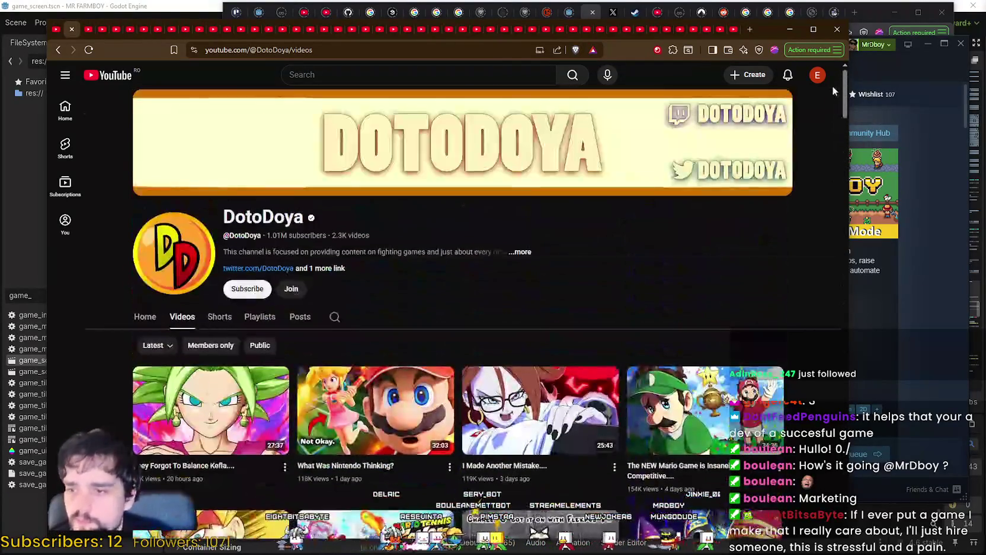
scroll(771, 189, "down", 3)
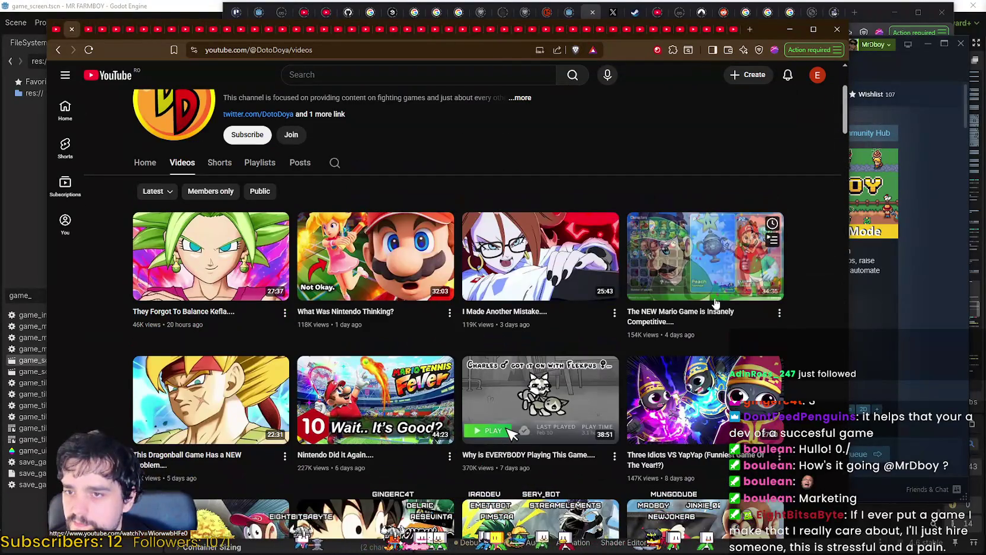
scroll(716, 303, "down", 3)
scroll(285, 207, "up", 6)
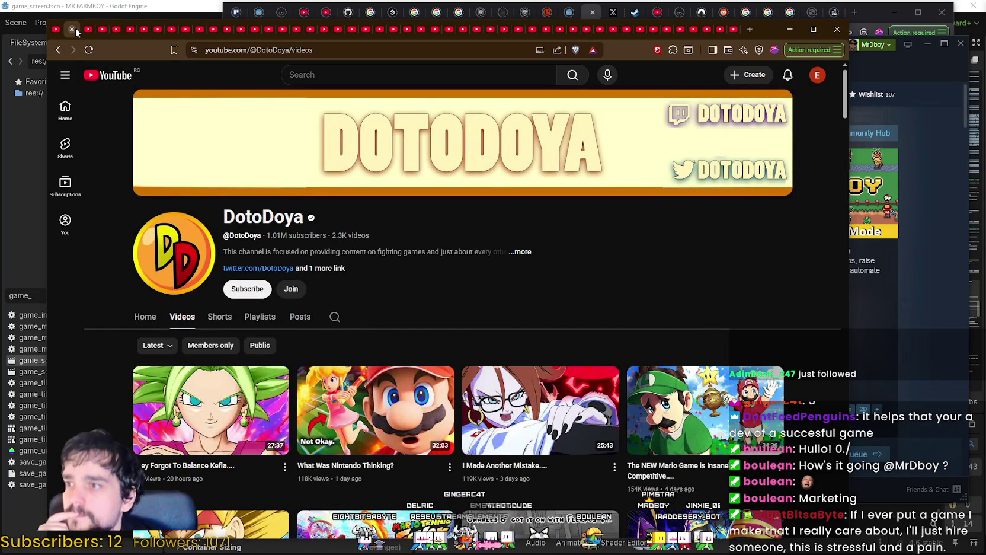
key("ctrl+w")
Show alanzoka's Videos list, browse the uploads, and copy the channel's web address.
left_click(182, 317)
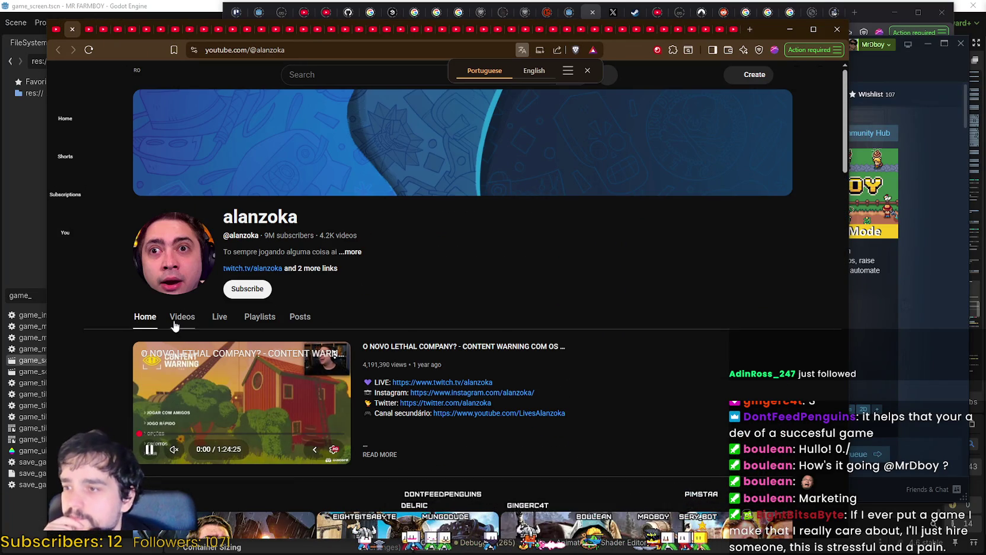
scroll(582, 347, "down", 3)
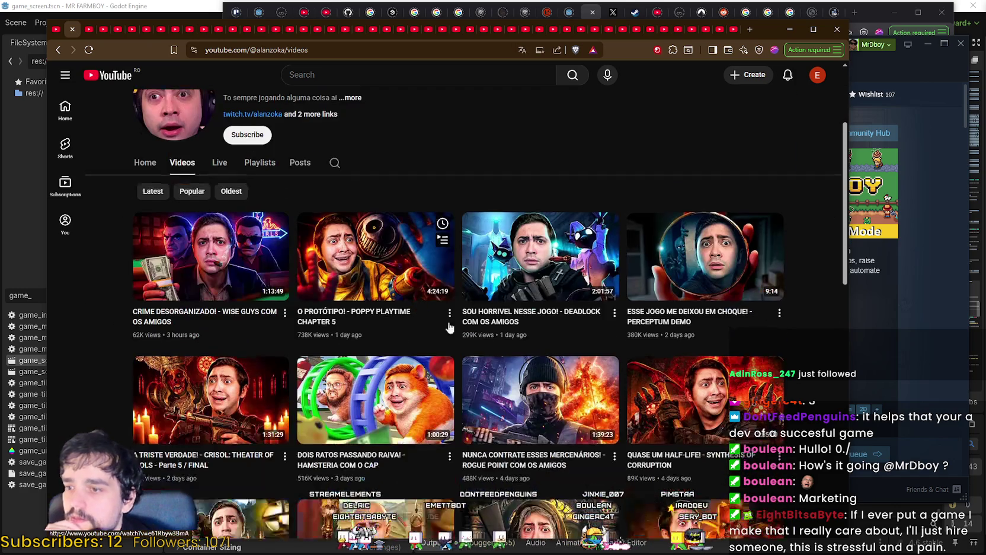
scroll(582, 347, "down", 3)
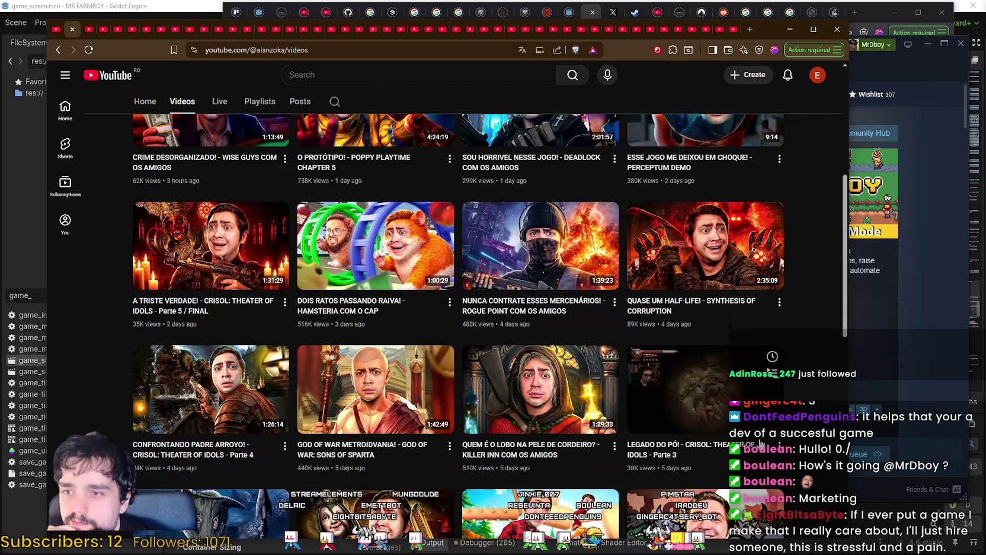
scroll(763, 442, "down", 3)
scroll(761, 443, "down", 1)
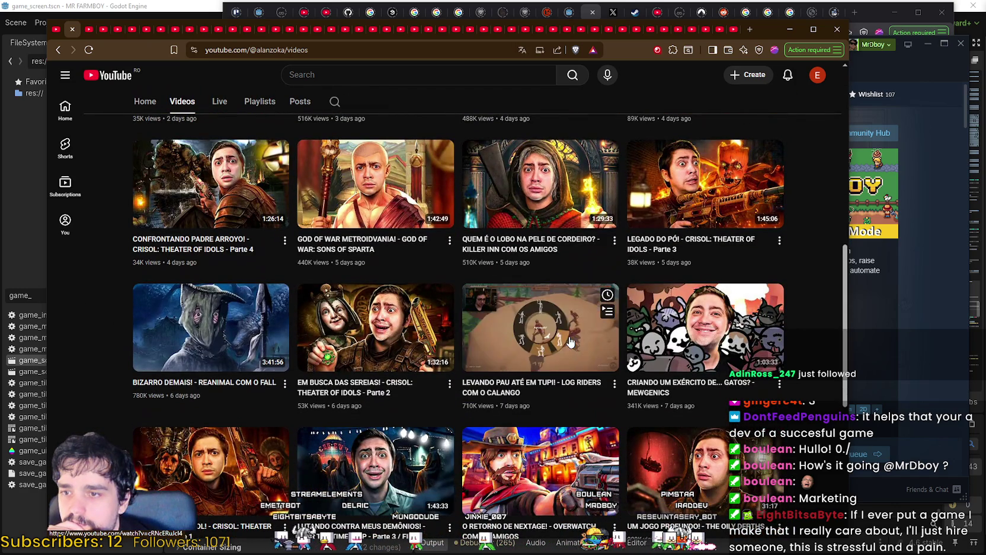
scroll(652, 296, "down", 5)
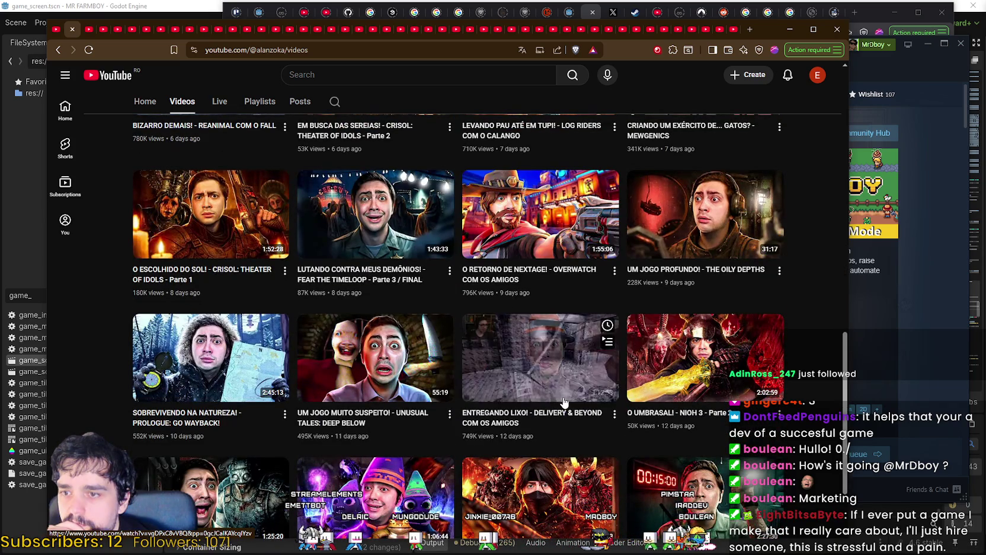
scroll(609, 393, "up", 3)
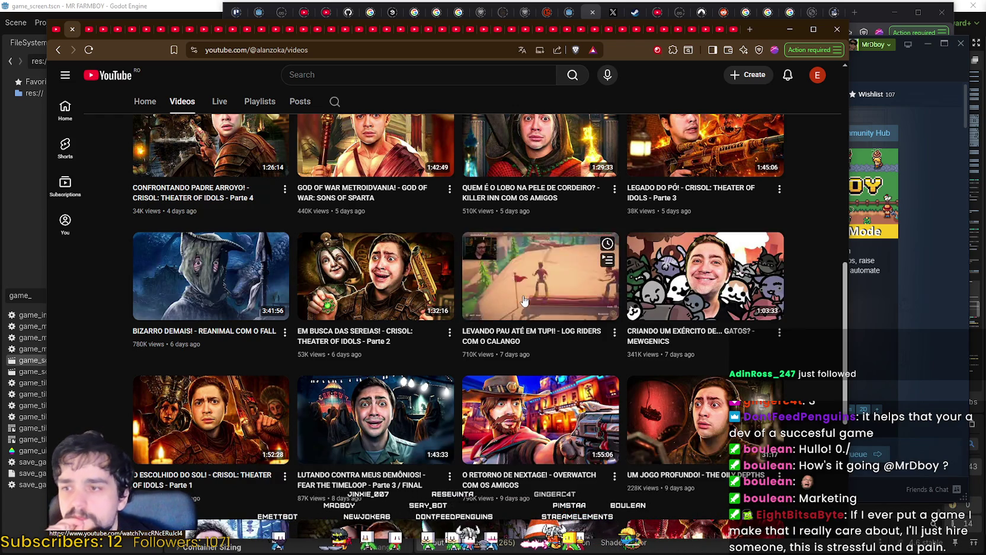
scroll(524, 300, "up", 9)
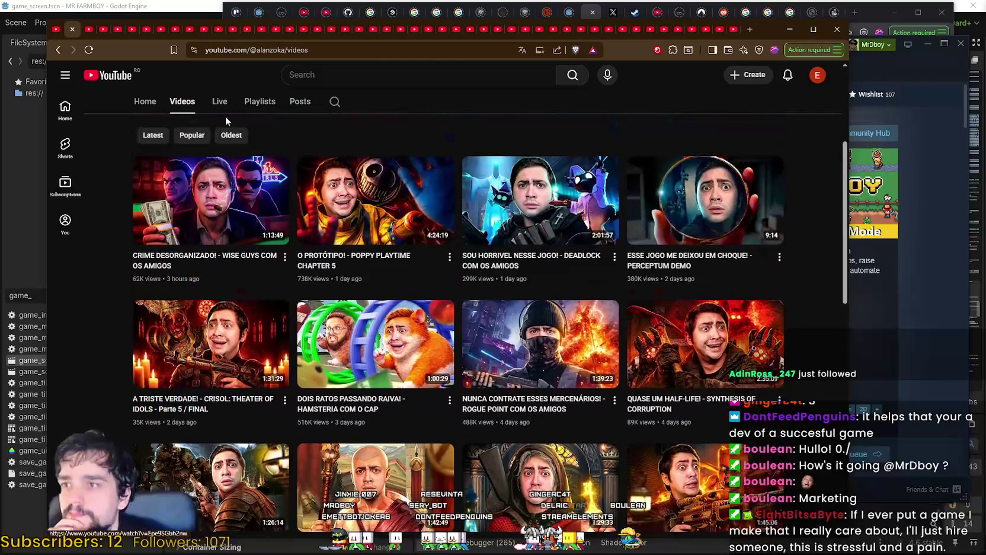
scroll(341, 146, "up", 2)
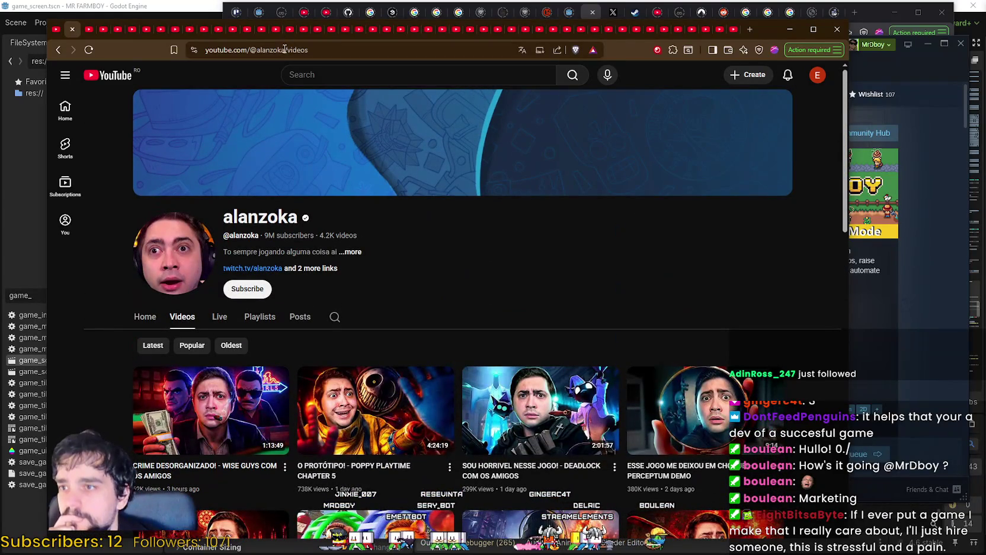
left_click_drag(284, 49, 88, 49)
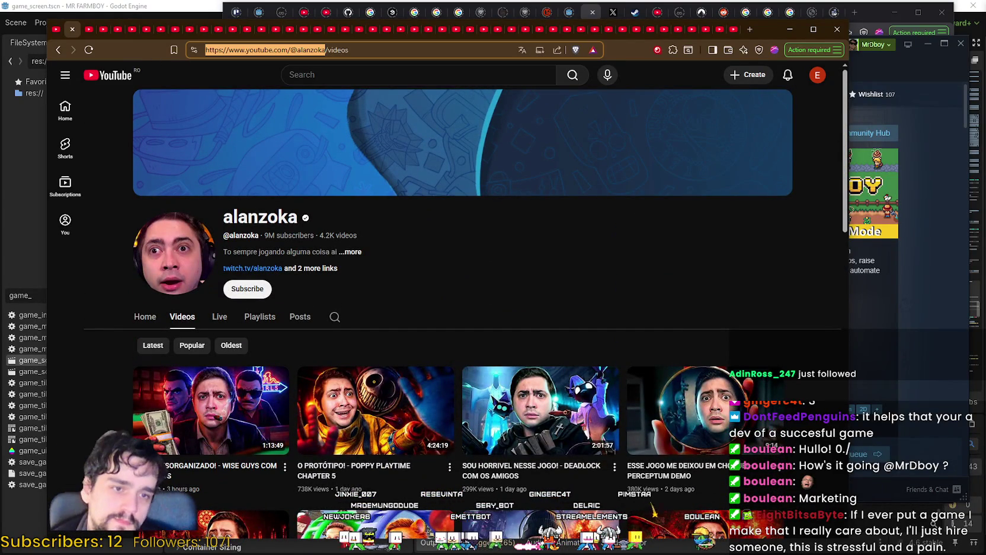
key("alt+Tab")
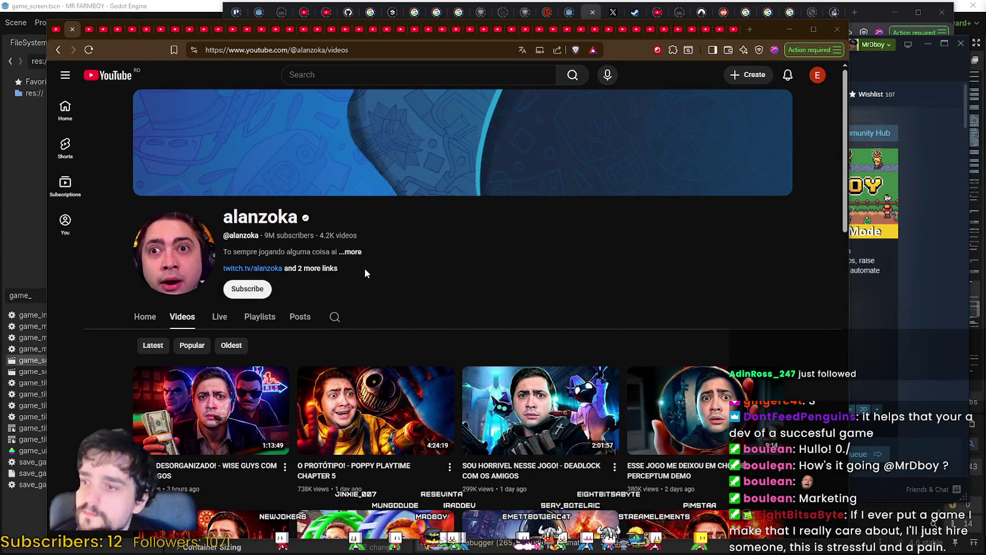
left_click(352, 252)
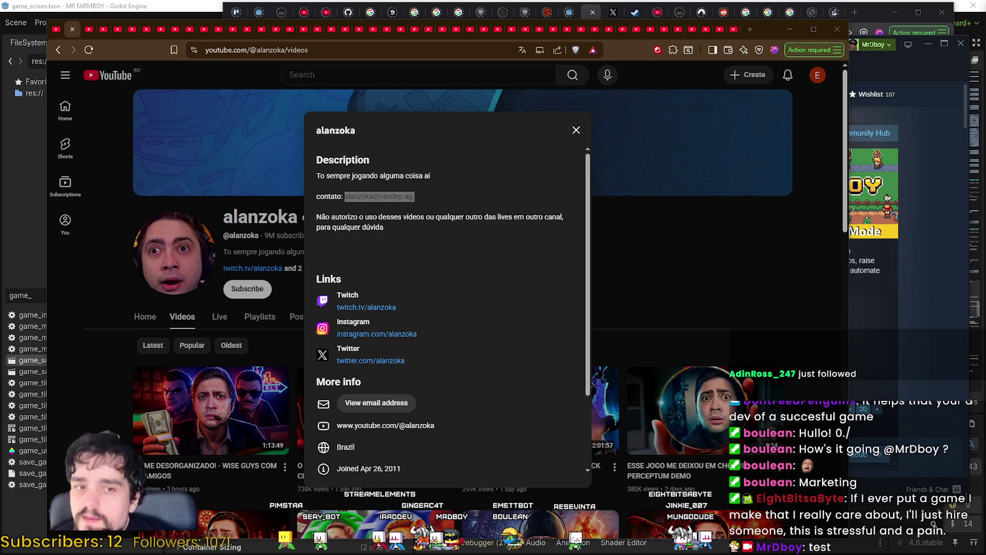
left_click(580, 305)
scroll(562, 285, "down", 3)
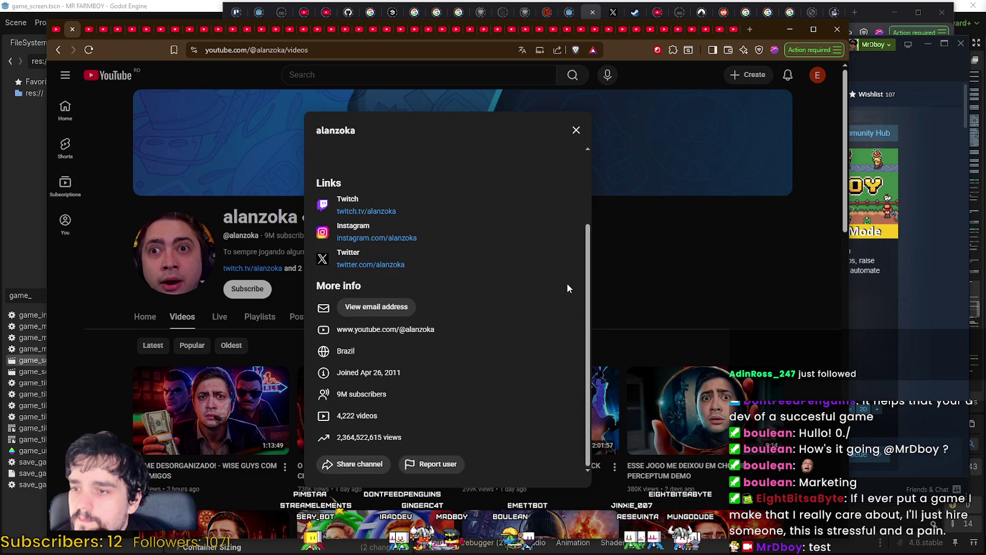
left_click(614, 259)
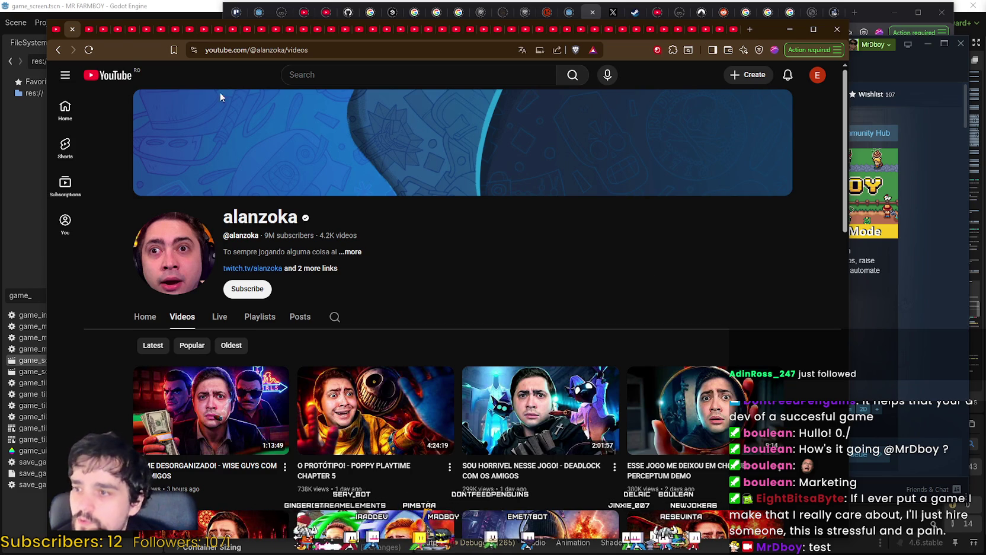
Close alanzoka, copy HandOfUncut's Videos page address, and open its full channel description.
left_click(72, 29)
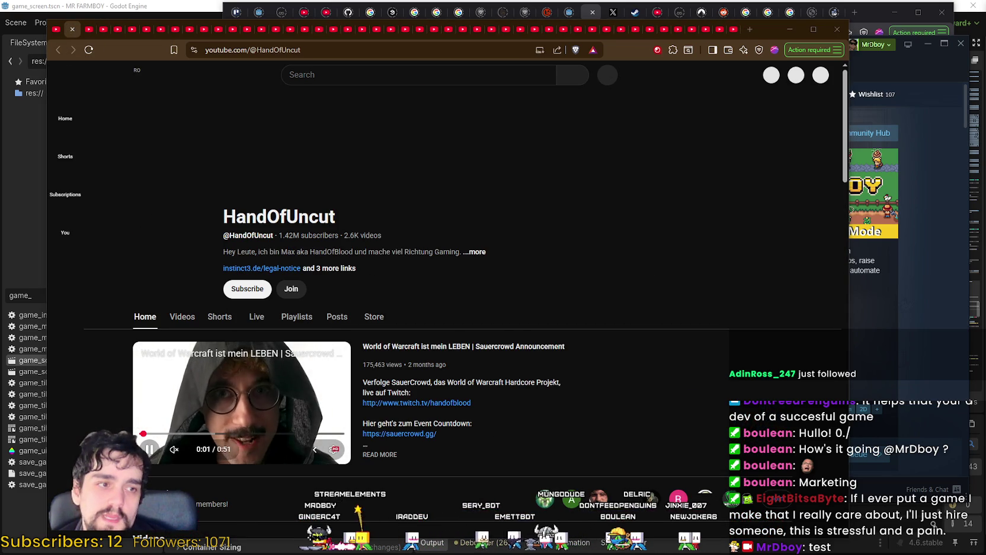
left_click(181, 317)
left_click_drag(295, 50, 26, 51)
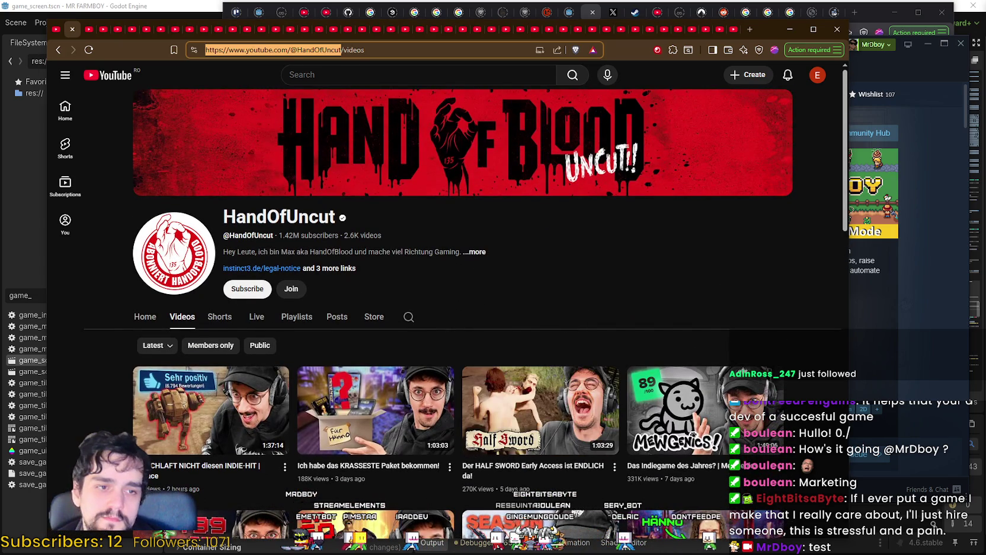
key("alt+Tab")
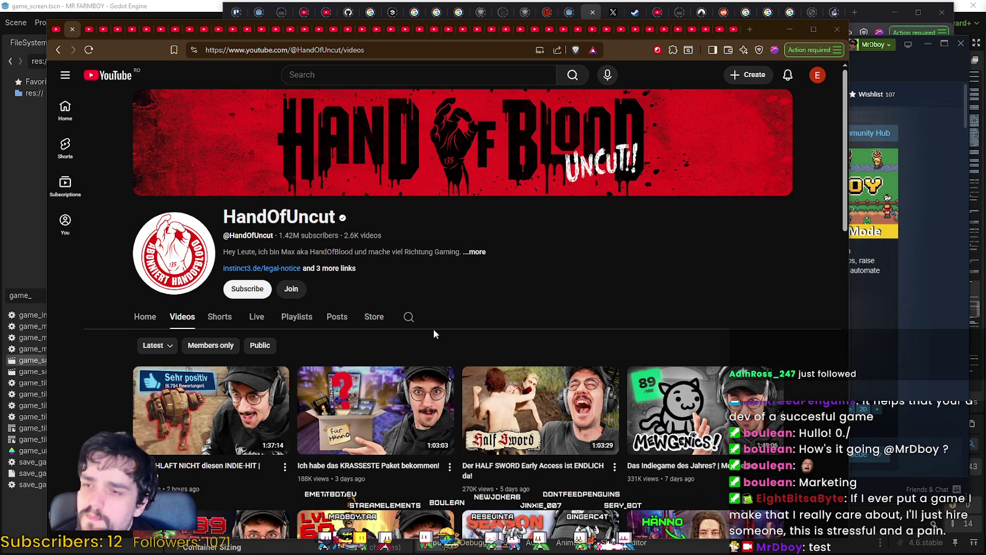
left_click(476, 251)
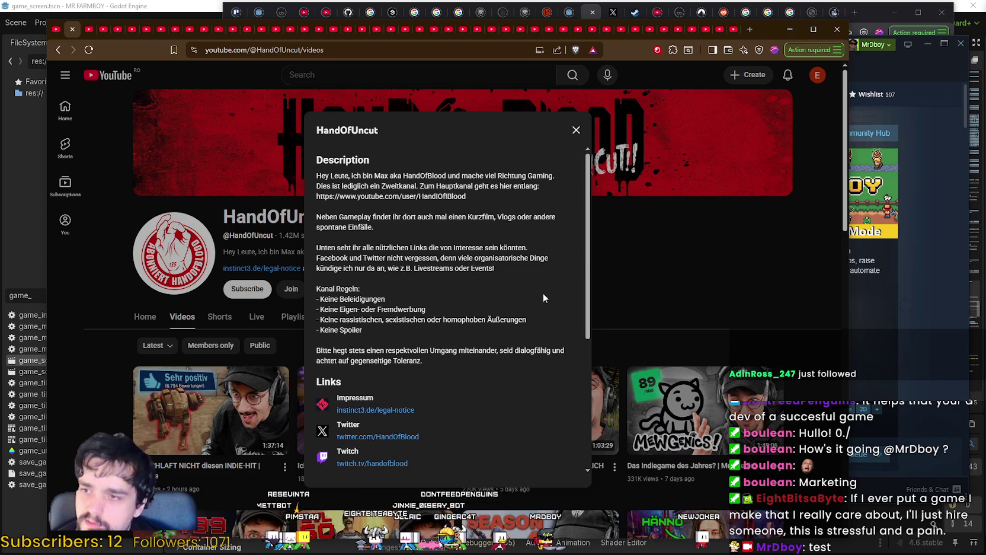
Open the twitch.tv/handofblood link in a new tab and close HandOfUncut's info panel.
scroll(495, 329, "down", 3)
scroll(509, 347, "up", 3)
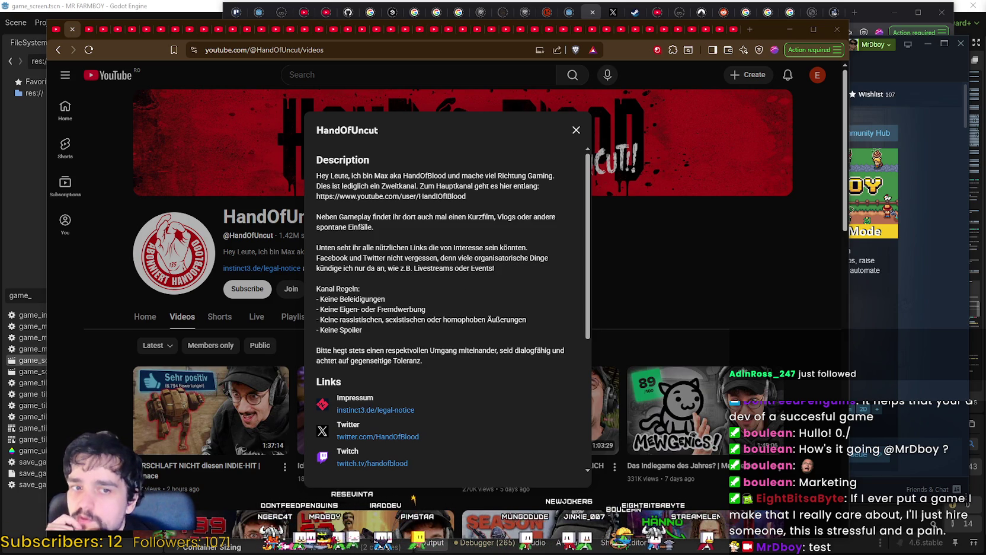
scroll(410, 279, "down", 3)
right_click(393, 290)
left_click(427, 296)
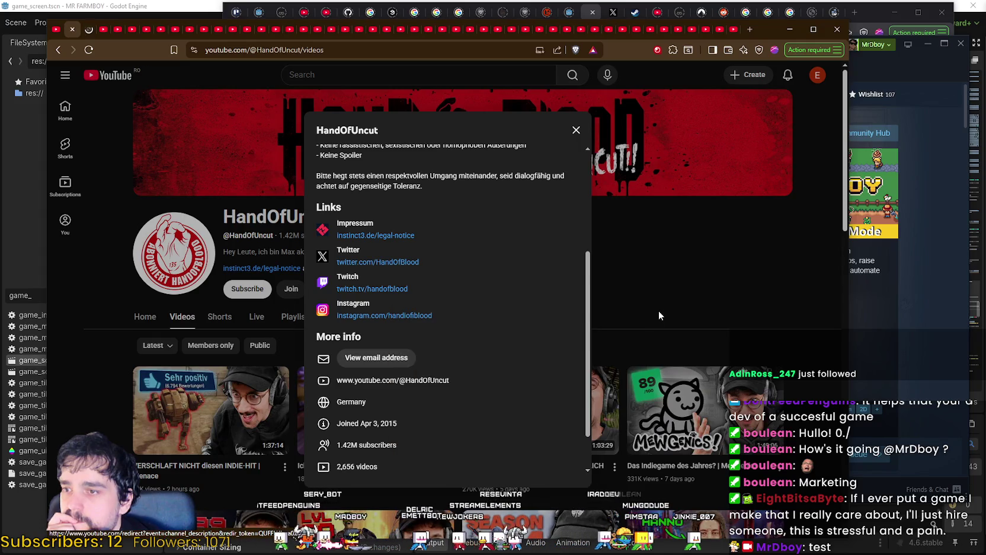
left_click(154, 126)
scroll(465, 378, "down", 4)
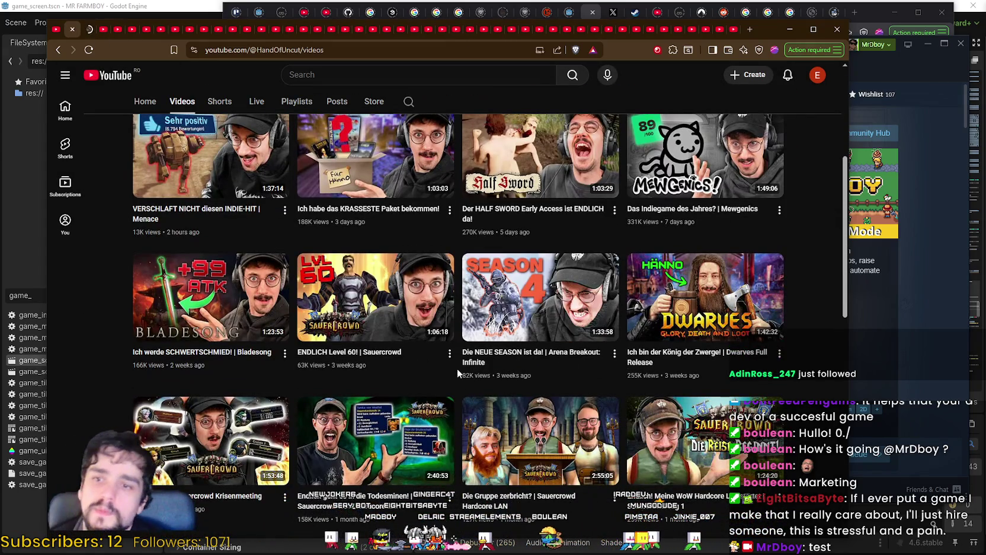
scroll(456, 364, "up", 4)
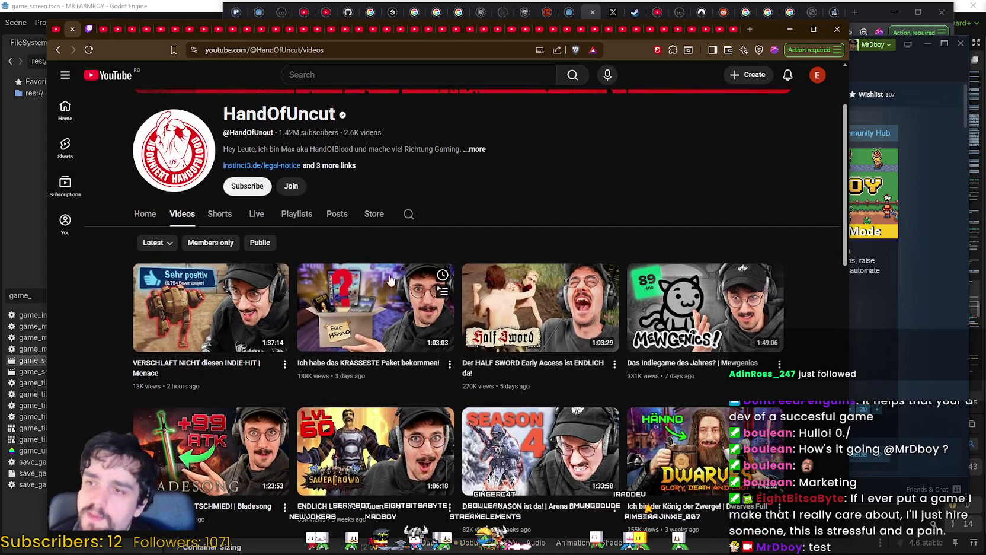
scroll(472, 265, "down", 2)
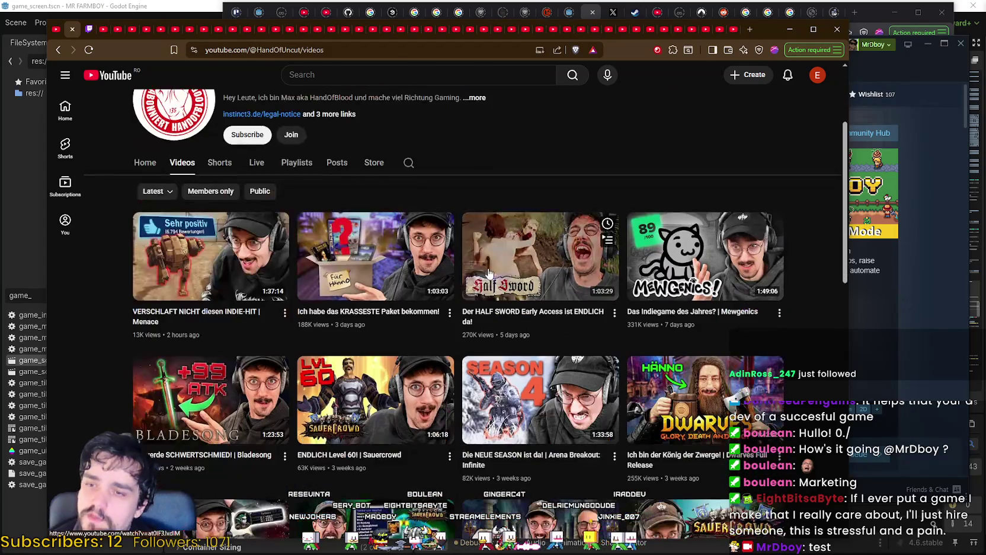
scroll(509, 270, "down", 1)
scroll(356, 321, "up", 1)
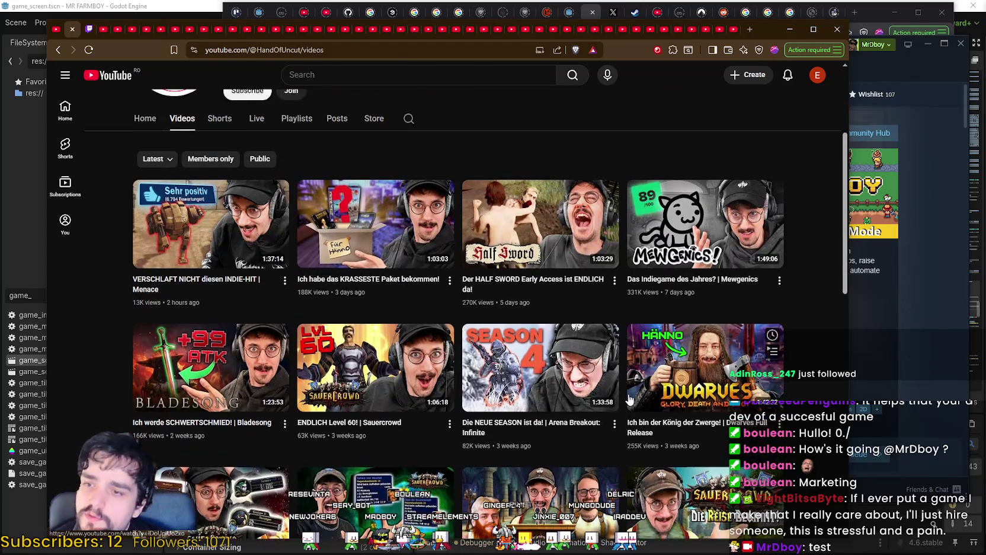
scroll(191, 335, "up", 2)
scroll(584, 321, "down", 3)
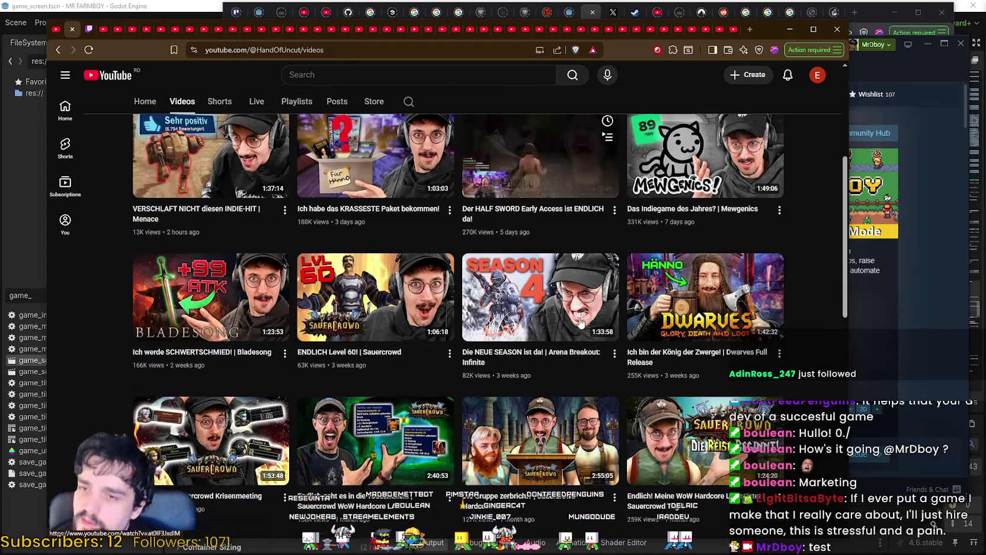
scroll(823, 334, "down", 2)
mouse_move(780, 322)
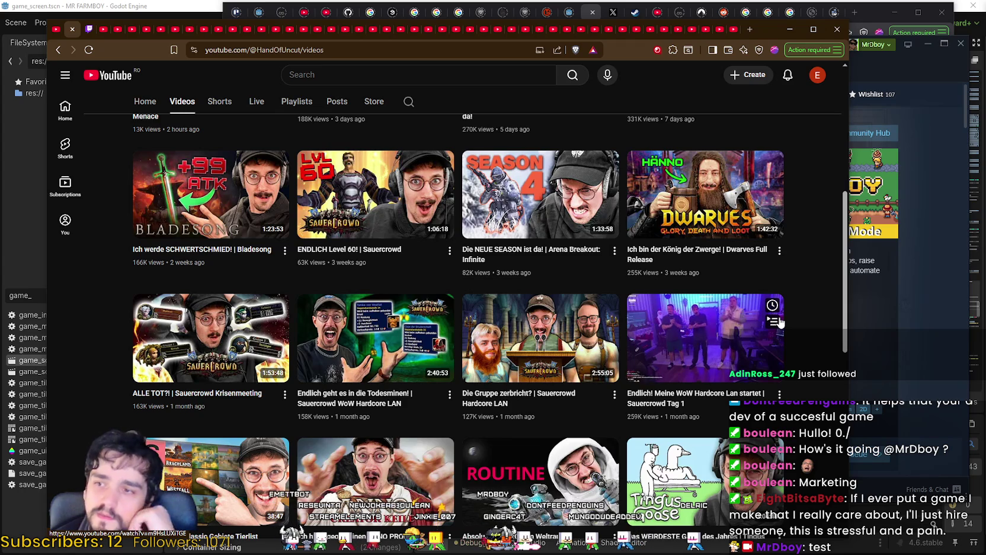
scroll(596, 285, "down", 3)
scroll(597, 284, "down", 6)
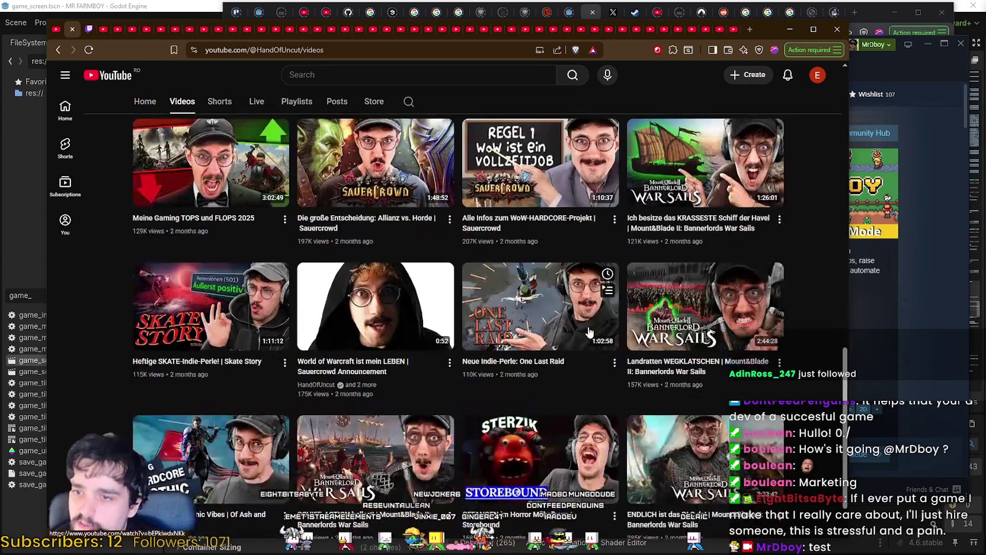
scroll(610, 345, "down", 3)
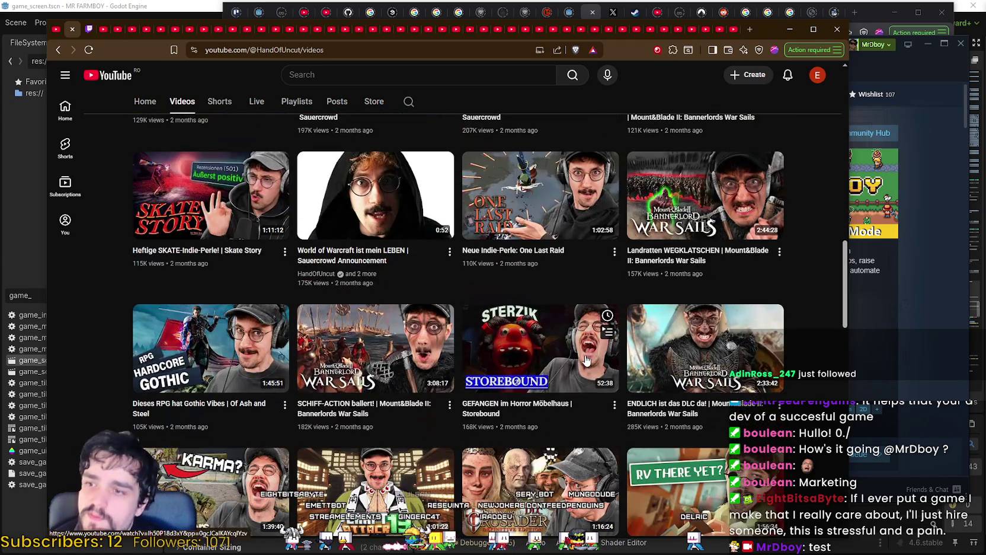
scroll(588, 340, "up", 12)
scroll(588, 339, "up", 6)
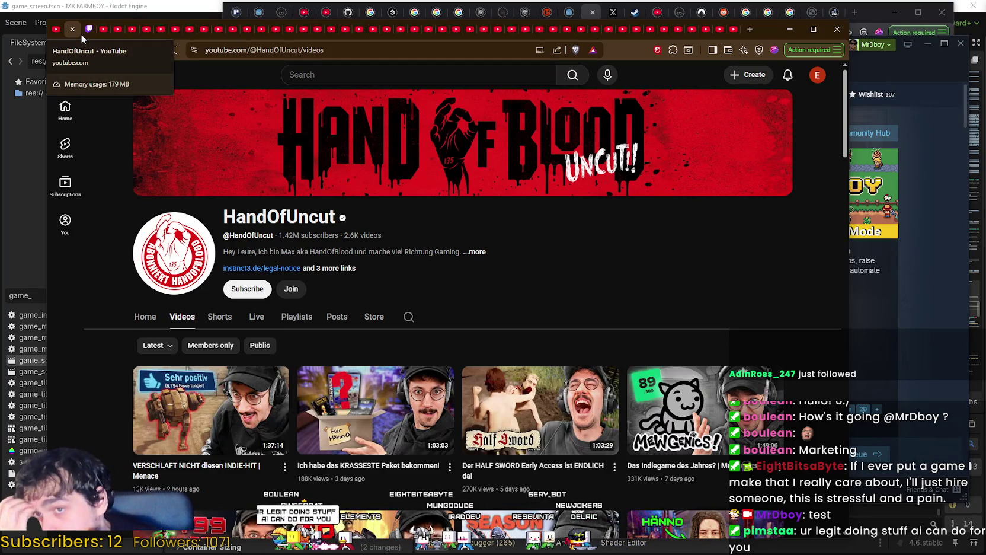
scroll(441, 248, "down", 3)
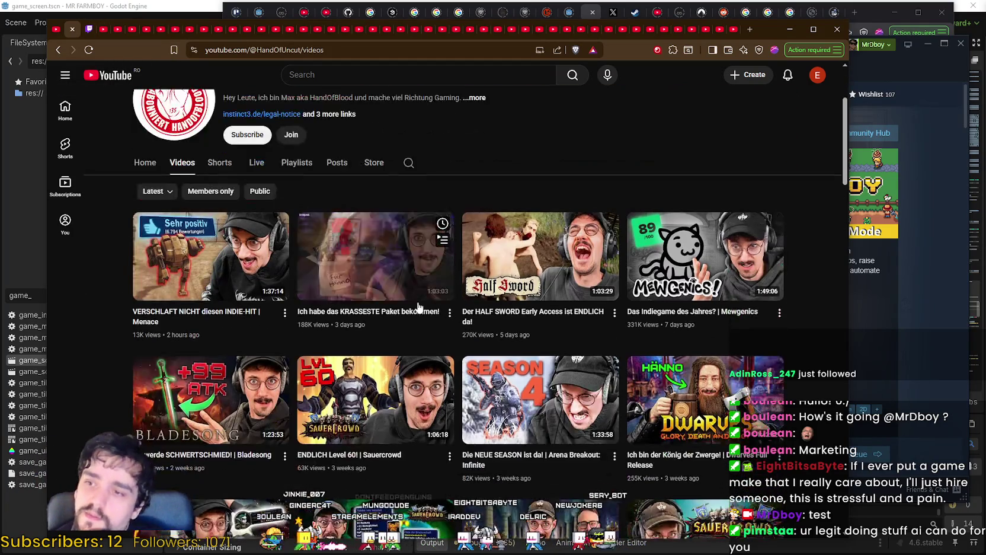
scroll(607, 236, "down", 5)
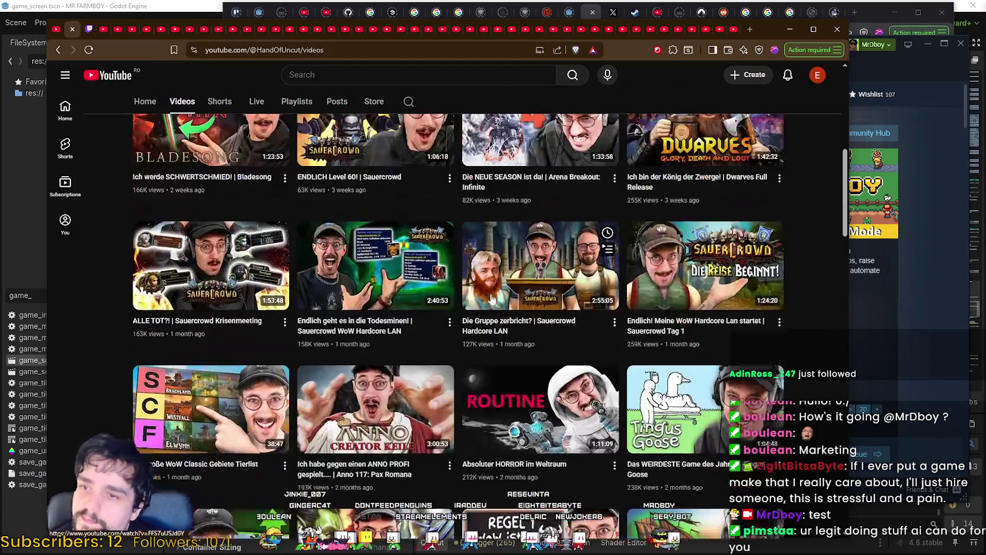
scroll(488, 291, "up", 7)
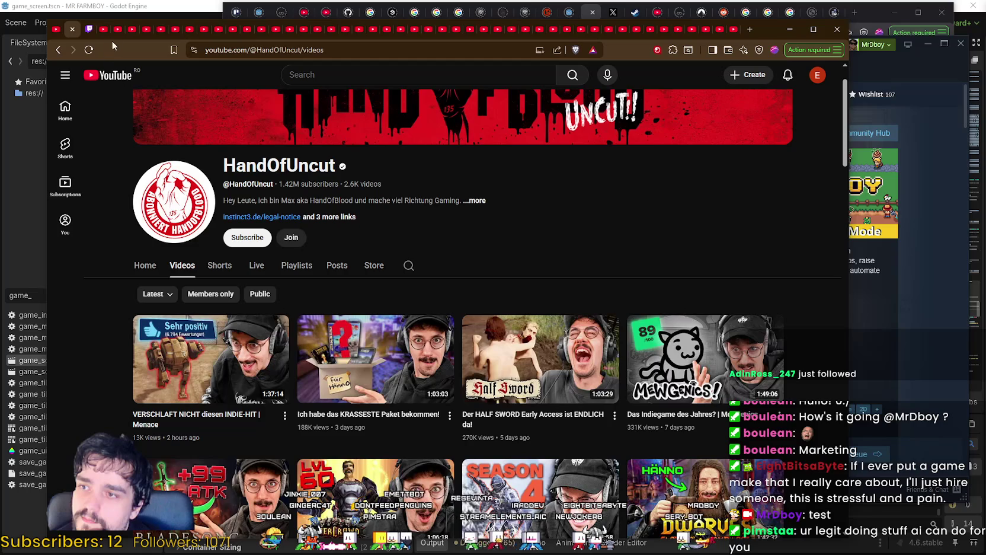
key("ctrl+Tab")
left_click(226, 357)
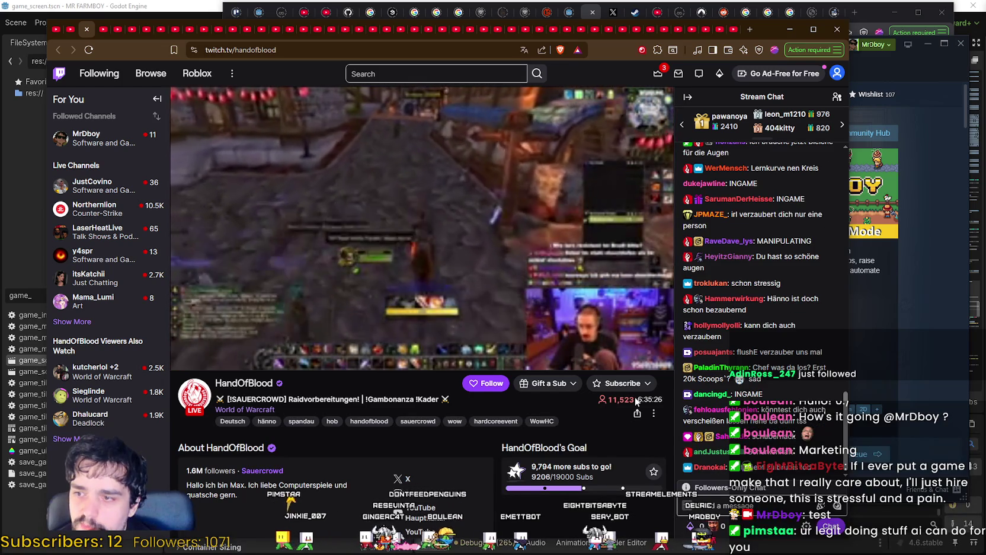
double_click(627, 397)
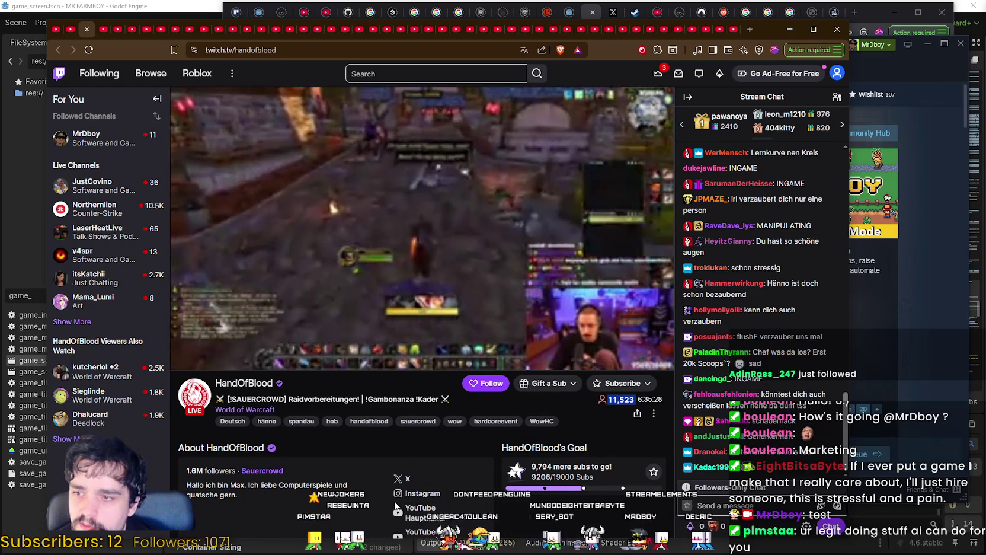
scroll(411, 494, "down", 3)
scroll(411, 493, "down", 3)
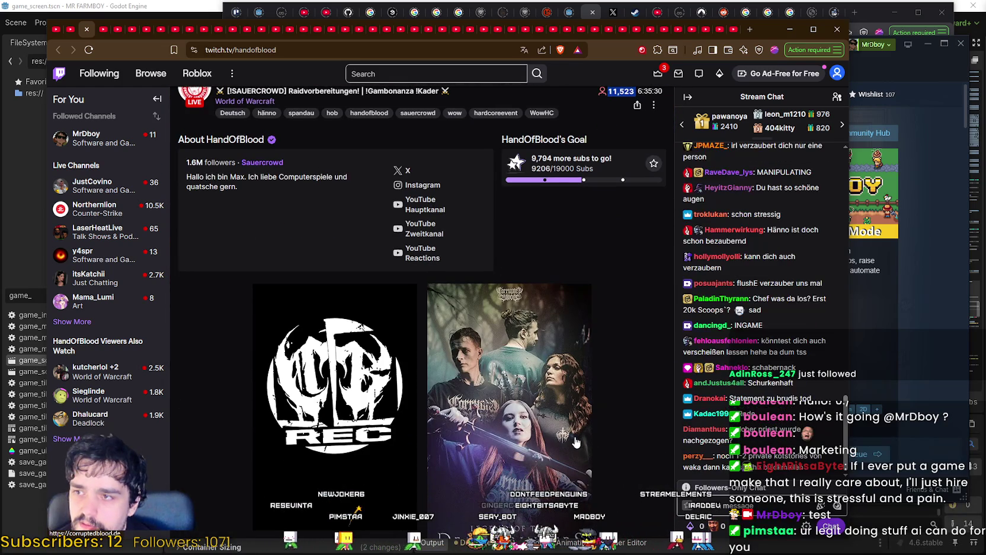
scroll(568, 440, "up", 1)
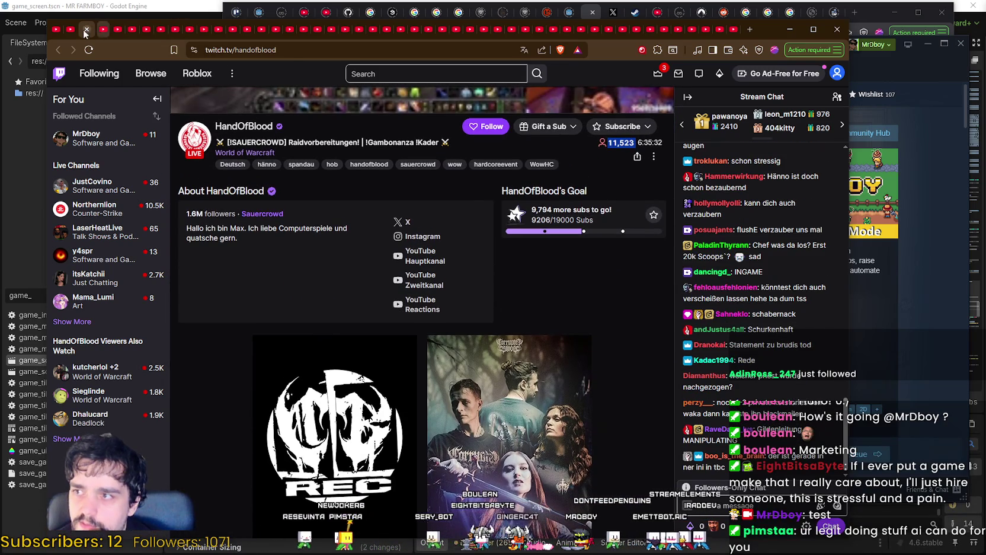
key("ctrl+shift+Tab")
scroll(290, 355, "down", 3)
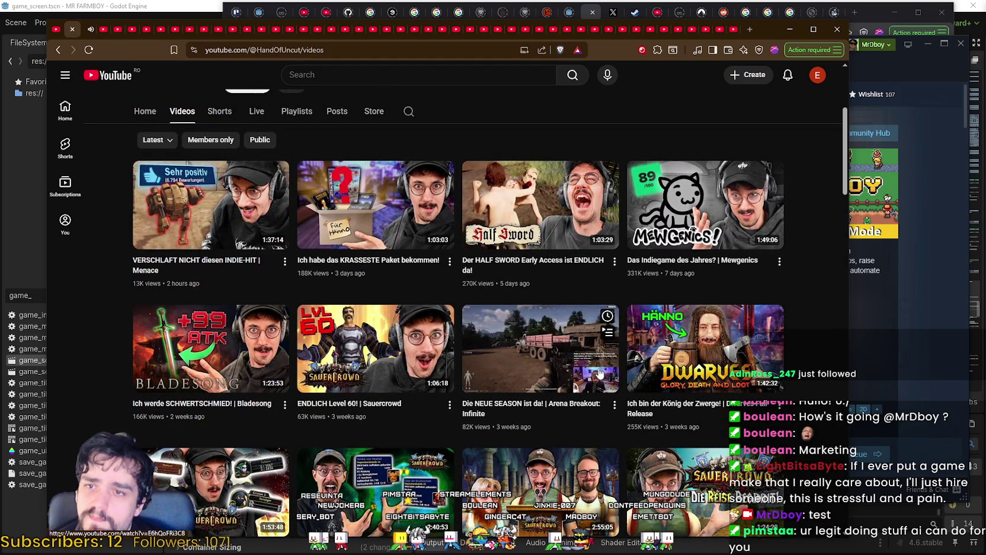
Briefly bring the Steam store window forward, then return to the browser.
scroll(592, 373, "up", 2)
left_click(931, 328)
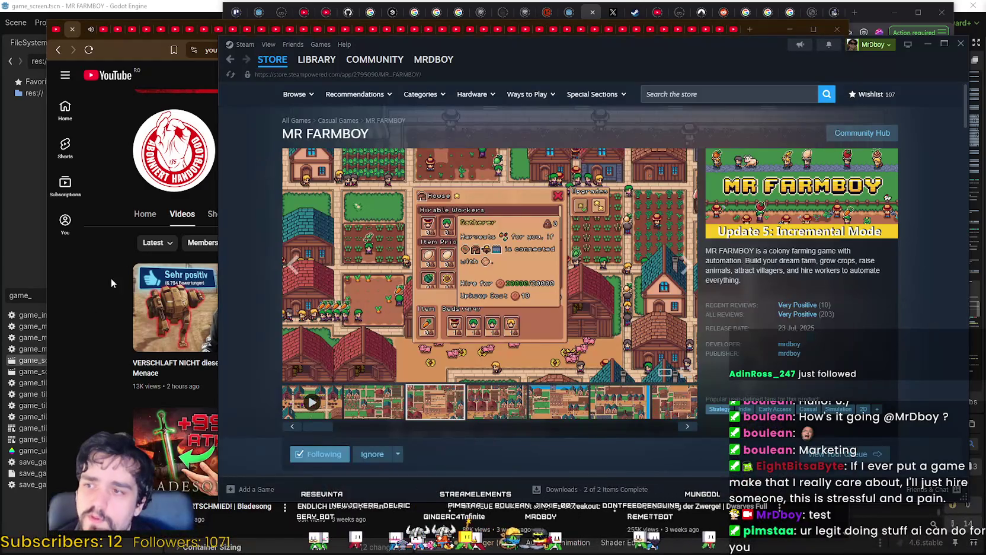
left_click(111, 278)
mouse_move(697, 318)
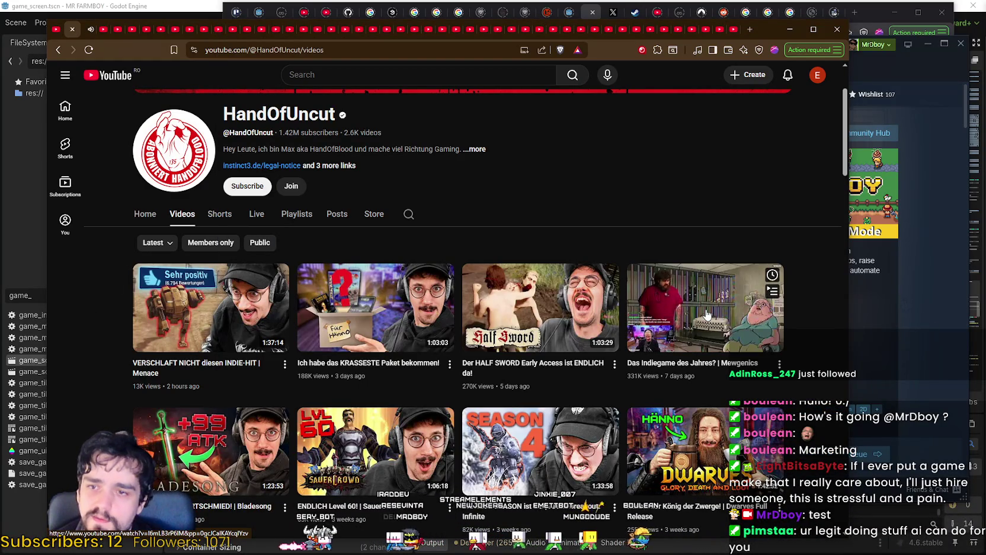
Scroll through HandOfUncut's video grid, then switch to the HandOfBlood Twitch page.
scroll(348, 362, "down", 6)
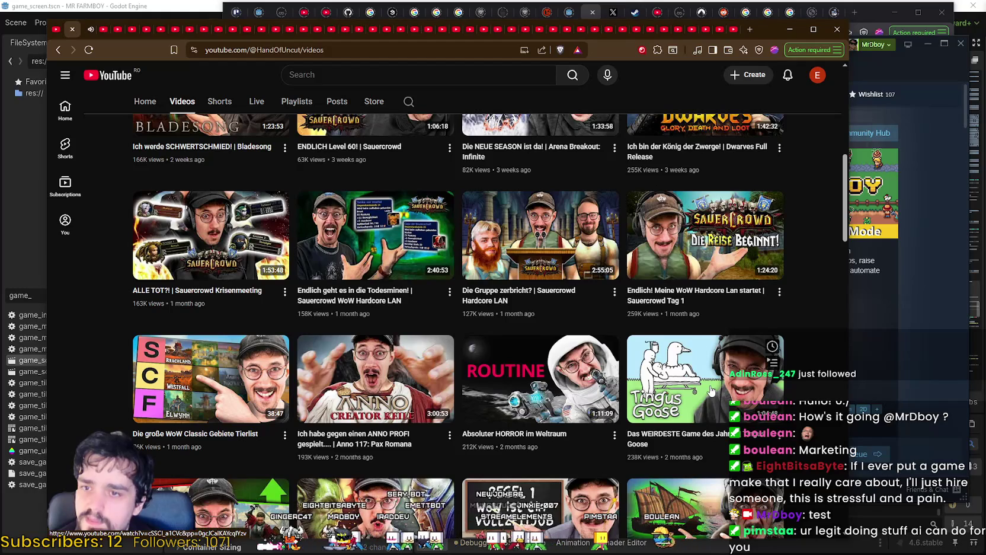
scroll(334, 406, "down", 2)
scroll(335, 400, "down", 10)
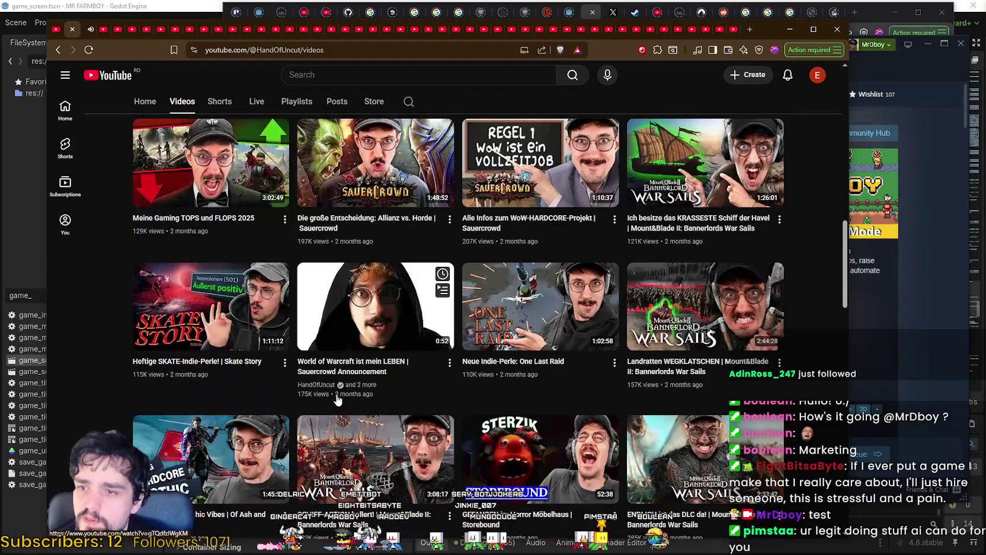
scroll(338, 391, "down", 3)
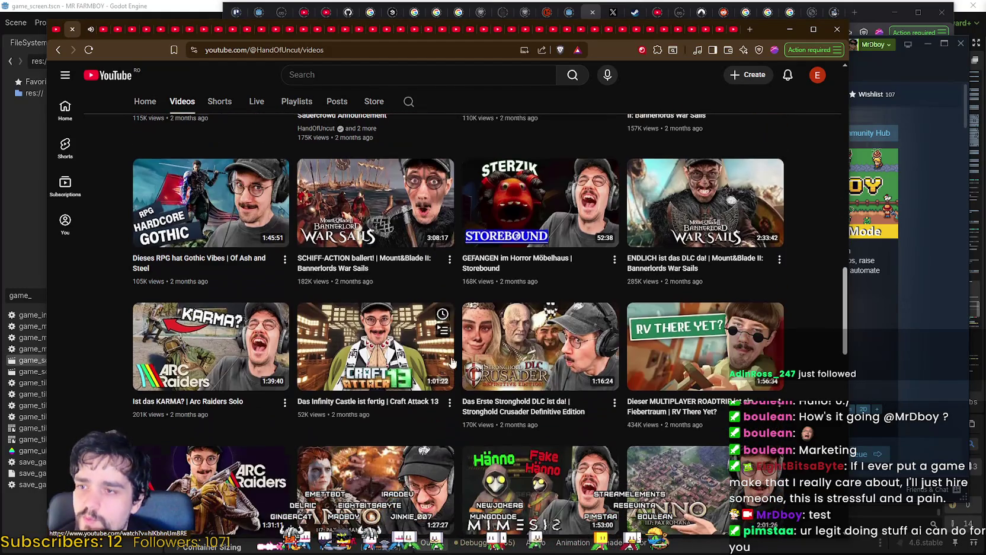
scroll(830, 505, "up", 5)
scroll(829, 505, "down", 10)
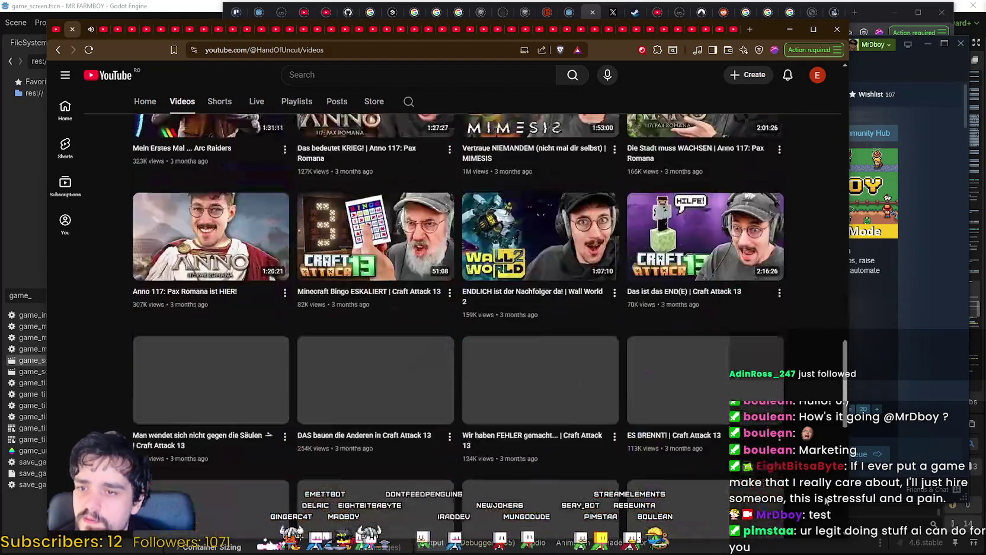
scroll(818, 495, "up", 4)
scroll(814, 489, "up", 20)
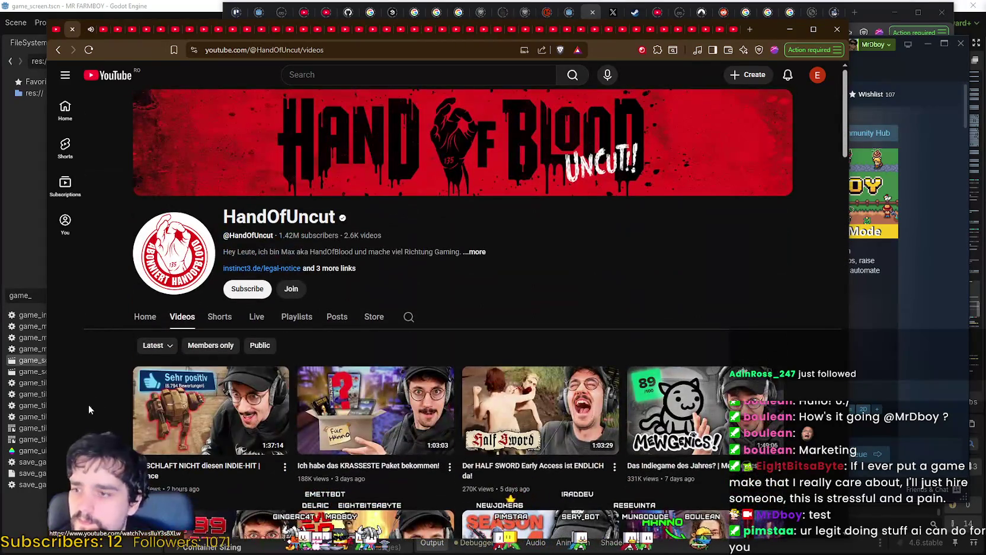
left_click(82, 33)
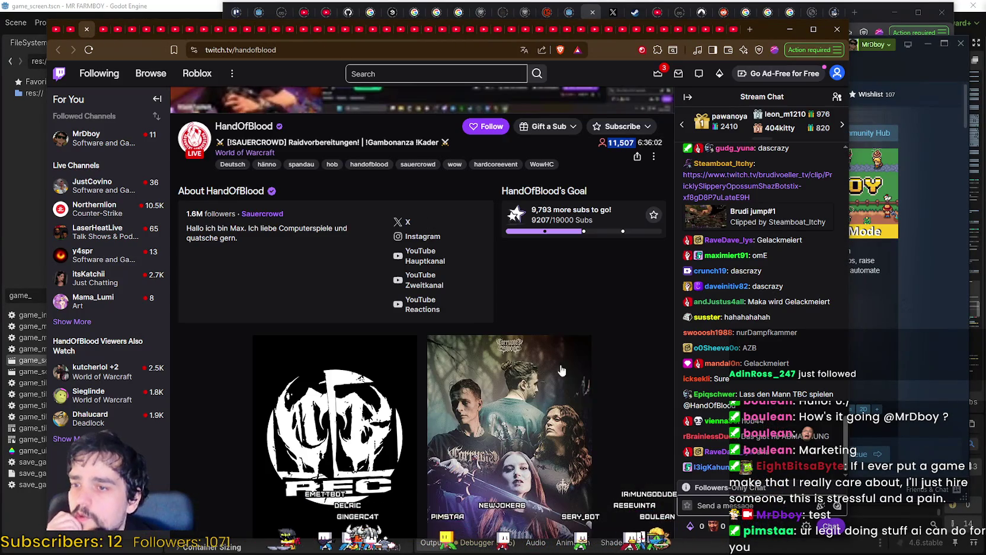
scroll(575, 402, "down", 15)
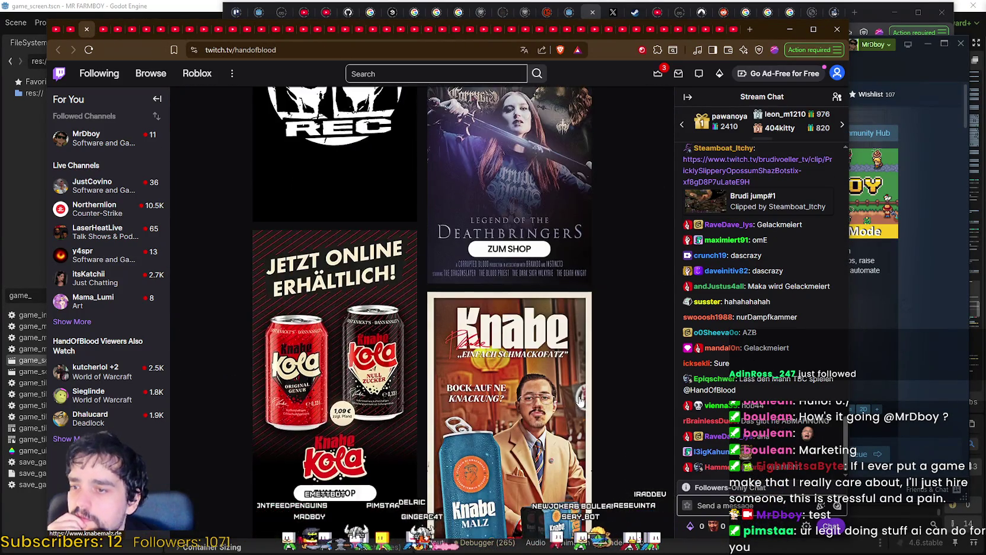
scroll(579, 396, "up", 15)
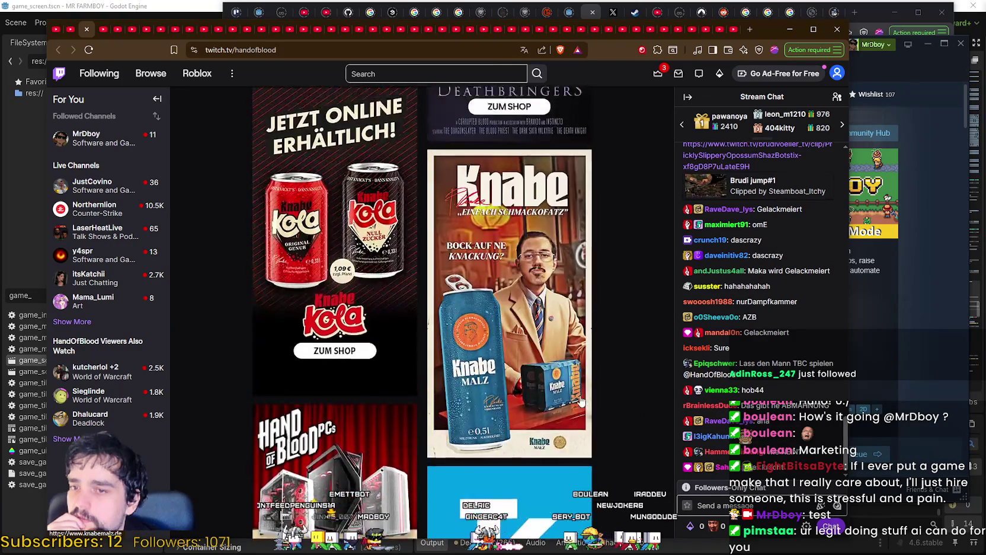
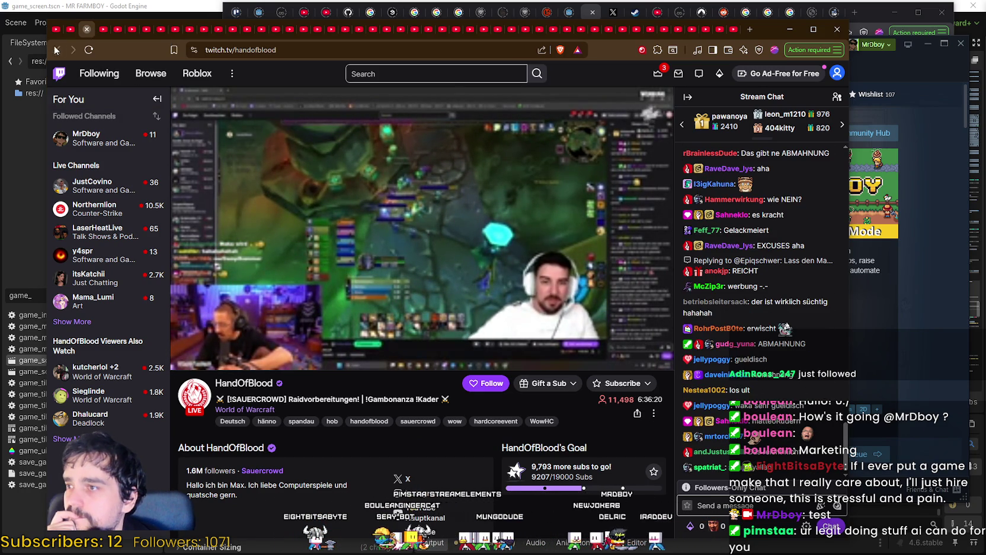
Close the Twitch and HandOfUncut tabs and browse Lazy Mattman's uploaded videos.
left_click(89, 28)
left_click(72, 30)
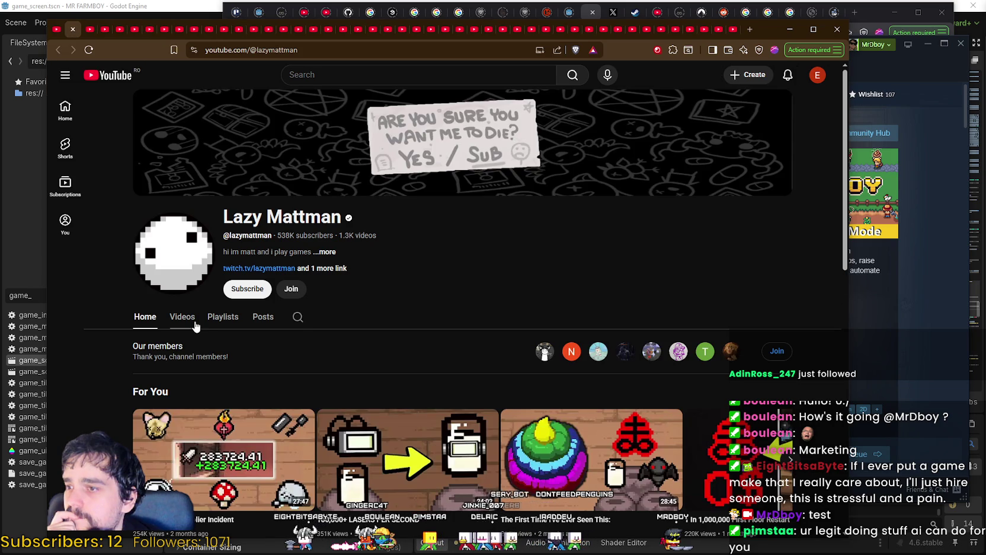
left_click(182, 316)
scroll(456, 272, "down", 2)
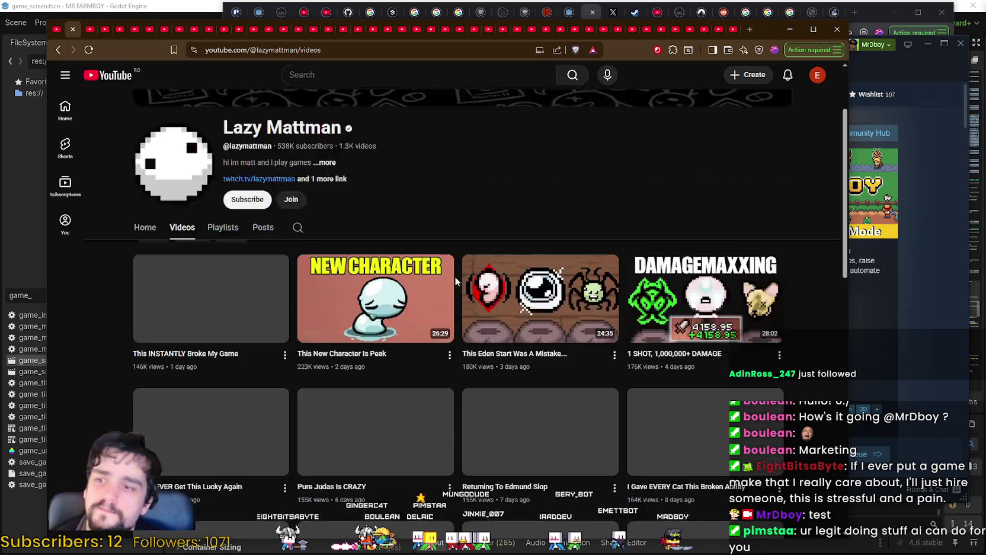
scroll(455, 276, "down", 2)
scroll(521, 367, "down", 3)
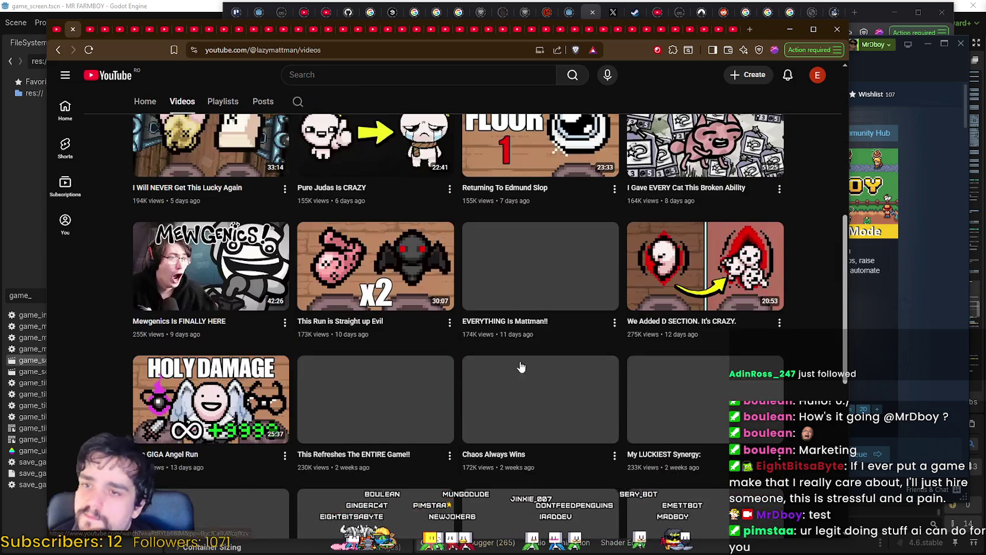
scroll(521, 367, "up", 7)
left_click(328, 252)
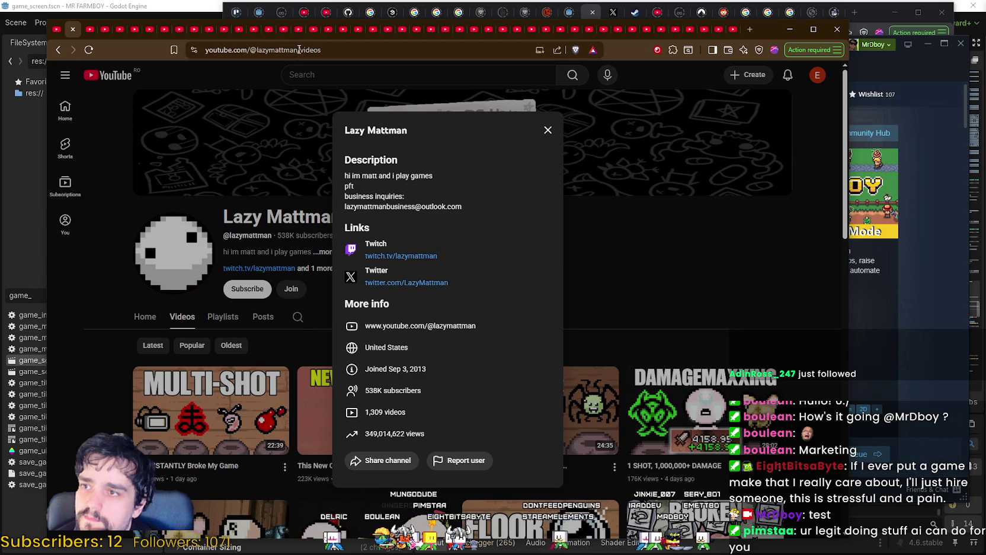
left_click_drag(299, 49, 85, 52)
key("alt+Tab")
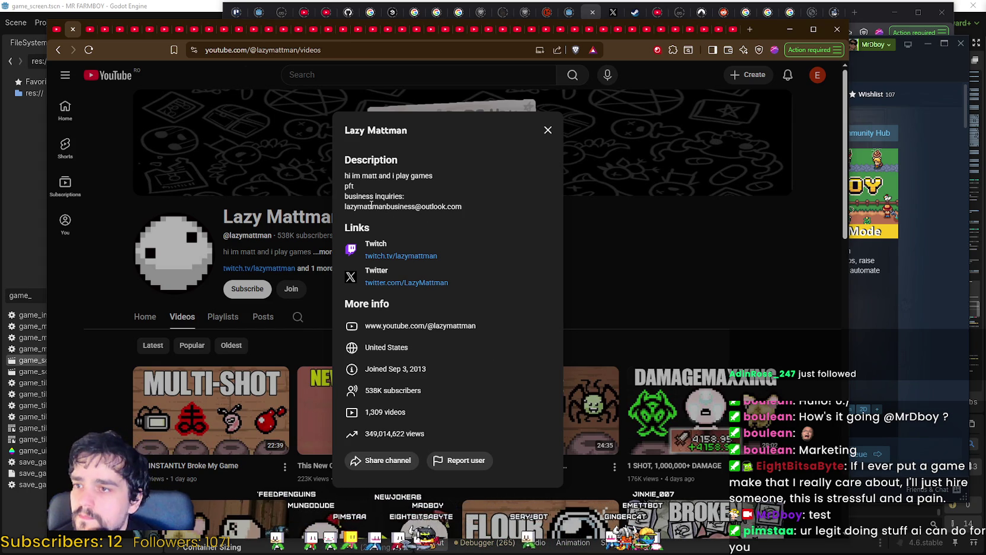
left_click_drag(344, 207, 476, 202)
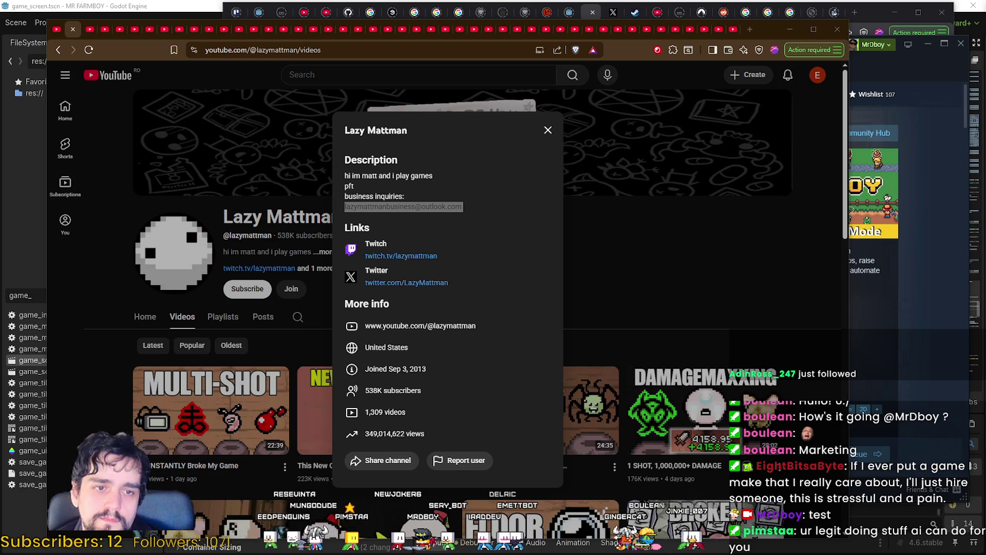
left_click_drag(459, 207, 379, 206)
key("alt+Tab")
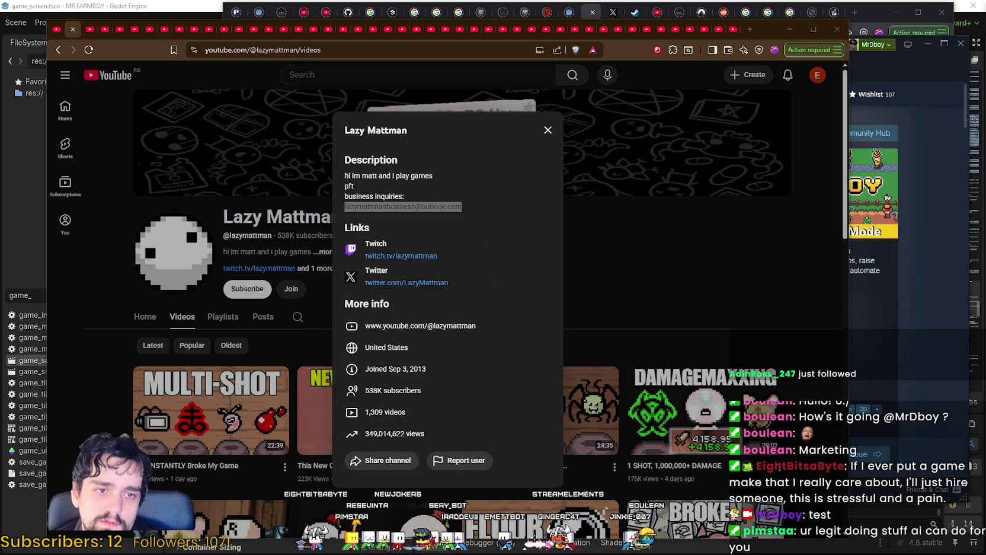
left_click(638, 244)
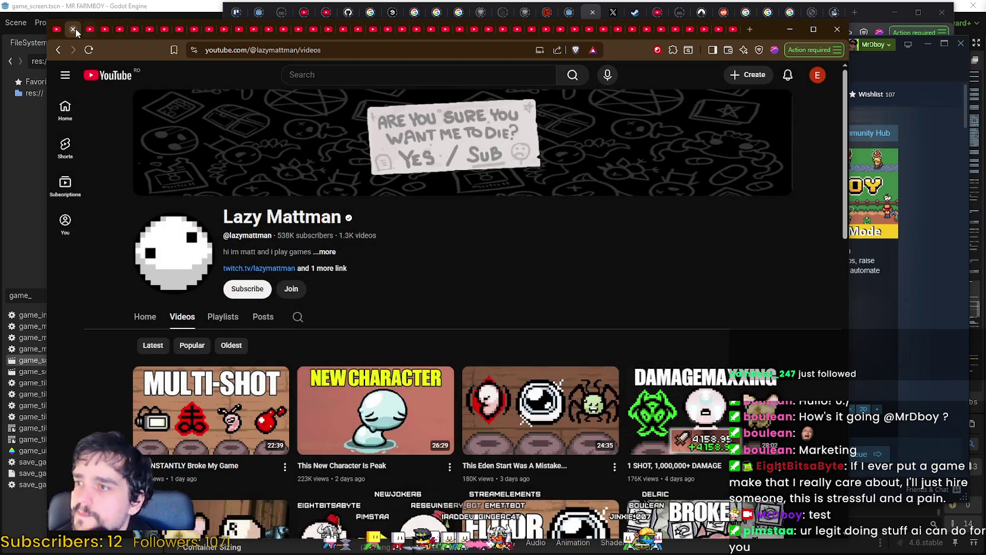
Close the Lazy Mattman tab and browse OneyPlays' uploaded videos.
left_click(74, 29)
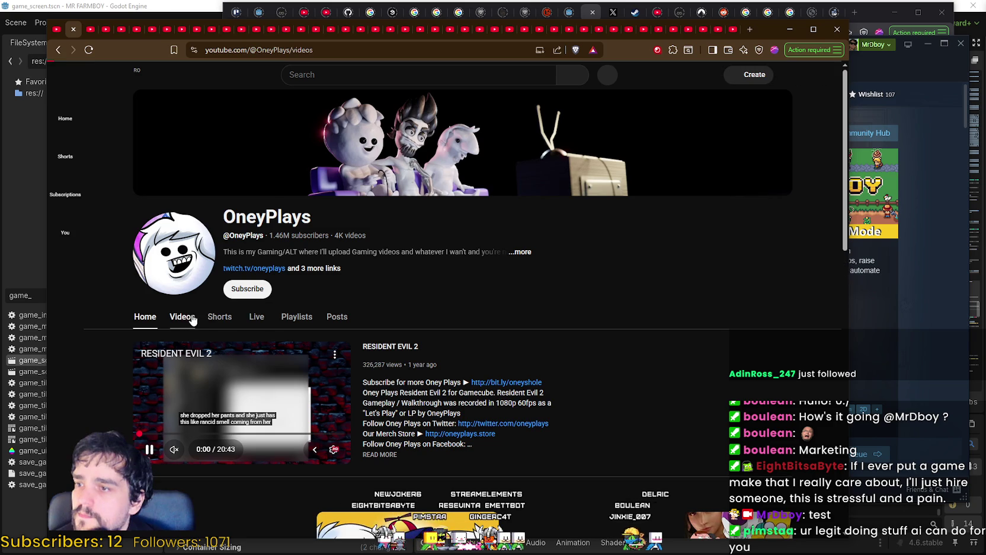
left_click(192, 320)
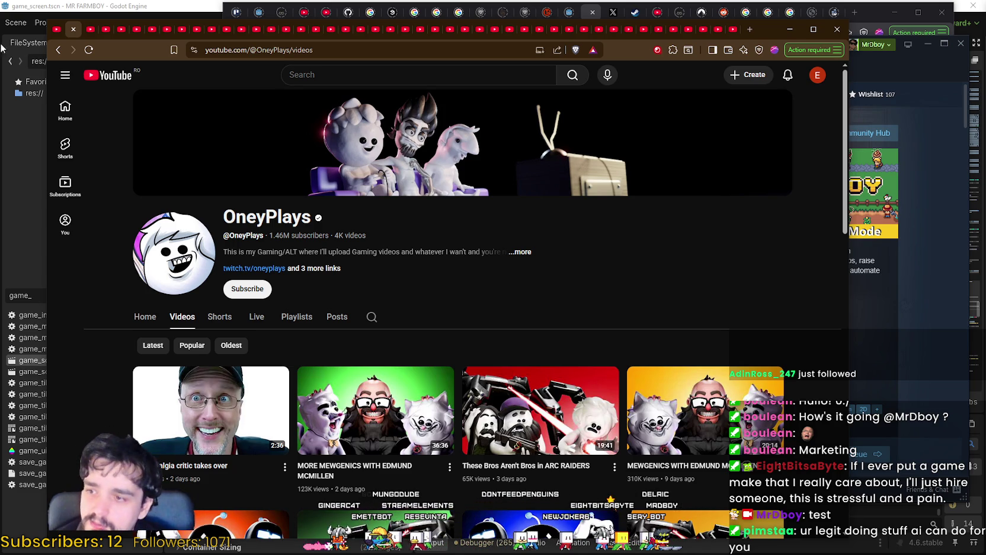
scroll(271, 348, "down", 2)
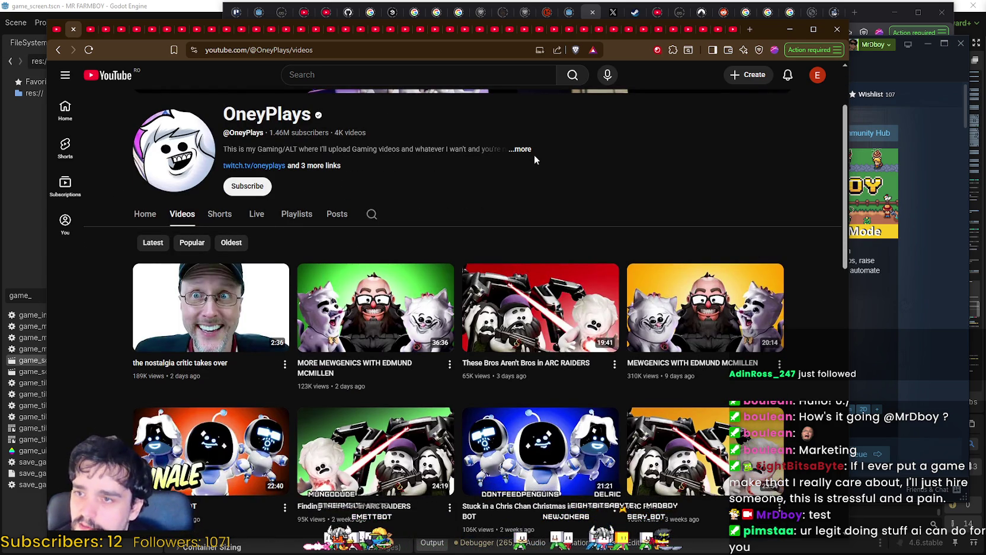
Review OneyPlays' About links (Twitch, Facebook, Twitter, store), then bring up its Twitch channel.
left_click(532, 152)
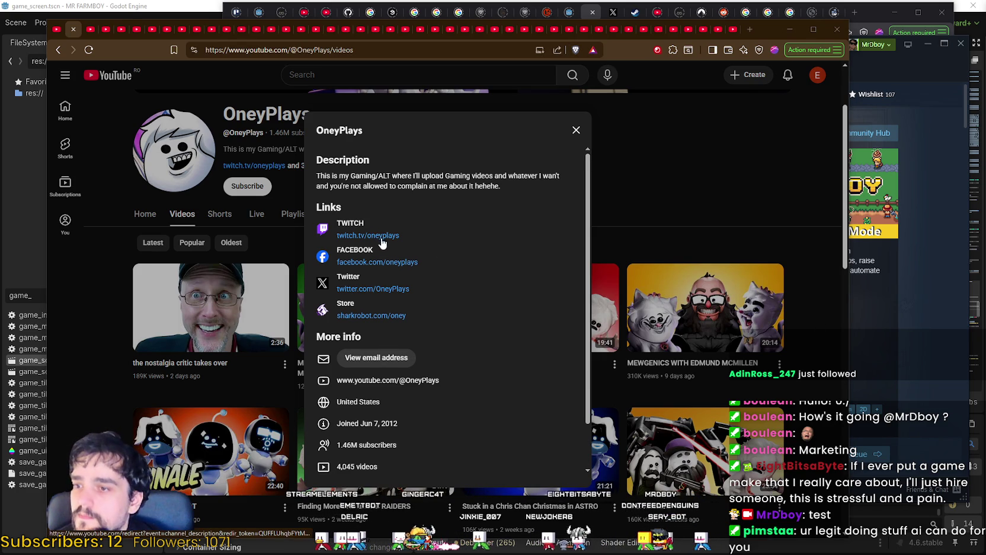
scroll(385, 249, "down", 3)
scroll(403, 265, "up", 3)
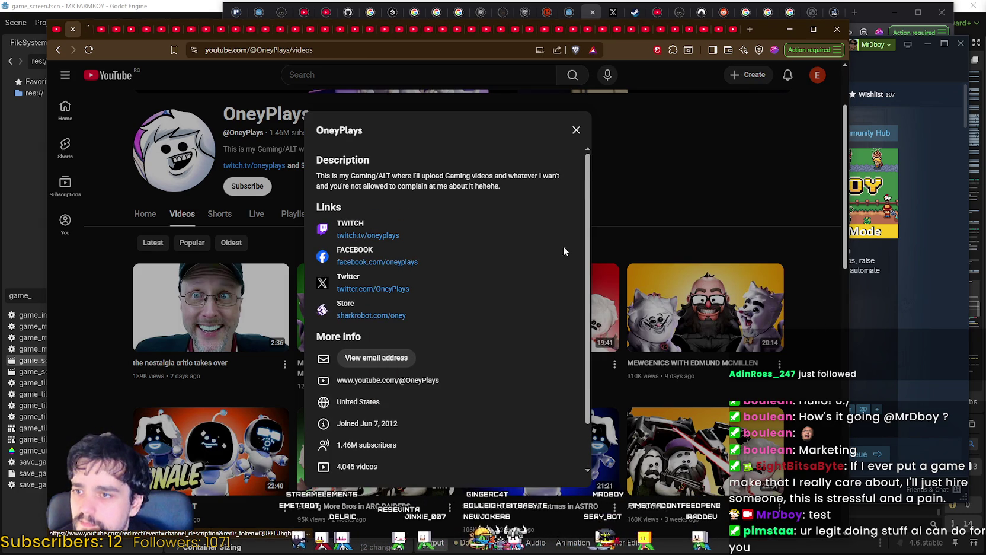
left_click(676, 188)
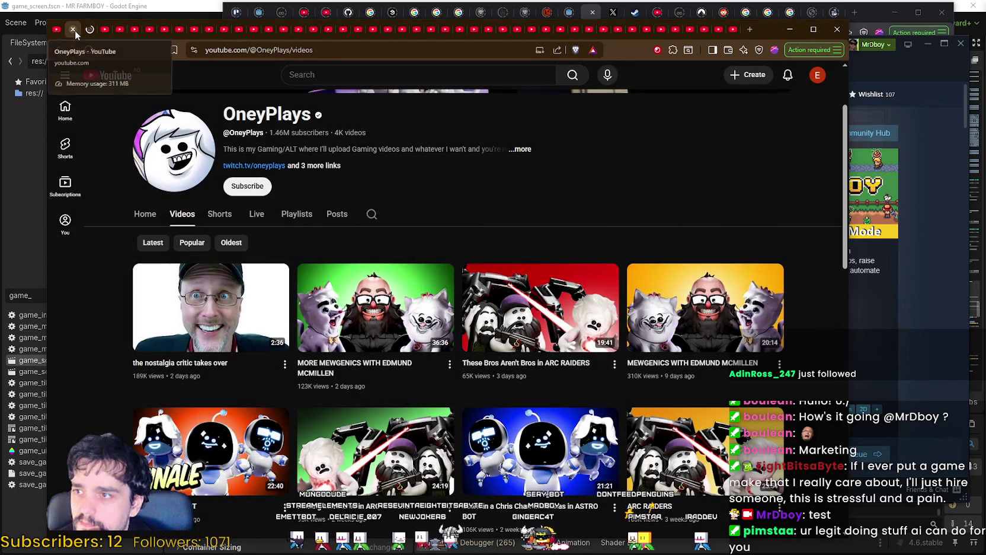
left_click(240, 166)
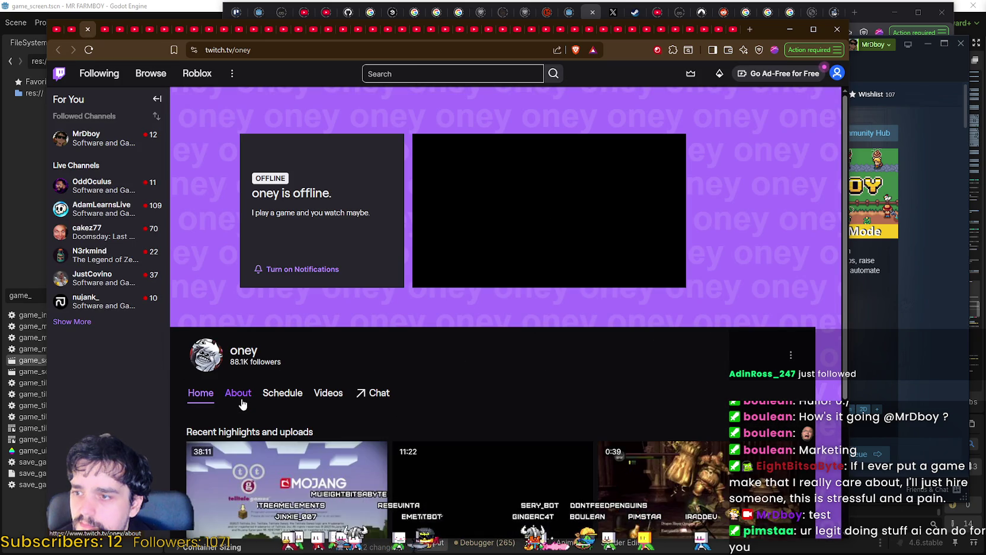
Scroll oney's Twitch About page (offline, 88.1K followers), then return to YouTube.
scroll(468, 408, "down", 3)
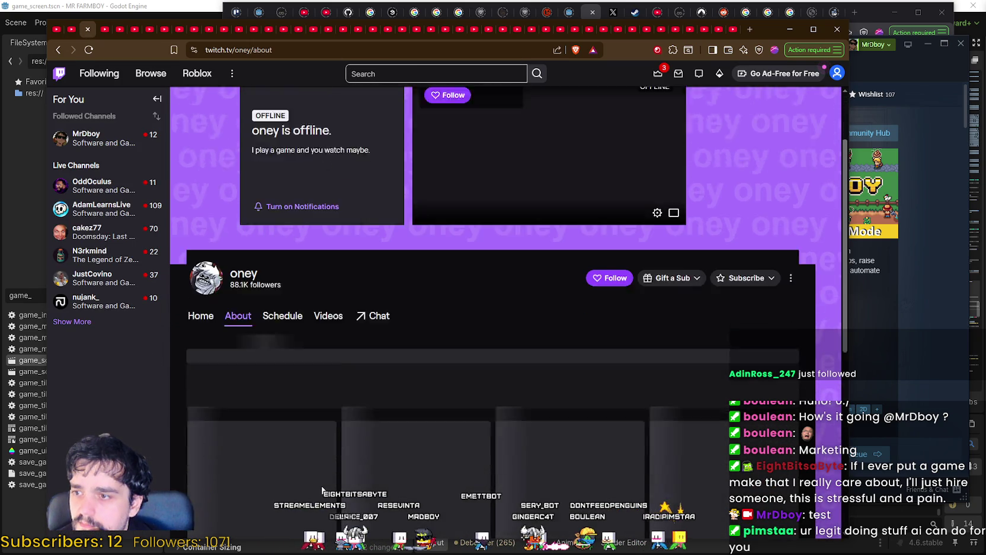
scroll(413, 306, "down", 5)
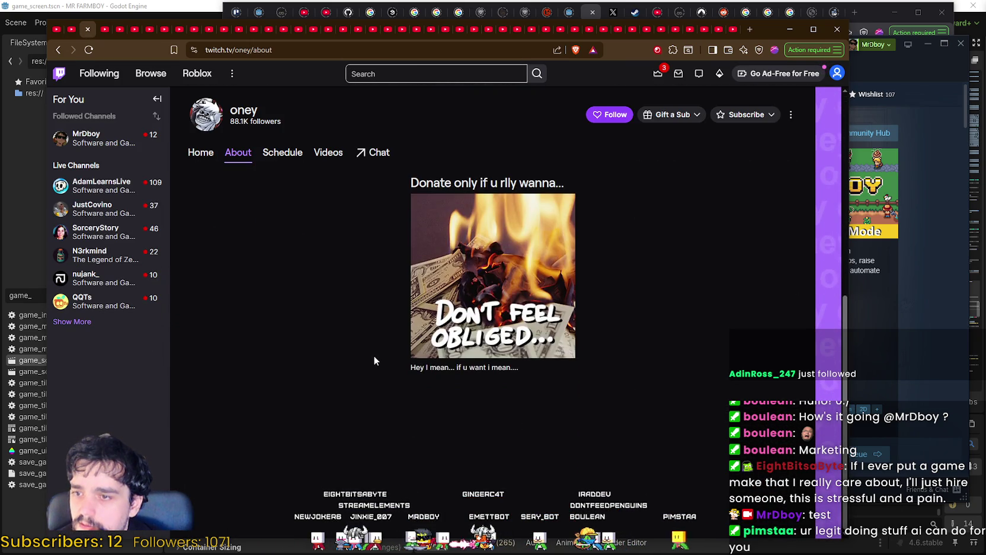
scroll(373, 363, "up", 6)
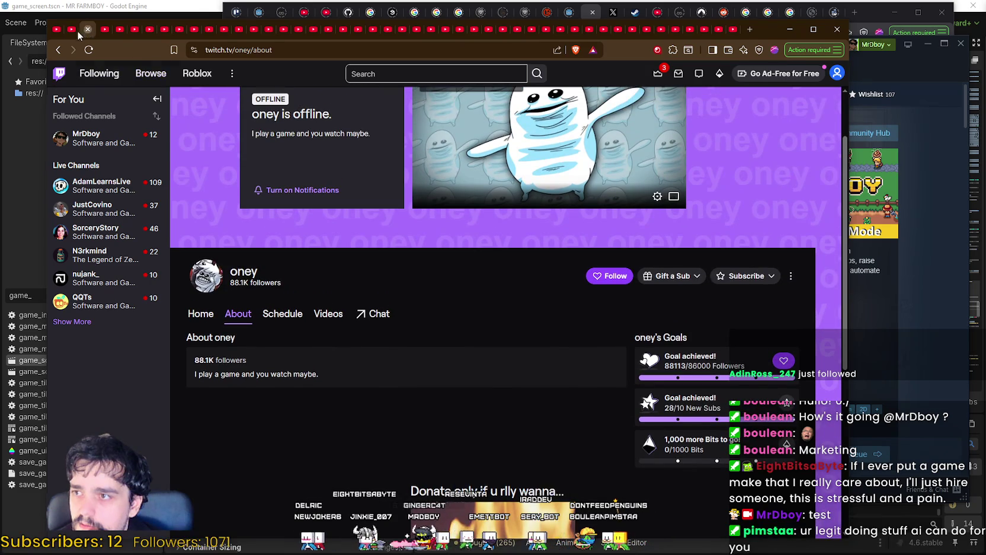
key("alt+Left")
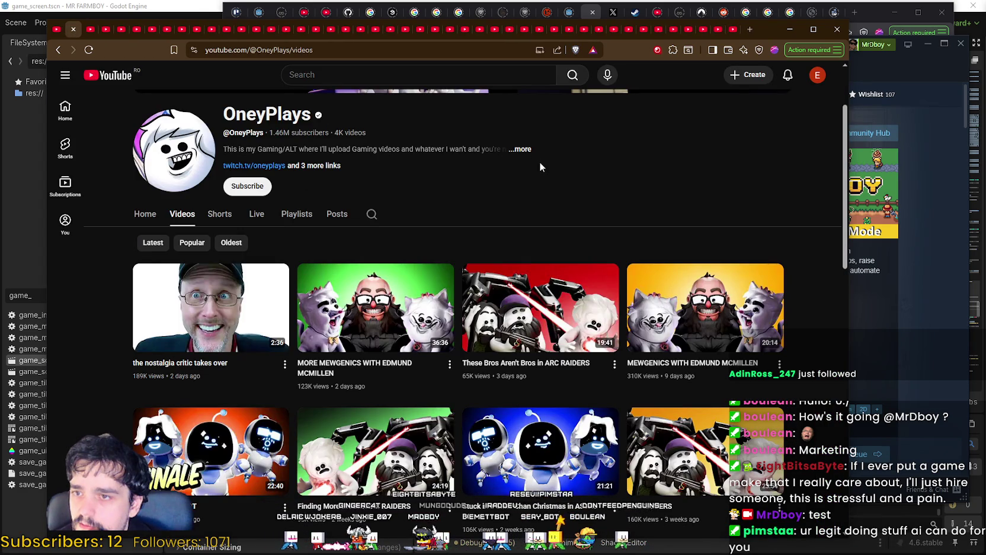
Open OneyPlays' Twitter link in a new tab and copy the business email from its X bio.
left_click(524, 150)
scroll(451, 332, "down", 2)
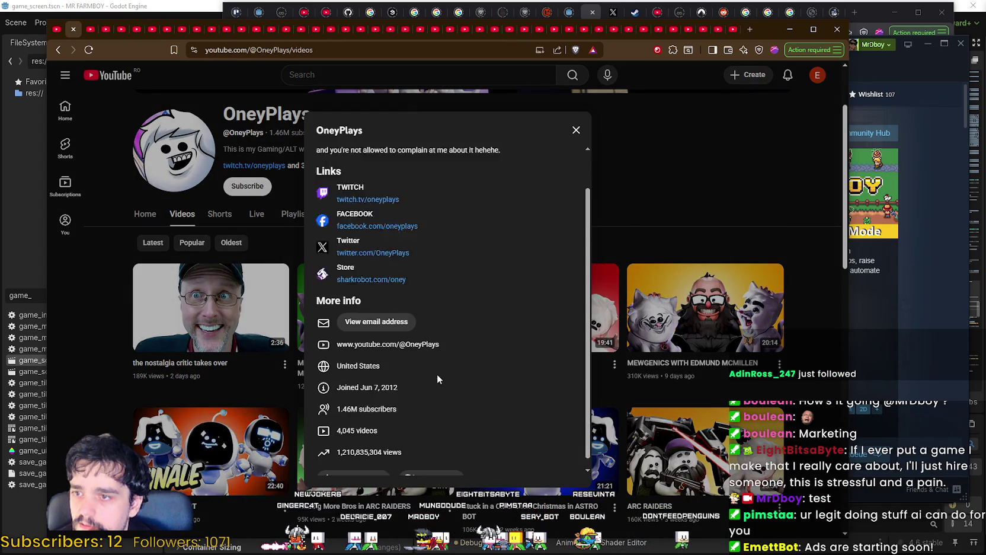
right_click(385, 238)
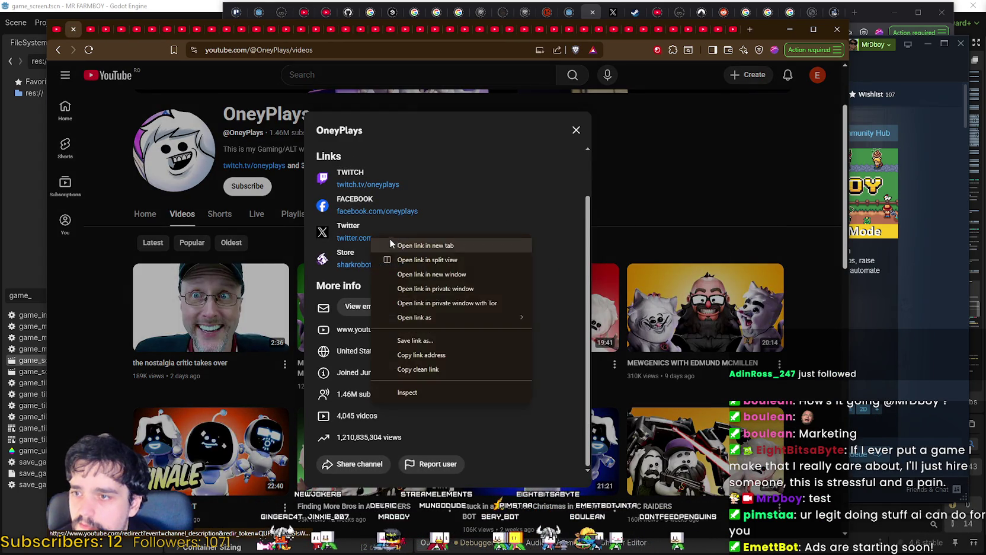
left_click(415, 247)
left_click(87, 29)
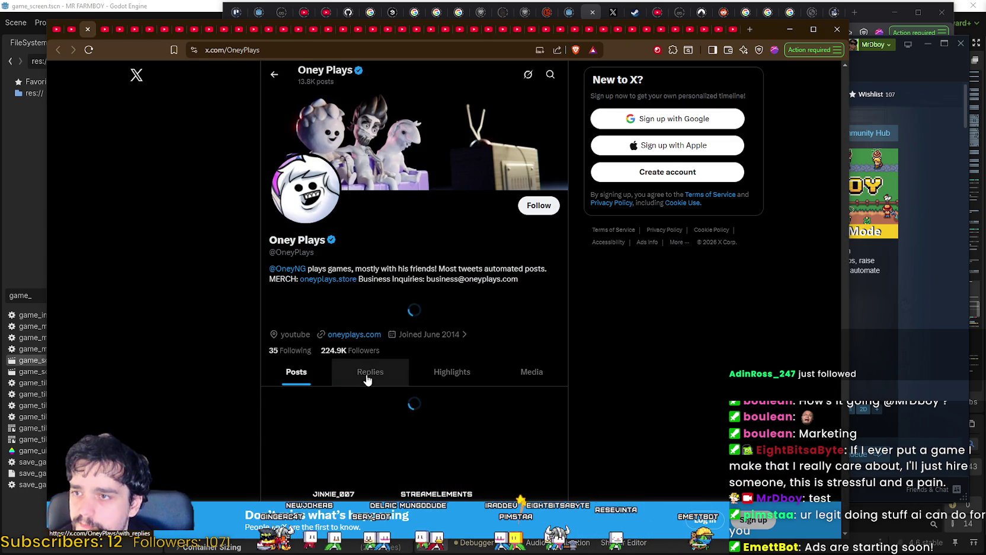
left_click_drag(426, 279, 509, 277)
key("alt+Tab")
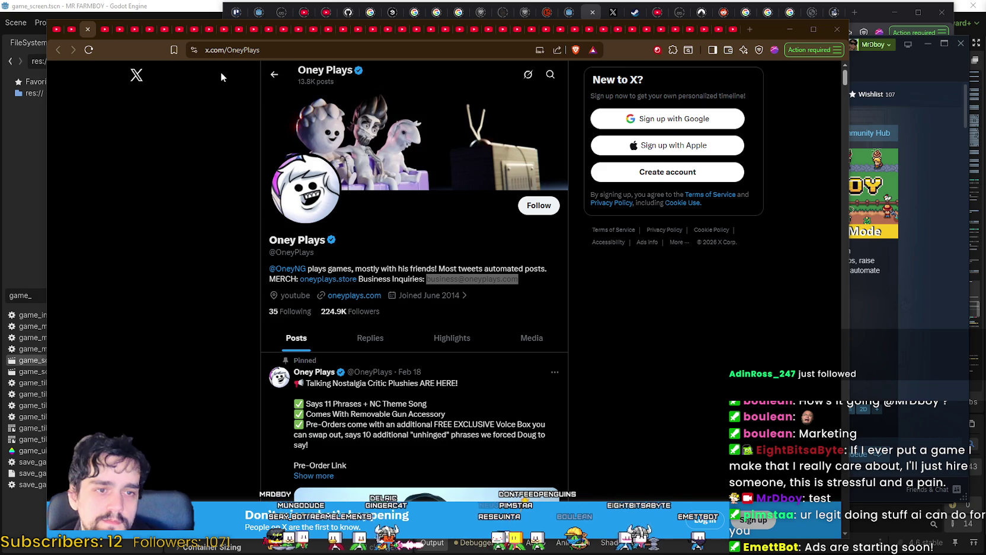
left_click(65, 29)
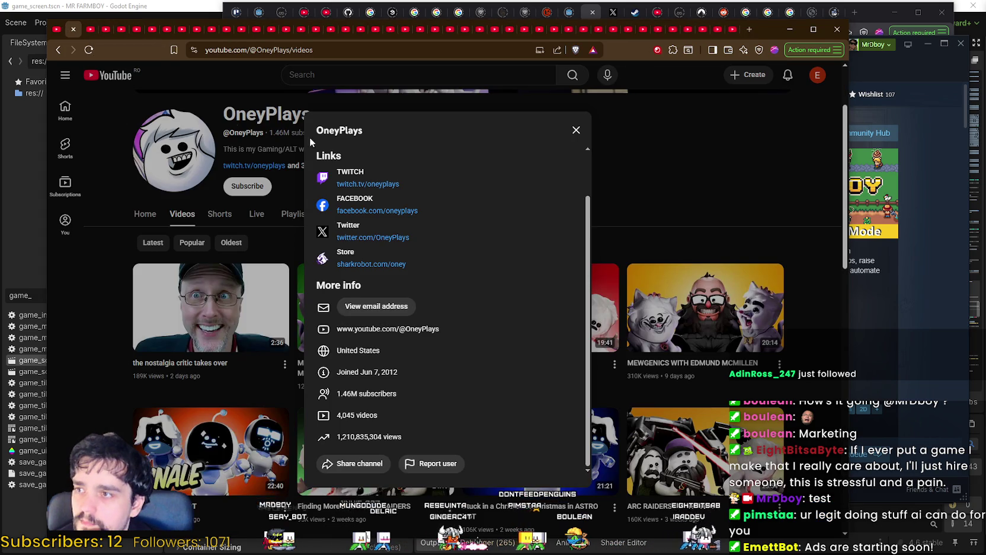
key("alt+Left")
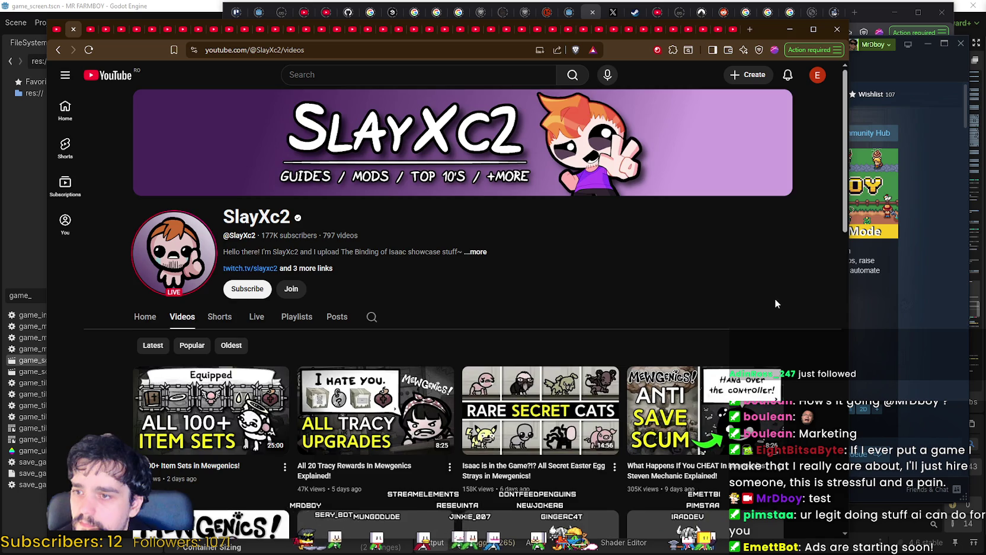
Scroll through SlayXc2's recent uploads, then close the channel to reach SwaggerSouls.
scroll(775, 299, "down", 7)
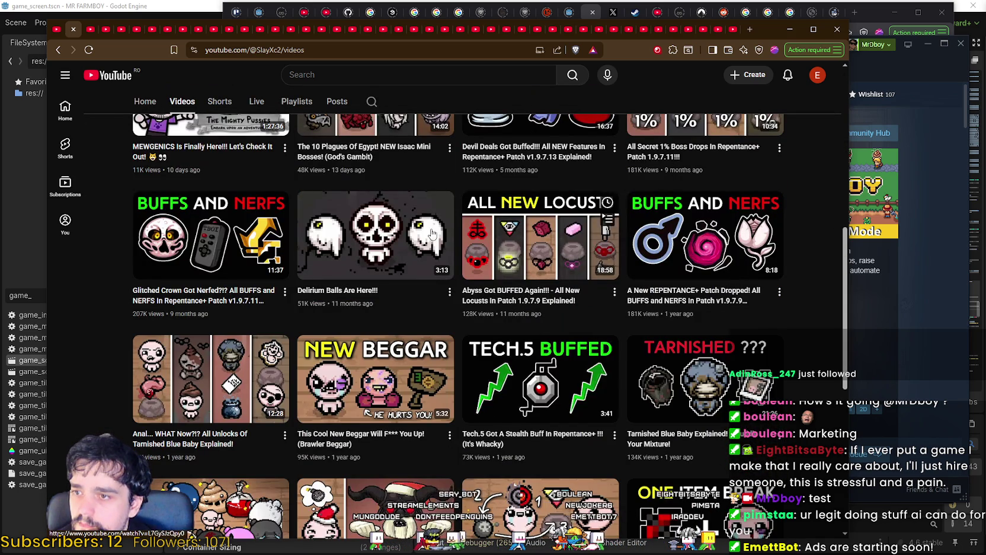
scroll(432, 233, "down", 5)
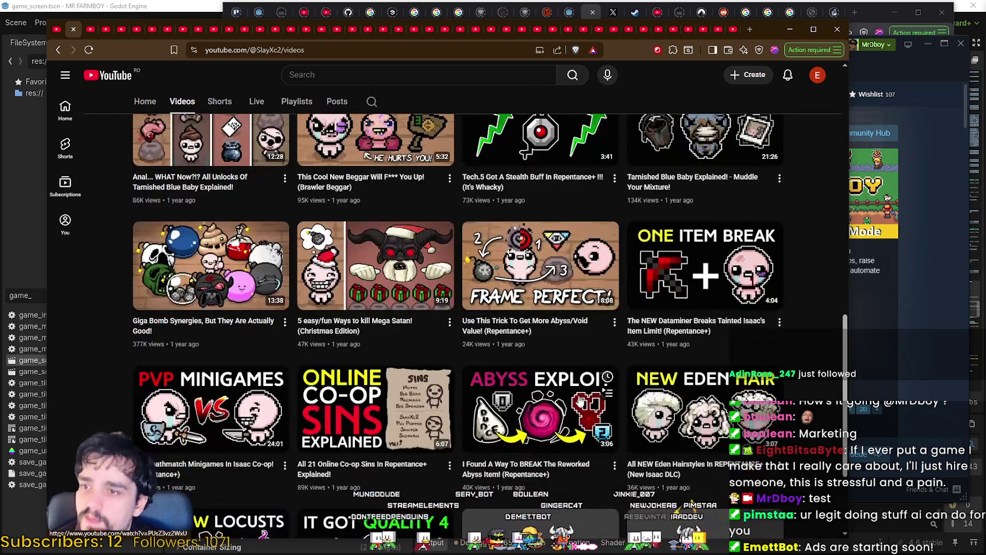
scroll(697, 321, "down", 2)
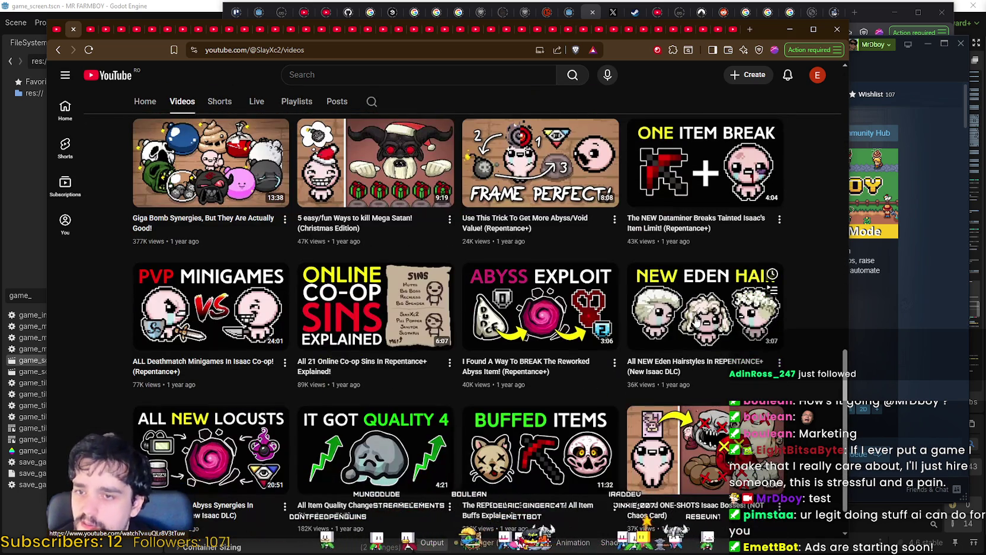
scroll(705, 338, "down", 1)
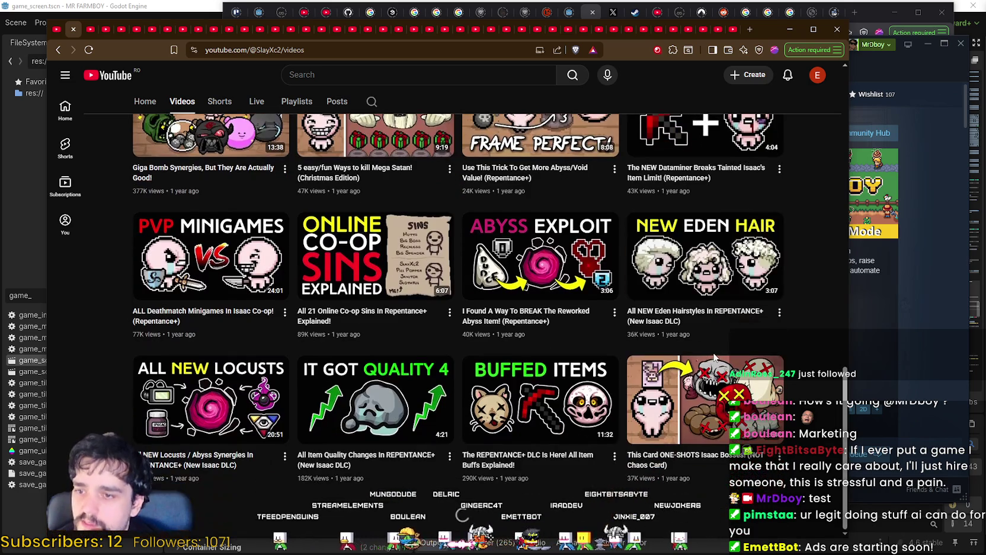
scroll(715, 356, "down", 7)
scroll(715, 442, "up", 4)
scroll(726, 480, "up", 2)
scroll(712, 462, "down", 5)
scroll(690, 446, "up", 4)
scroll(690, 446, "up", 10)
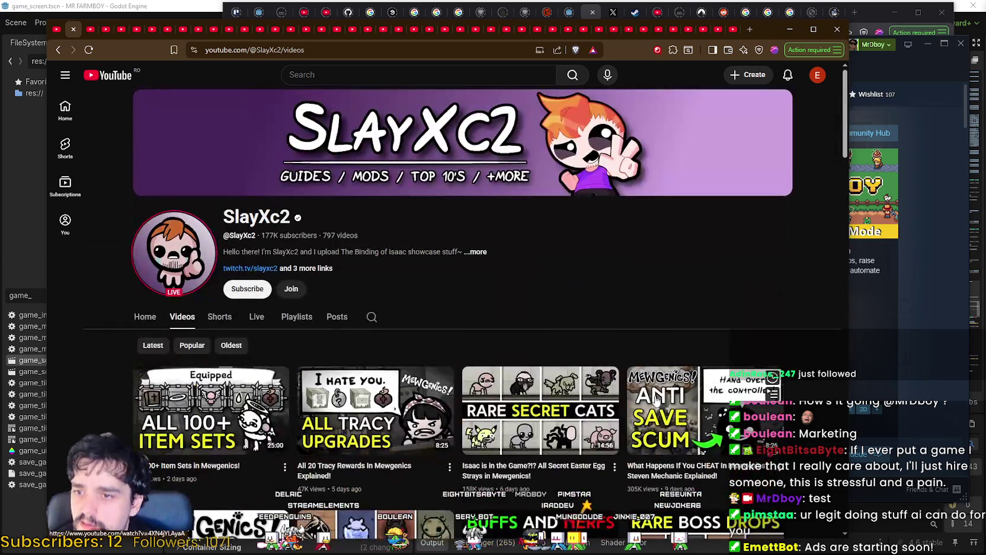
scroll(656, 400, "down", 4)
scroll(602, 385, "up", 2)
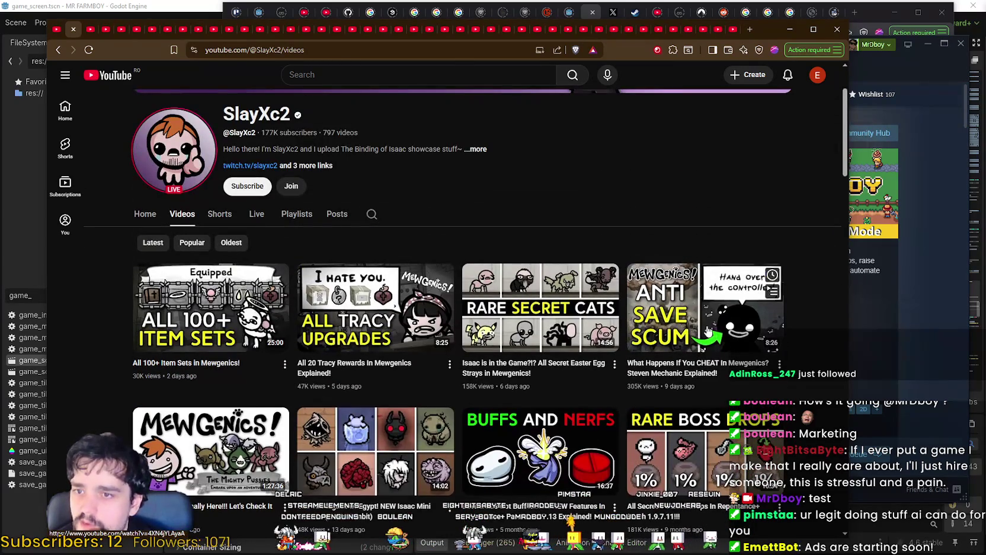
scroll(705, 335, "up", 2)
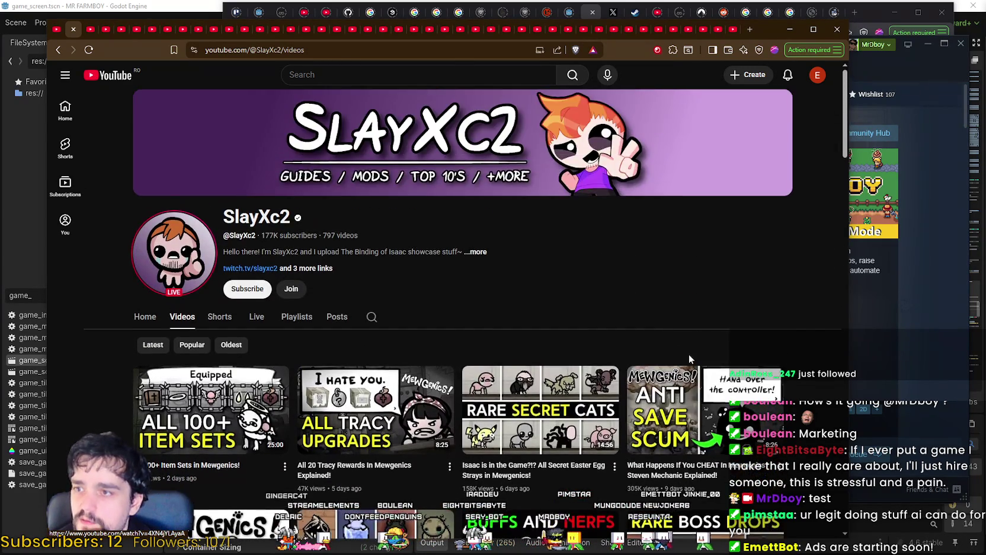
scroll(688, 354, "down", 7)
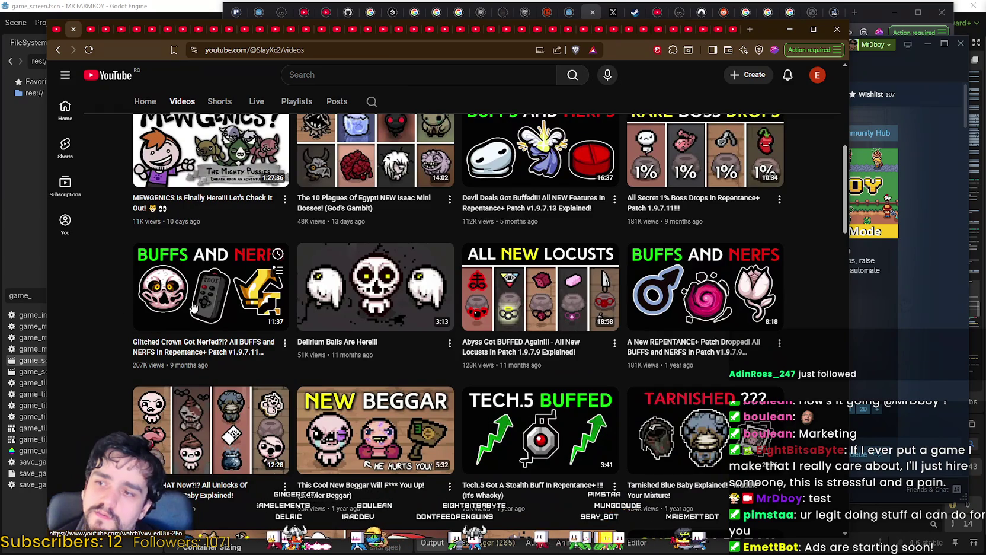
scroll(368, 285, "up", 2)
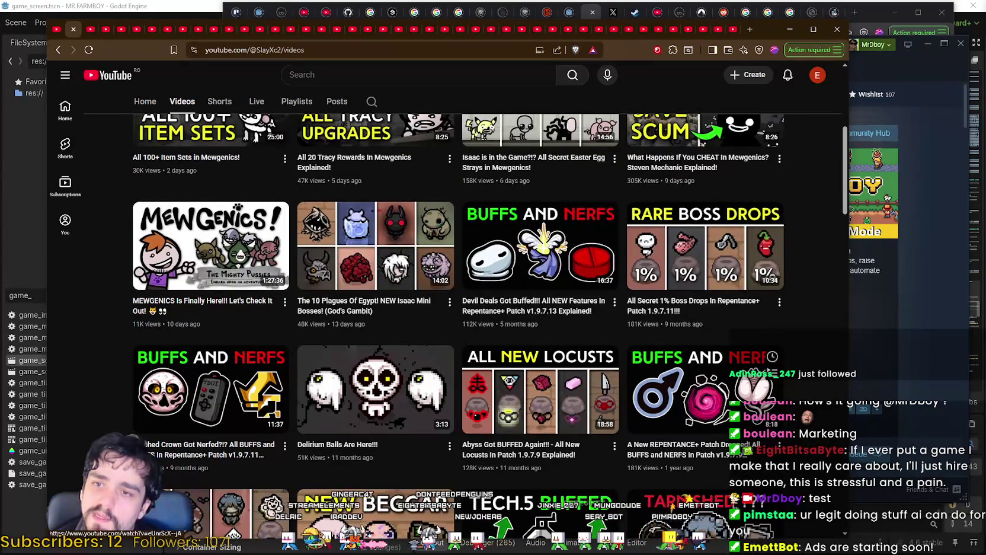
scroll(656, 487, "up", 2)
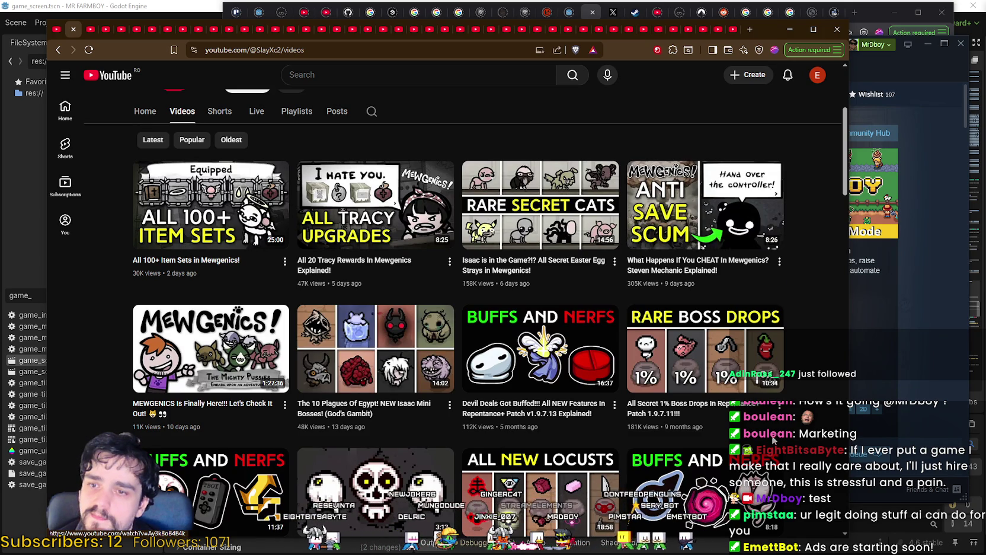
scroll(632, 346, "up", 4)
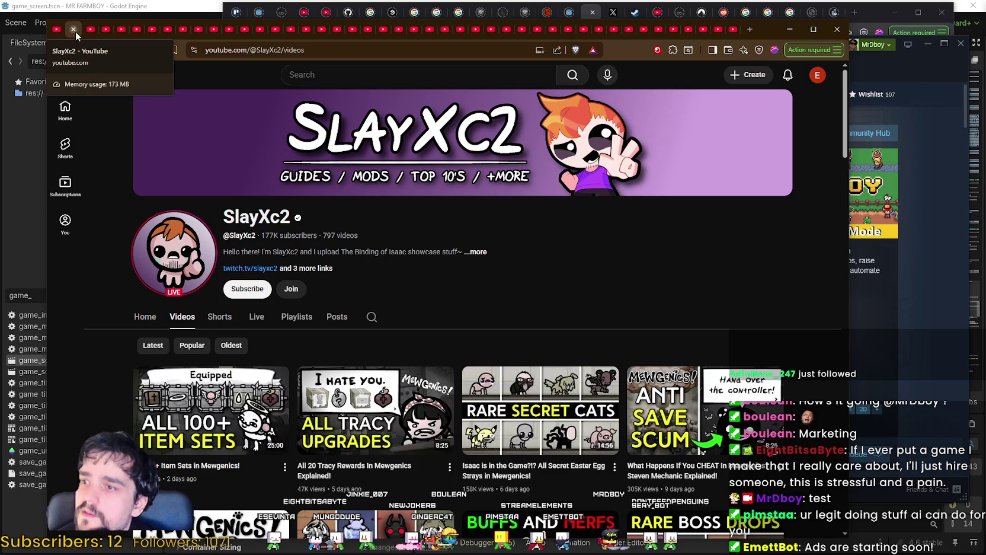
left_click(74, 30)
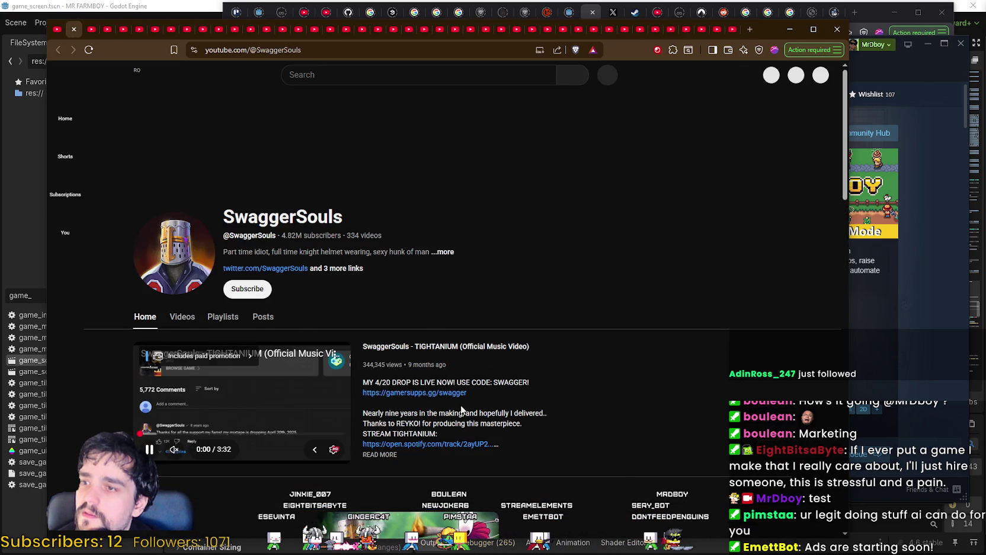
Browse SwaggerSouls' full list of uploaded videos.
left_click(182, 317)
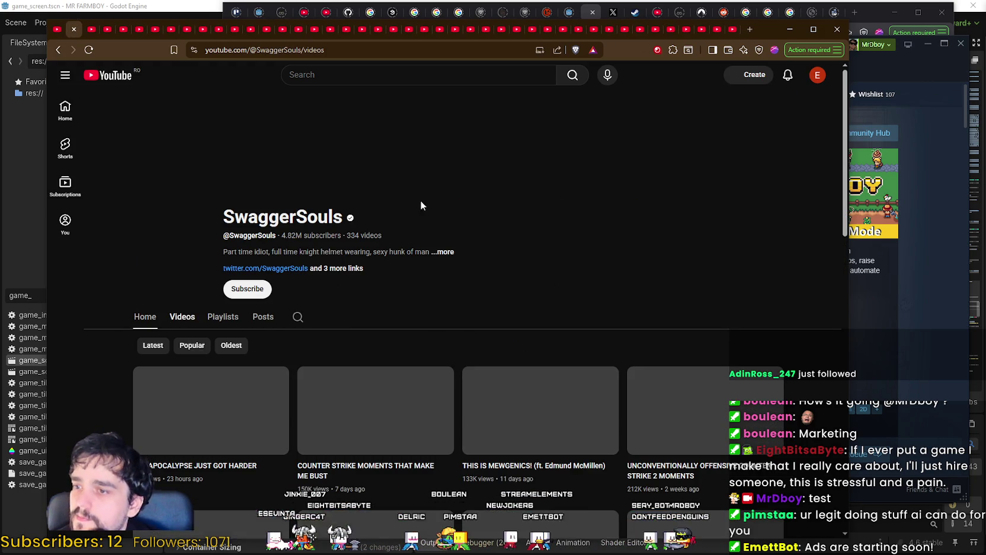
scroll(685, 292, "down", 5)
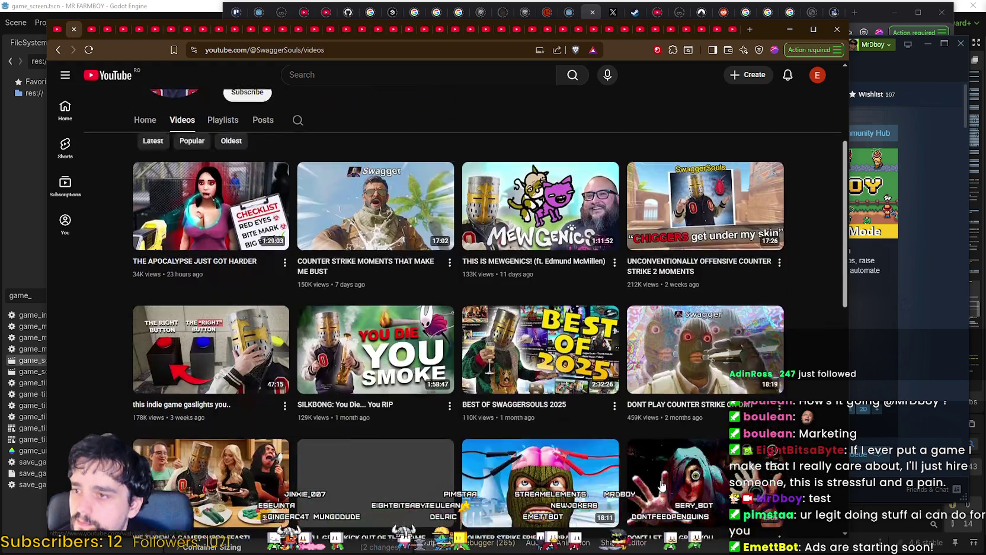
scroll(670, 480, "down", 3)
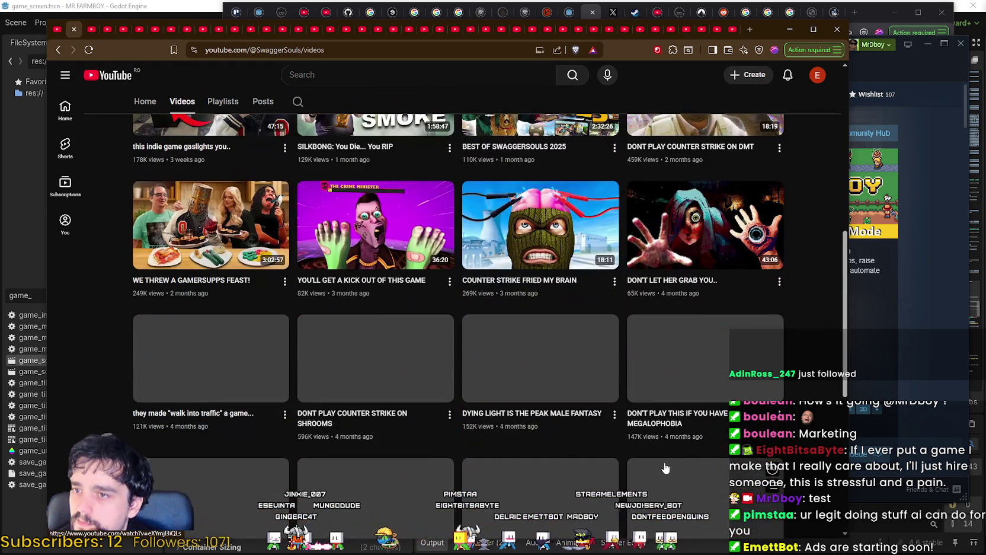
scroll(665, 468, "down", 4)
scroll(666, 468, "up", 10)
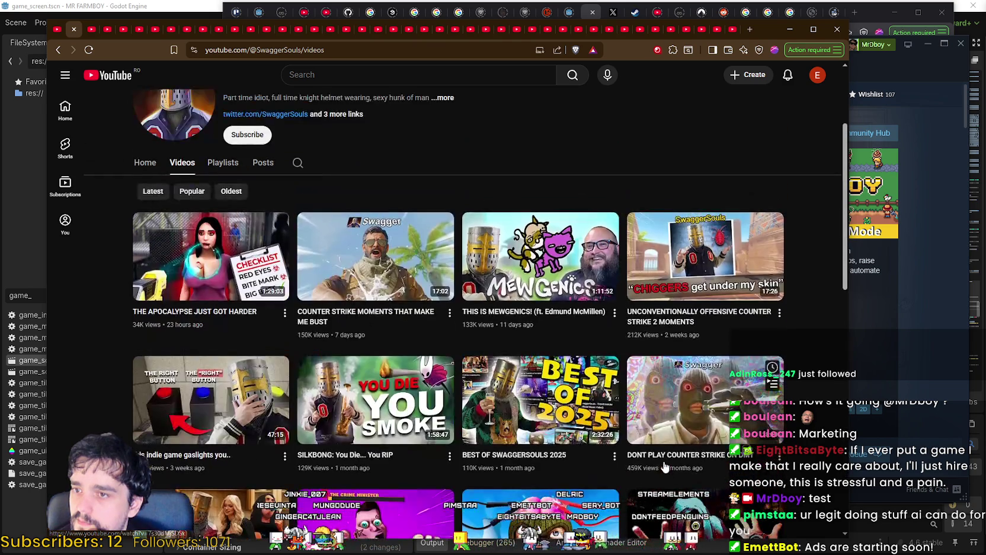
scroll(595, 342, "up", 1)
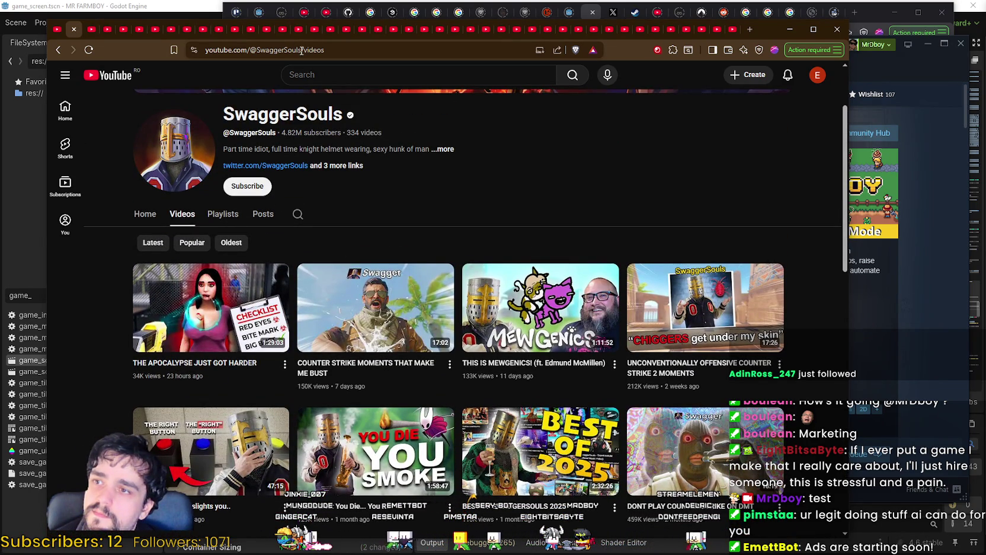
Copy SwaggerSouls' channel address and glance at its About details.
left_click_drag(302, 51, 205, 51)
key("alt+Tab")
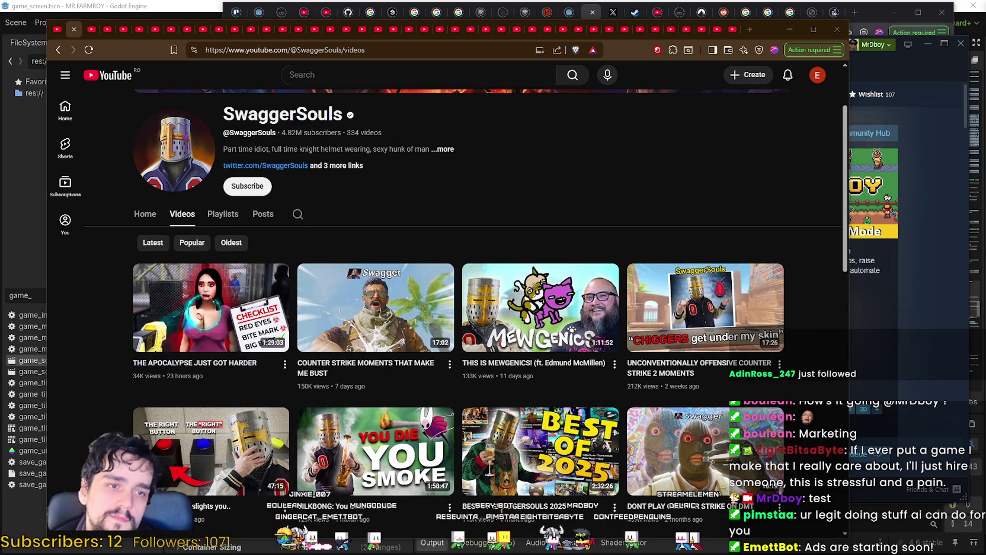
left_click(445, 149)
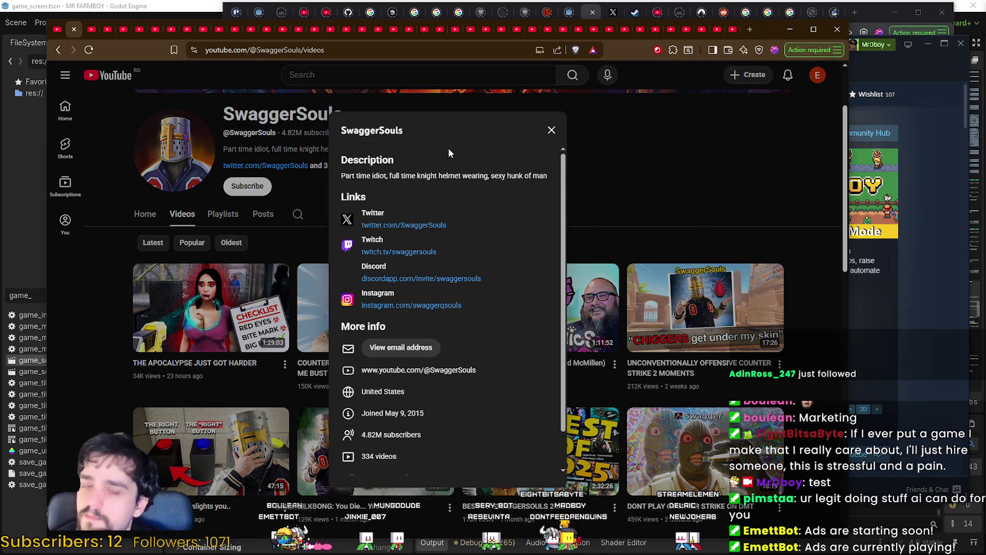
key("Escape")
scroll(477, 479, "down", 2)
scroll(477, 479, "up", 4)
scroll(592, 356, "down", 6)
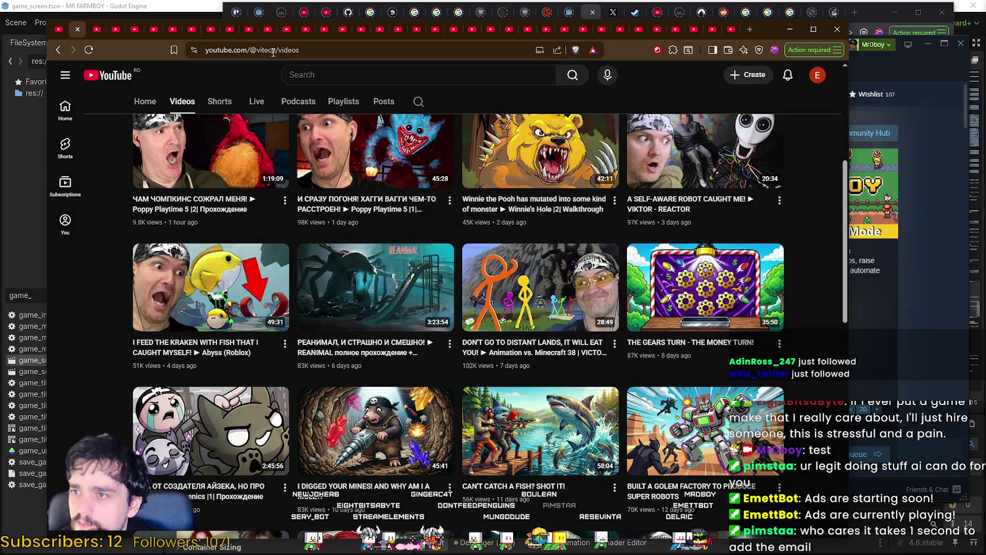
Copy the ViteC ► Play channel's web address.
left_click_drag(273, 52, 93, 37)
key("alt+Tab")
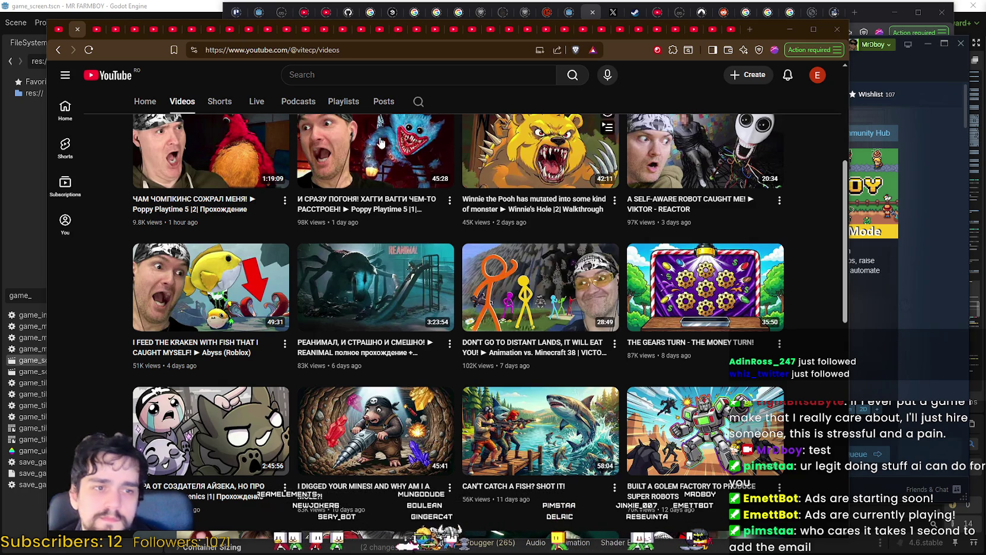
scroll(458, 275, "up", 5)
Check ViteC ► Play's About details (10,170 videos, joined Oct 22, 2011), then close the channel.
left_click(415, 252)
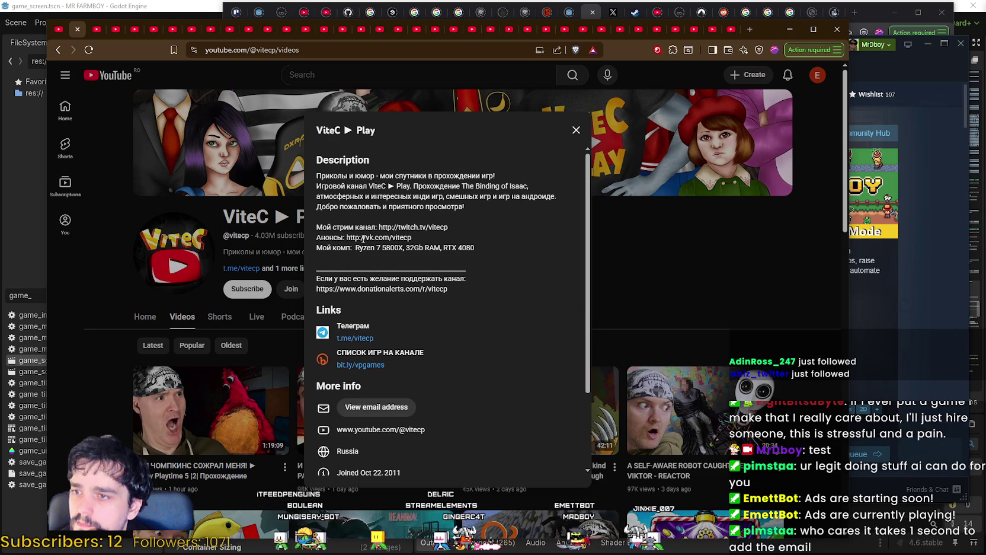
scroll(424, 361, "down", 2)
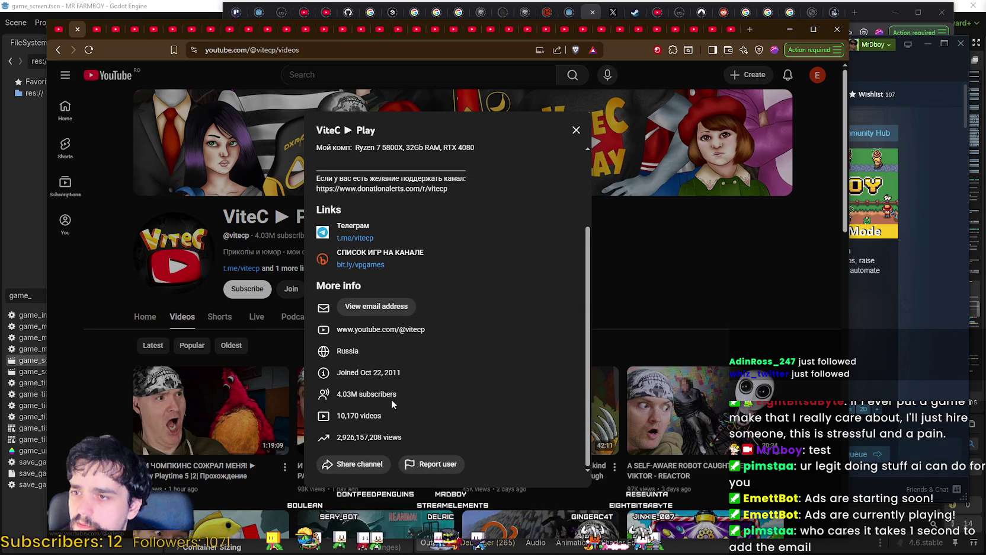
scroll(480, 397, "up", 2)
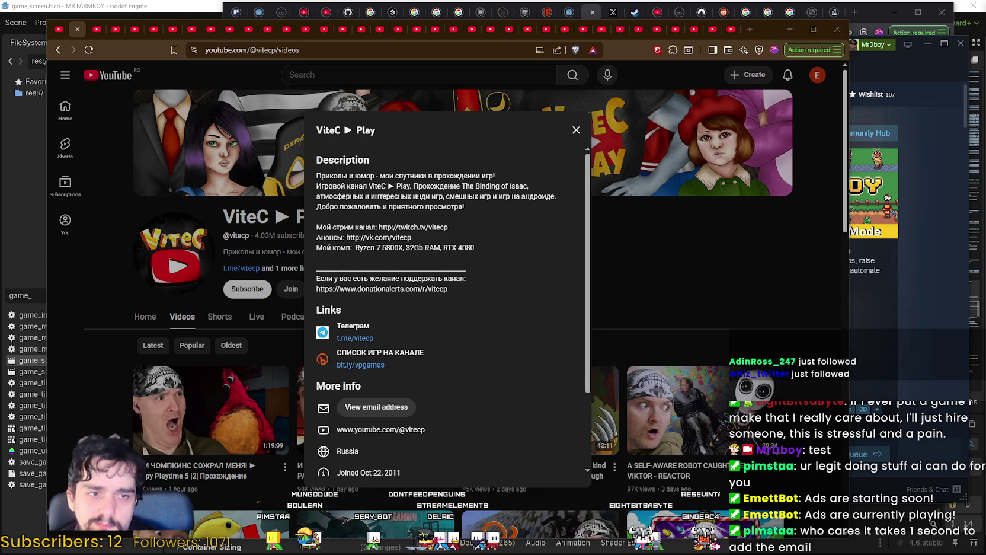
left_click(594, 315)
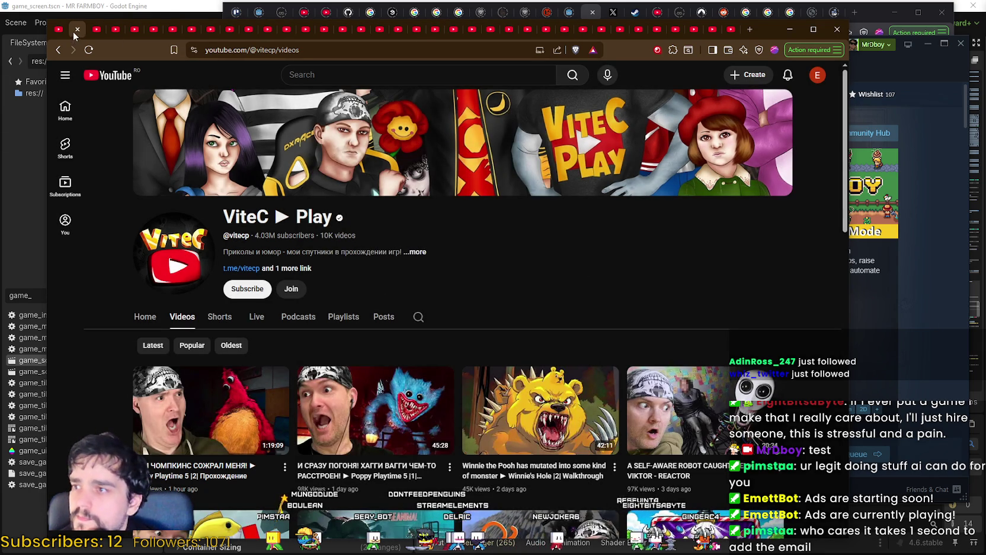
left_click(76, 30)
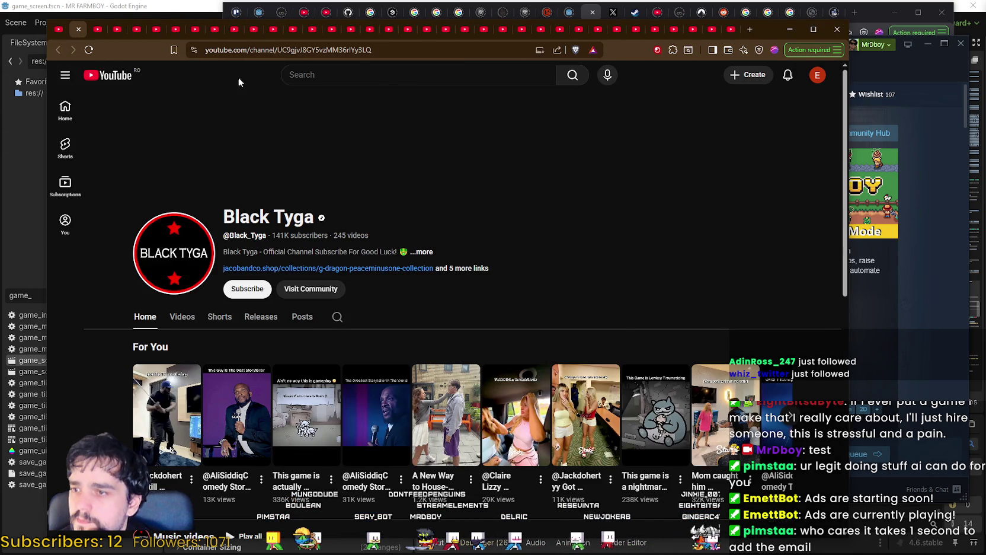
Browse Black Tyga's videos and Shorts grid, then close the channel.
scroll(212, 275, "down", 1)
left_click(184, 268)
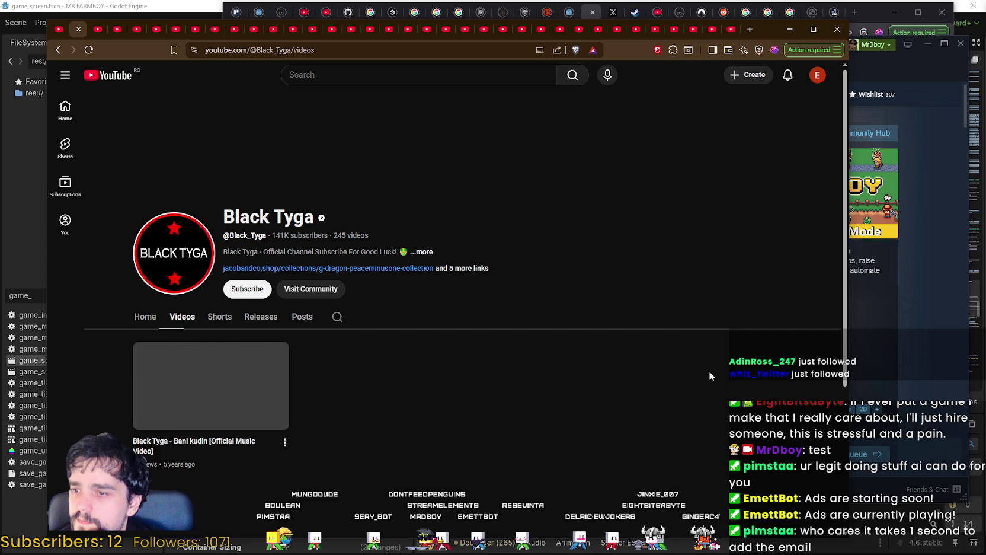
scroll(569, 292, "down", 2)
left_click(219, 214)
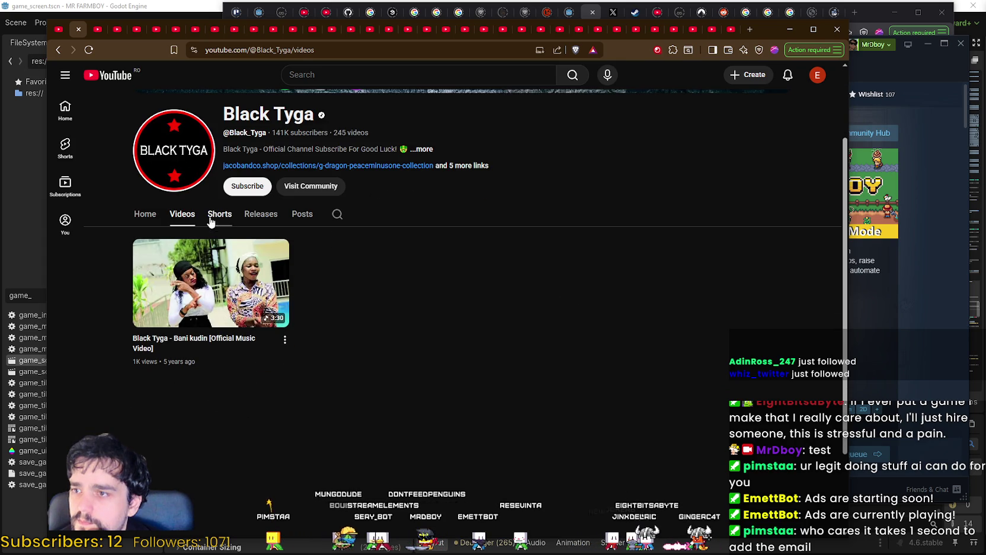
scroll(513, 348, "down", 6)
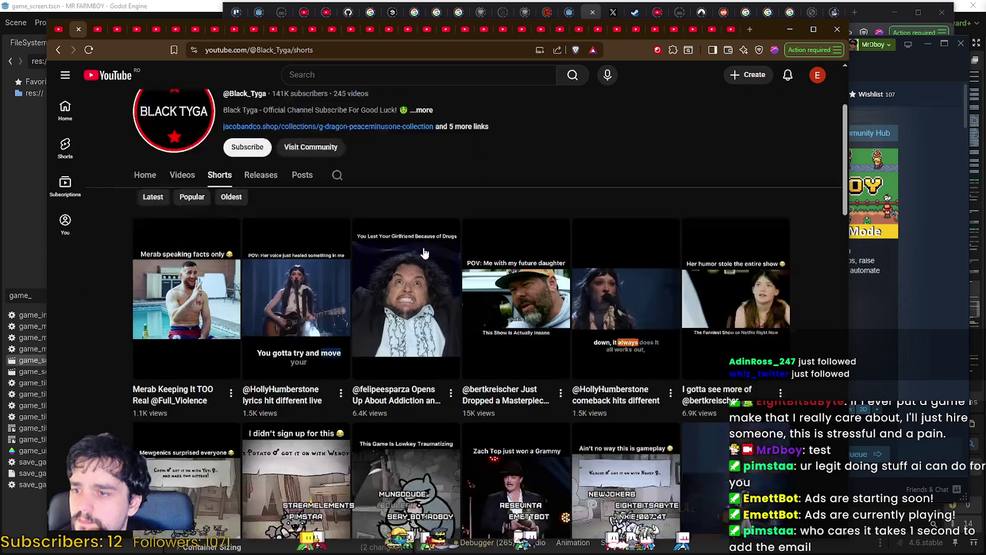
scroll(96, 403, "down", 5)
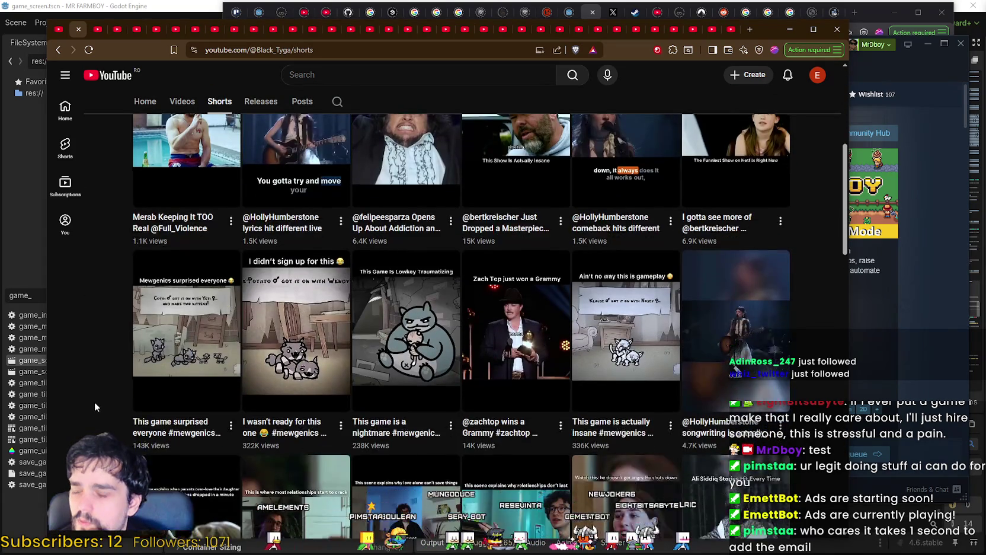
scroll(90, 393, "down", 10)
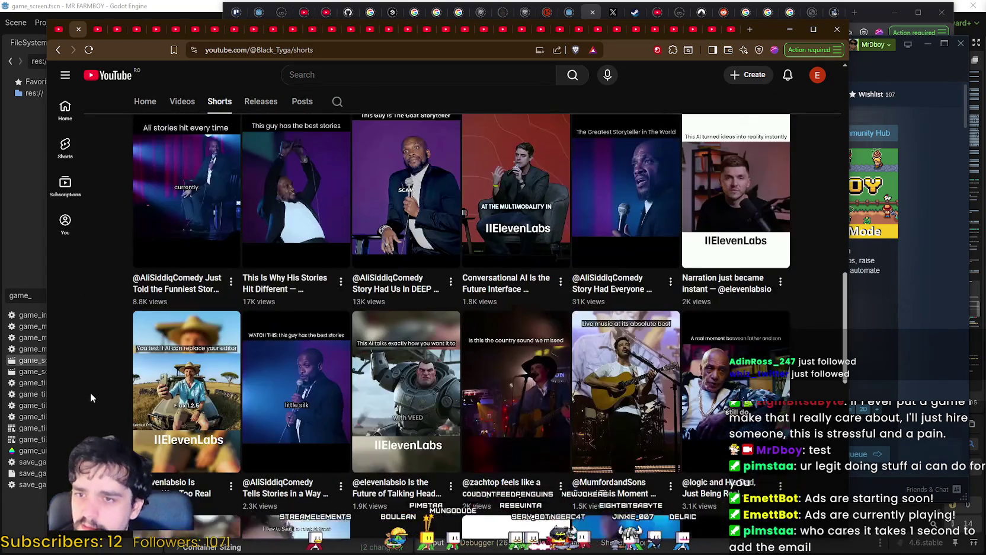
scroll(90, 375, "down", 5)
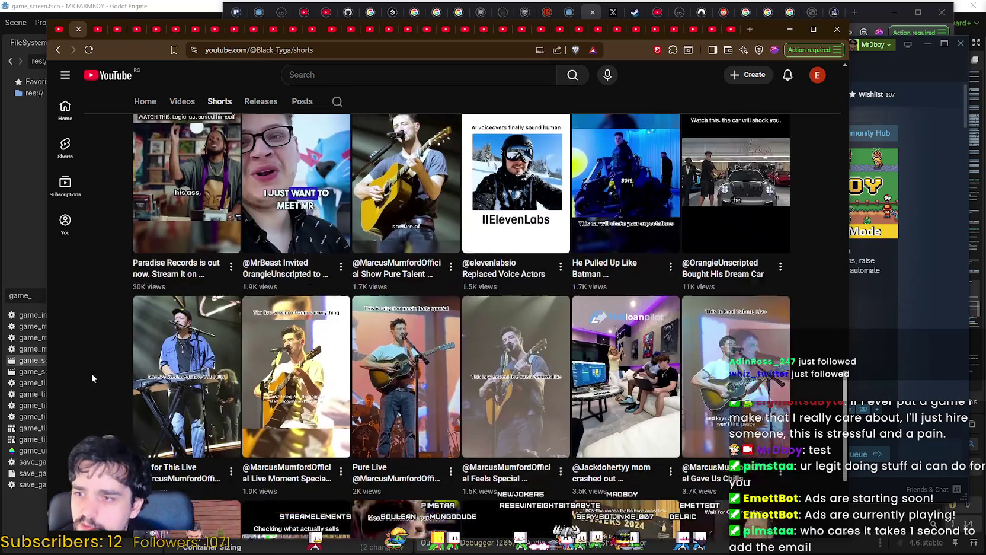
scroll(102, 377, "down", 7)
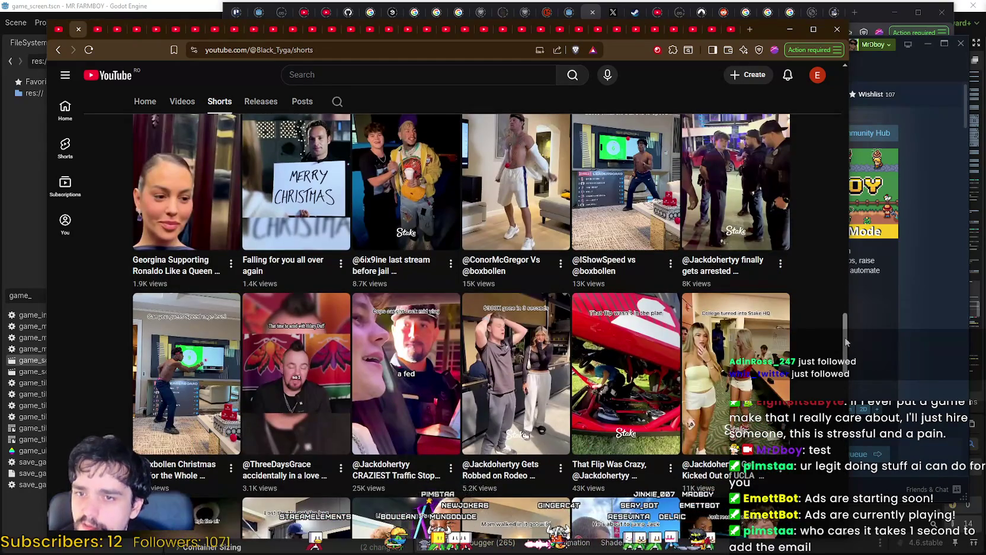
left_click_drag(846, 342, 832, 133)
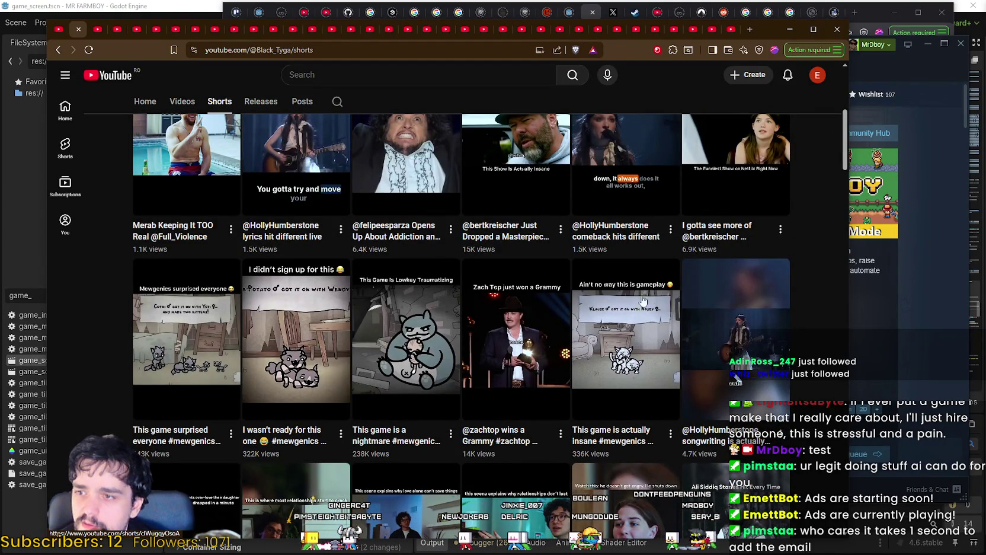
scroll(195, 386, "up", 5)
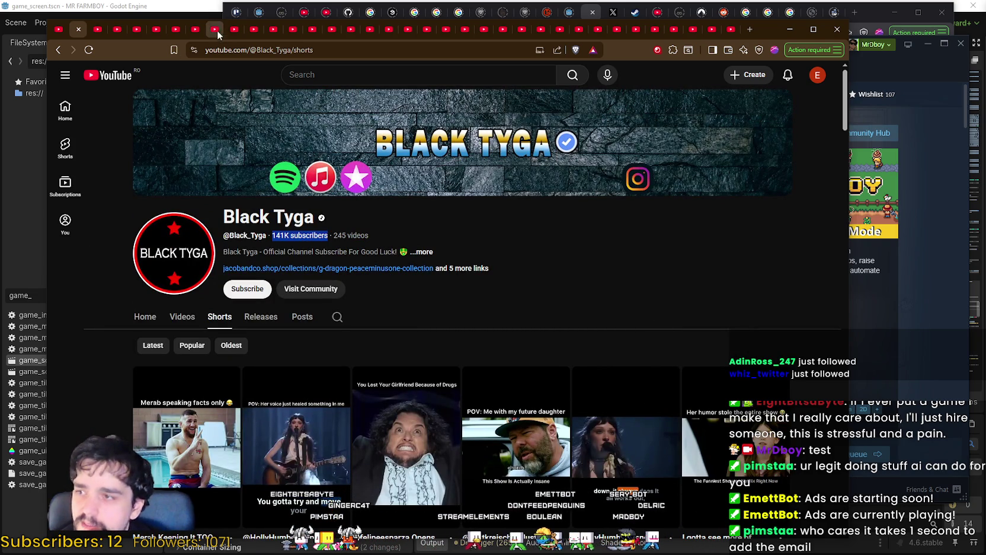
left_click(79, 29)
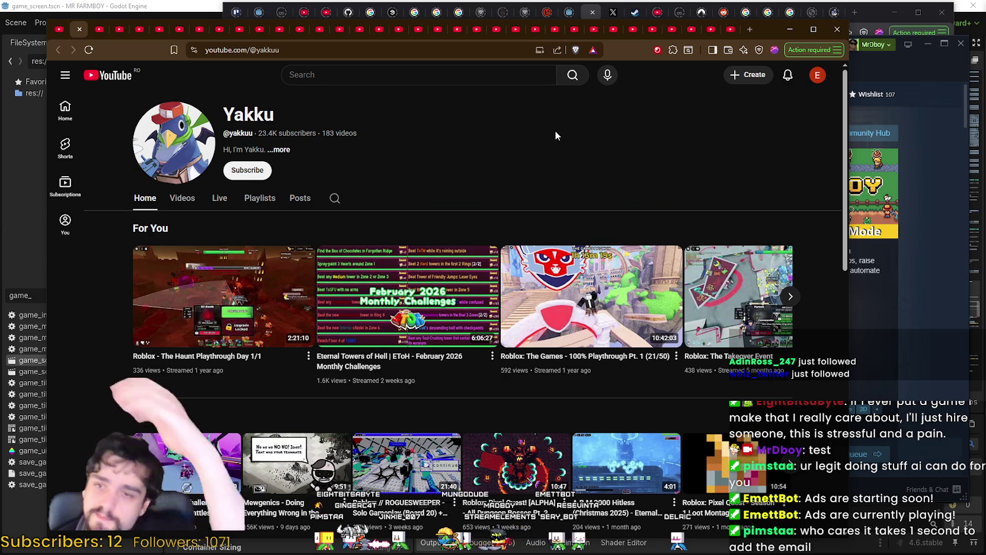
left_click(182, 199)
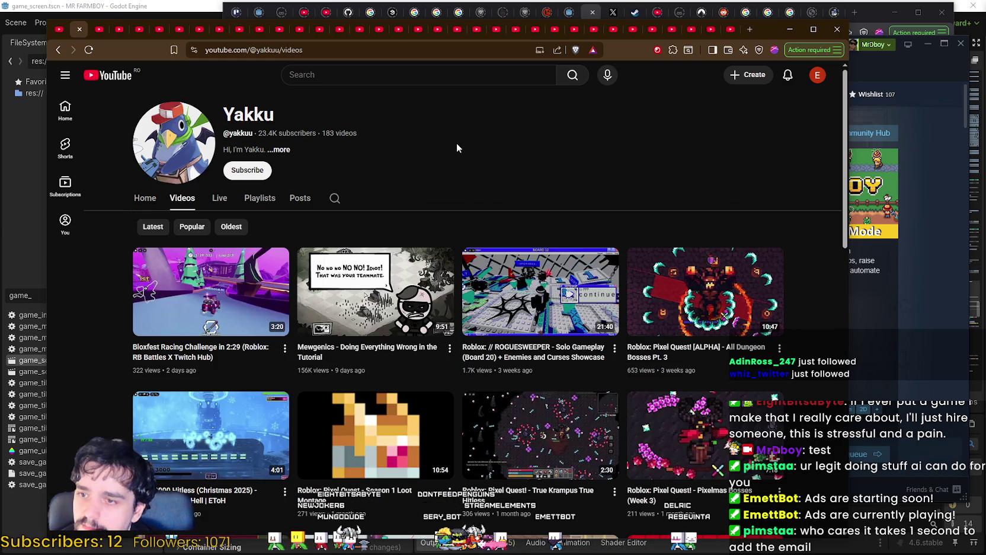
scroll(456, 148, "down", 2)
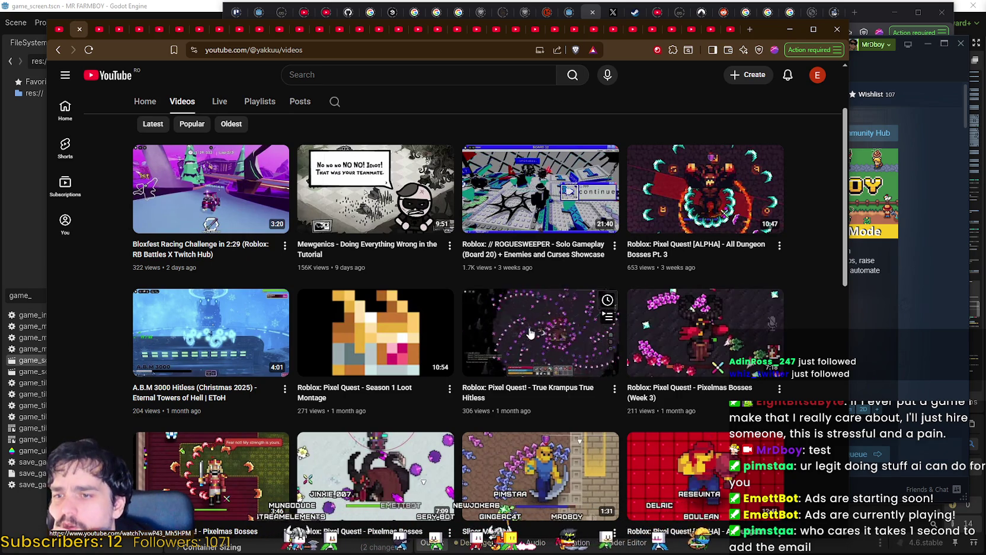
scroll(529, 335, "down", 3)
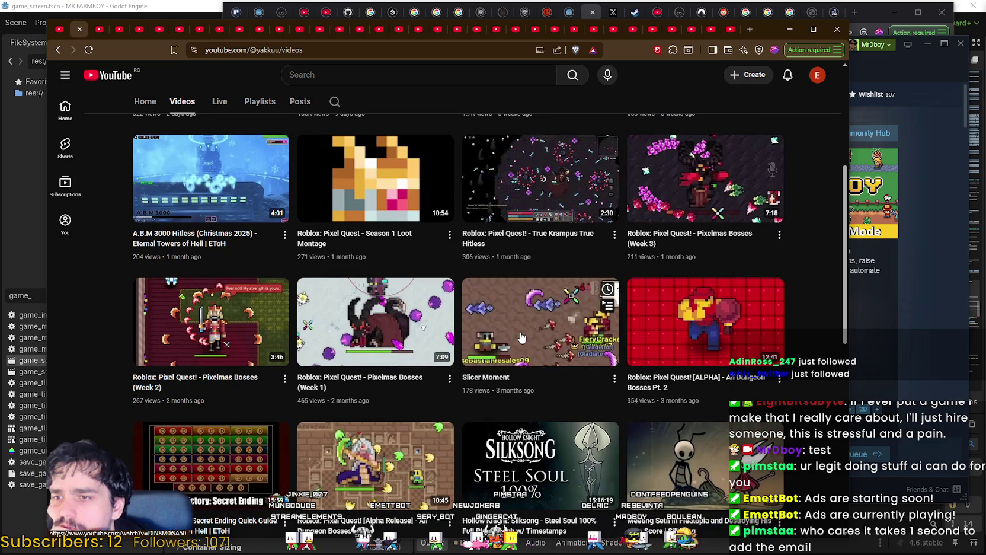
right_click(402, 344)
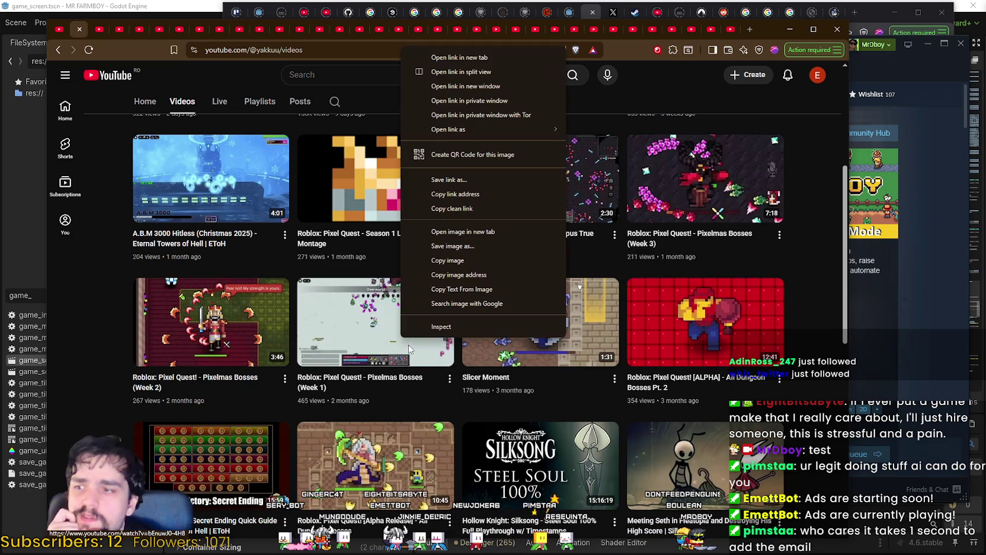
left_click(115, 367)
scroll(127, 360, "down", 3)
scroll(127, 360, "up", 7)
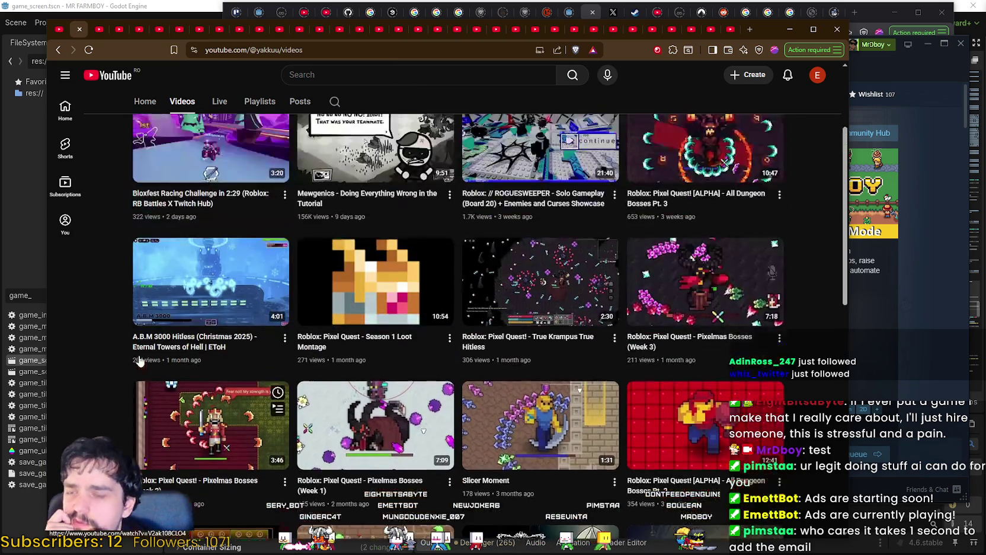
scroll(327, 176, "down", 5)
scroll(166, 204, "up", 5)
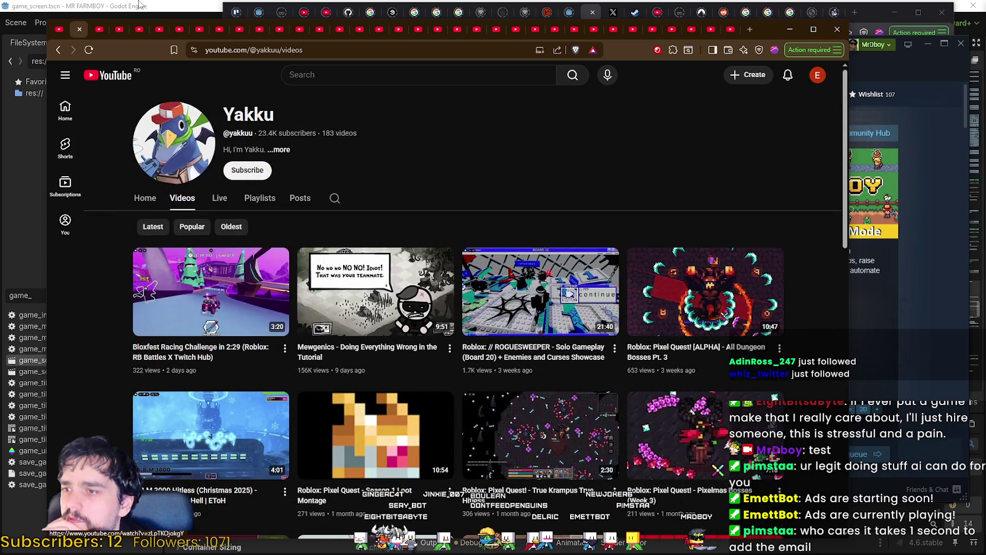
left_click(79, 28)
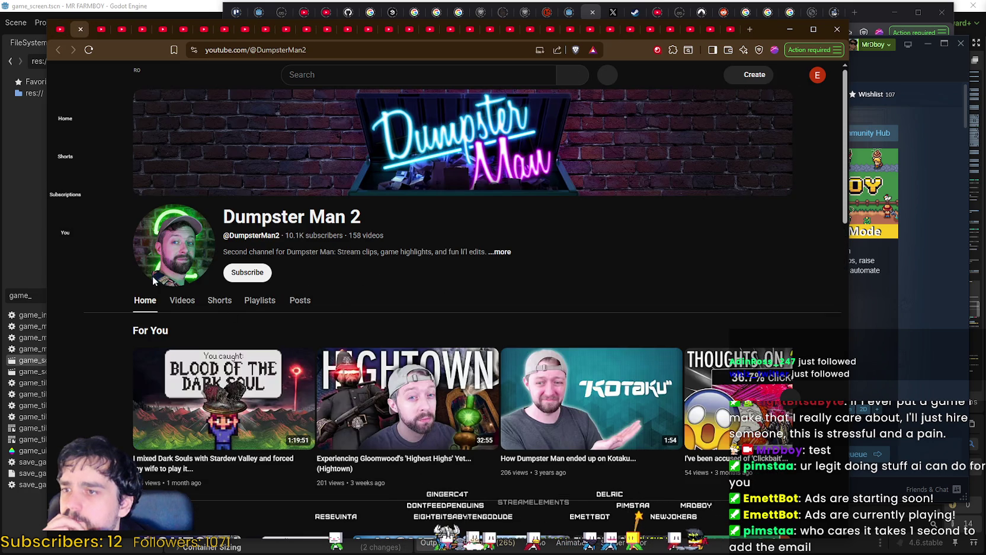
Skim Dumpster Man 2's video list and close its channel.
left_click(176, 301)
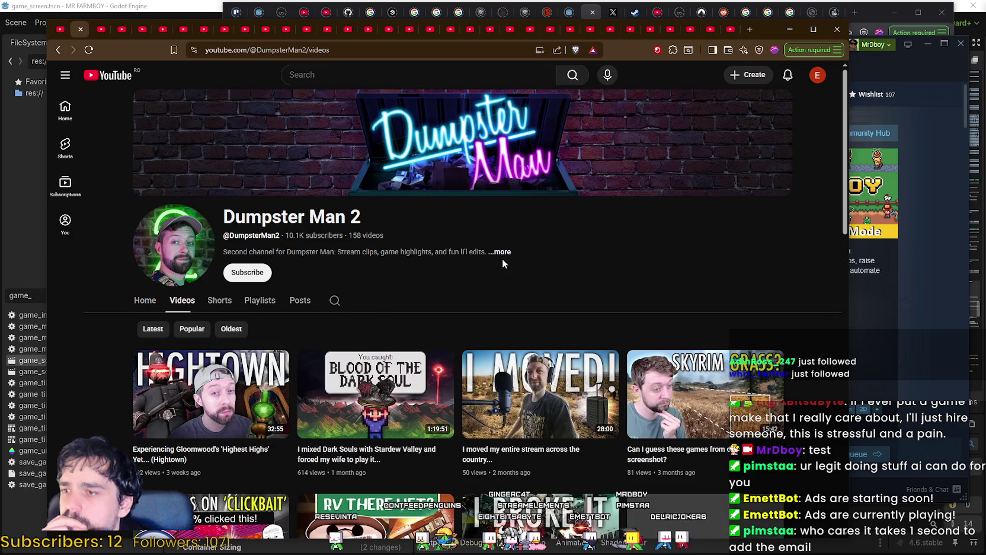
mouse_move(364, 388)
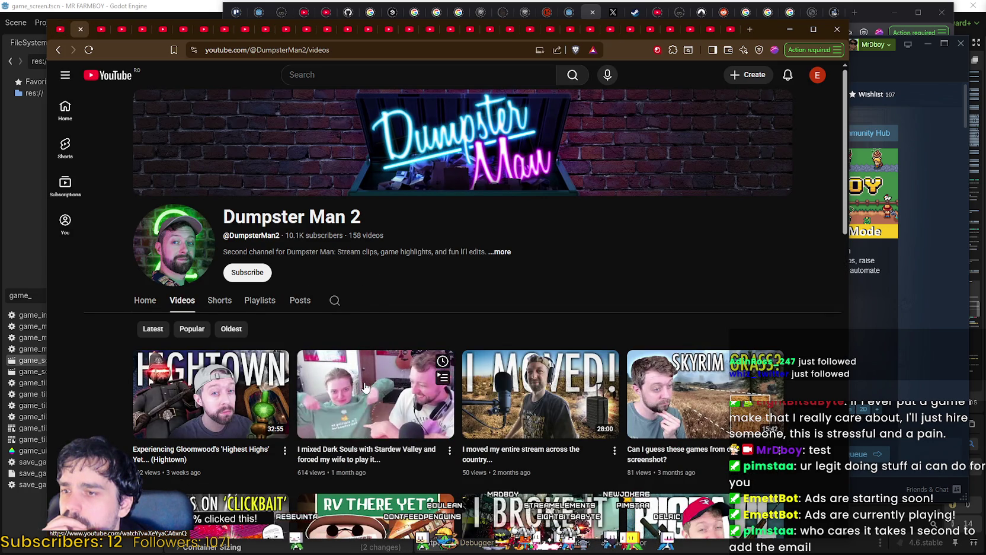
scroll(515, 384, "down", 4)
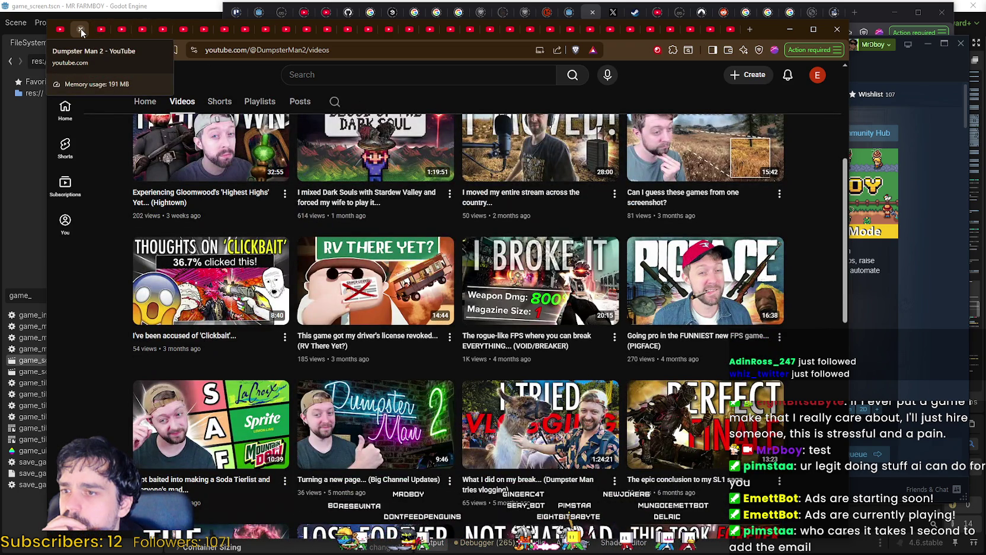
scroll(79, 32, "down", 3)
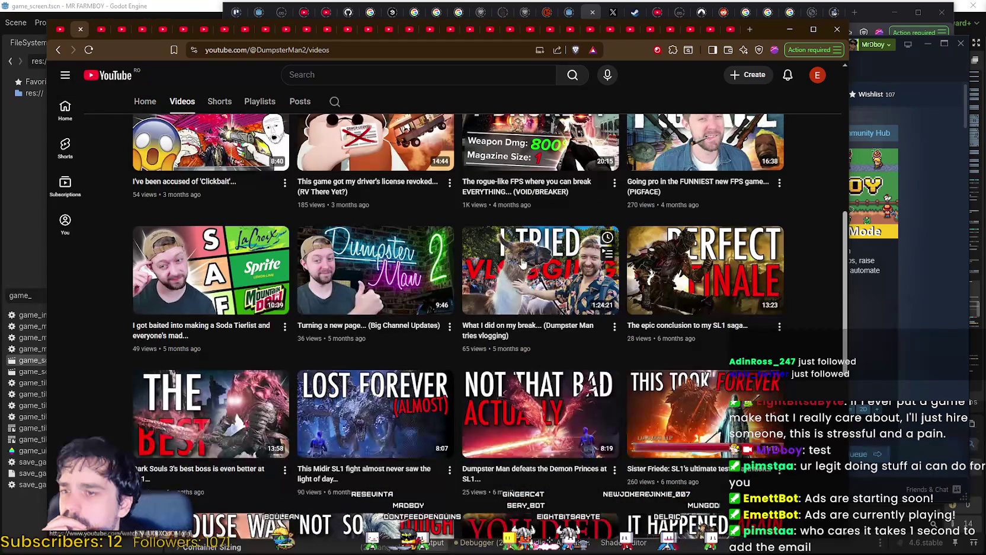
left_click(79, 30)
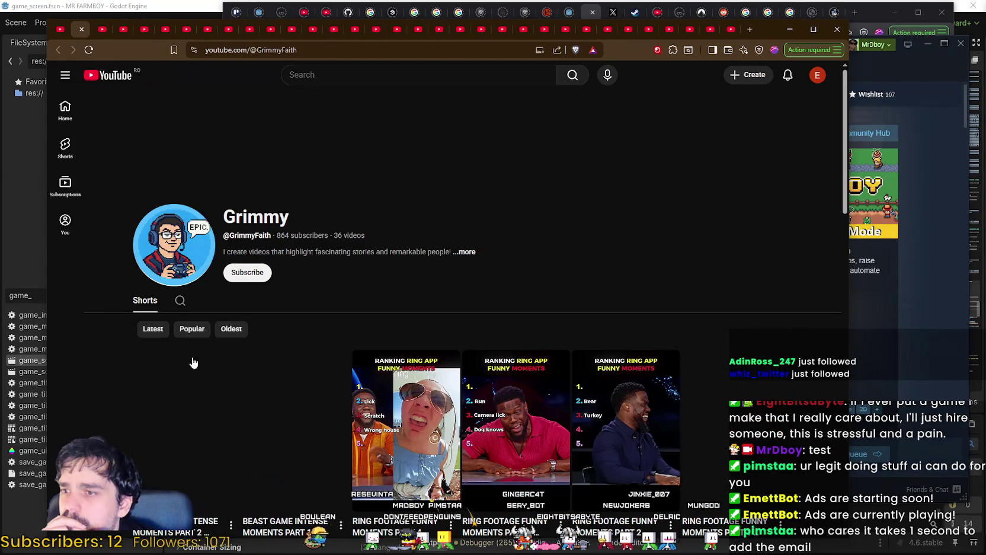
Scroll briefly through Grimmy, Boomstick Gaming and Different Story, closing each channel.
scroll(395, 291, "down", 3)
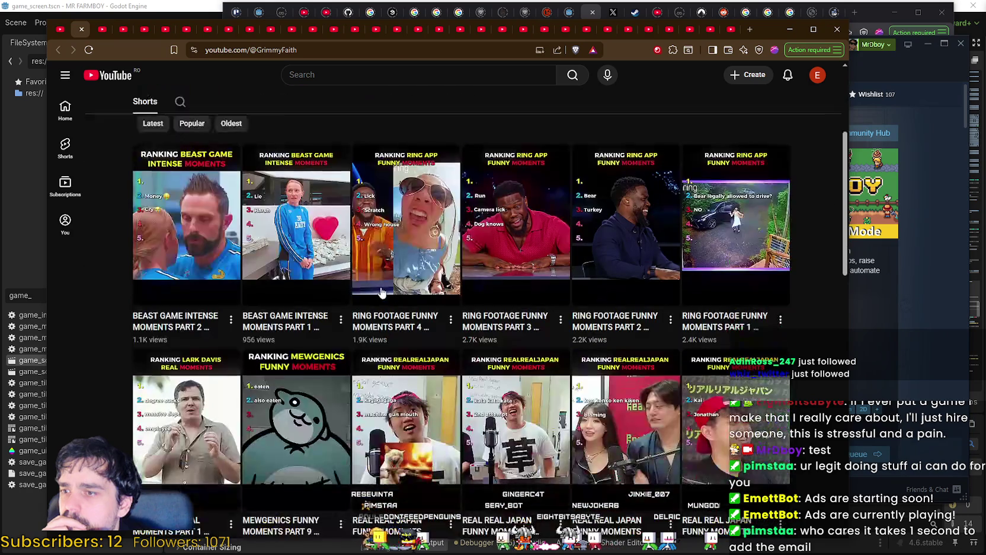
left_click(81, 29)
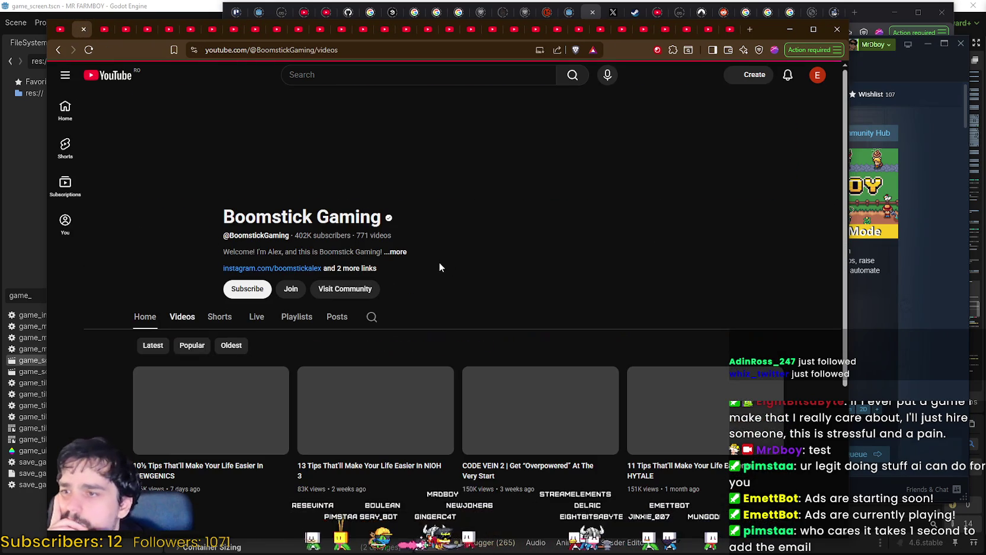
scroll(441, 269, "down", 3)
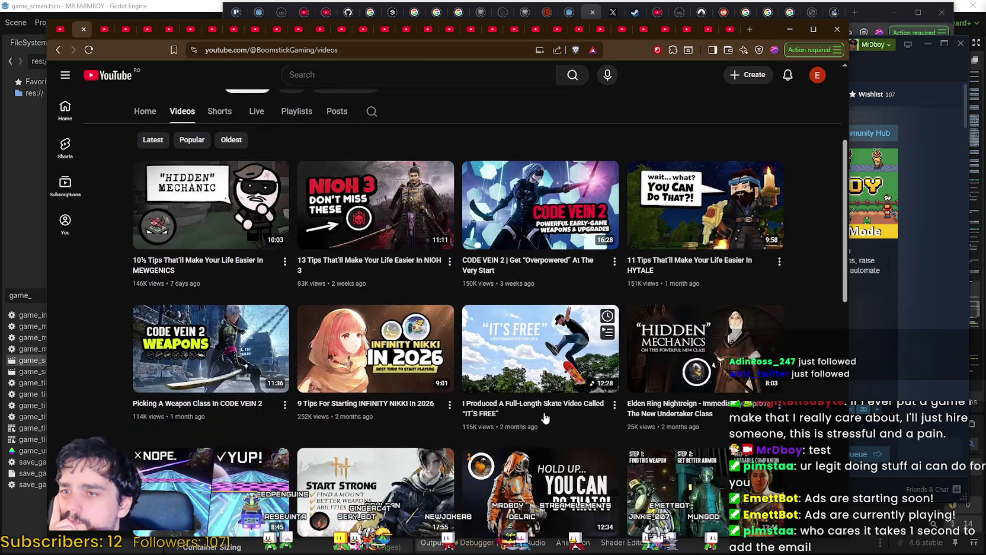
scroll(711, 355, "down", 2)
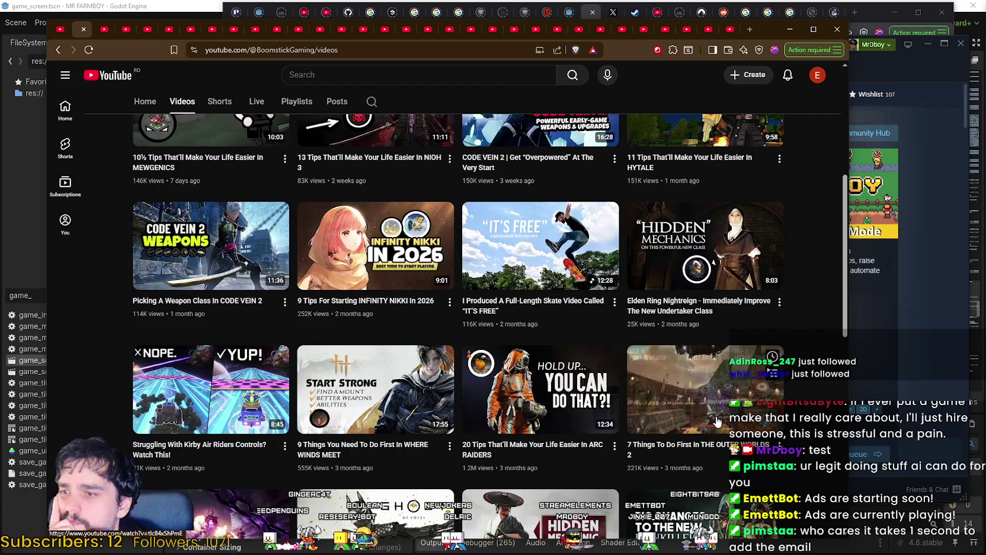
scroll(712, 415, "down", 3)
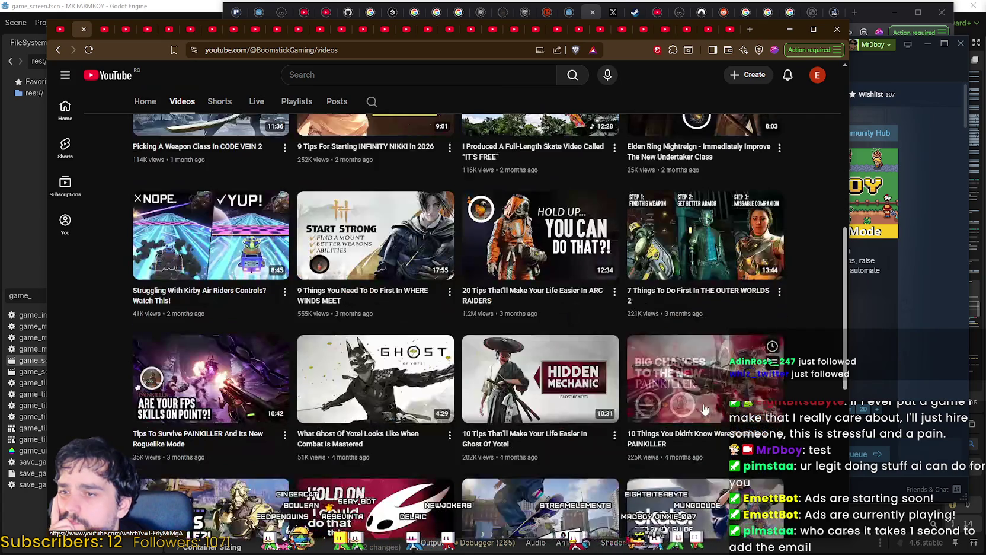
scroll(703, 408, "down", 3)
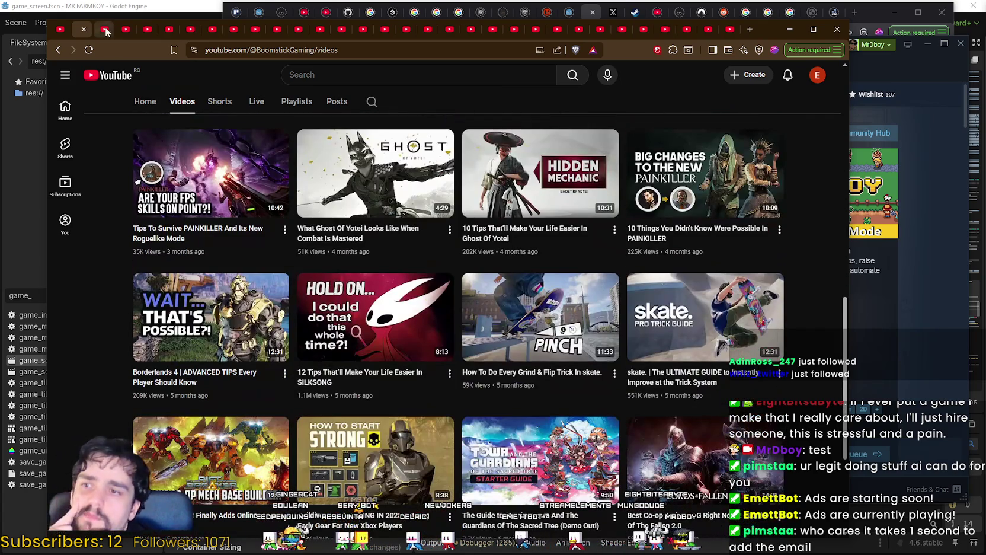
left_click(84, 30)
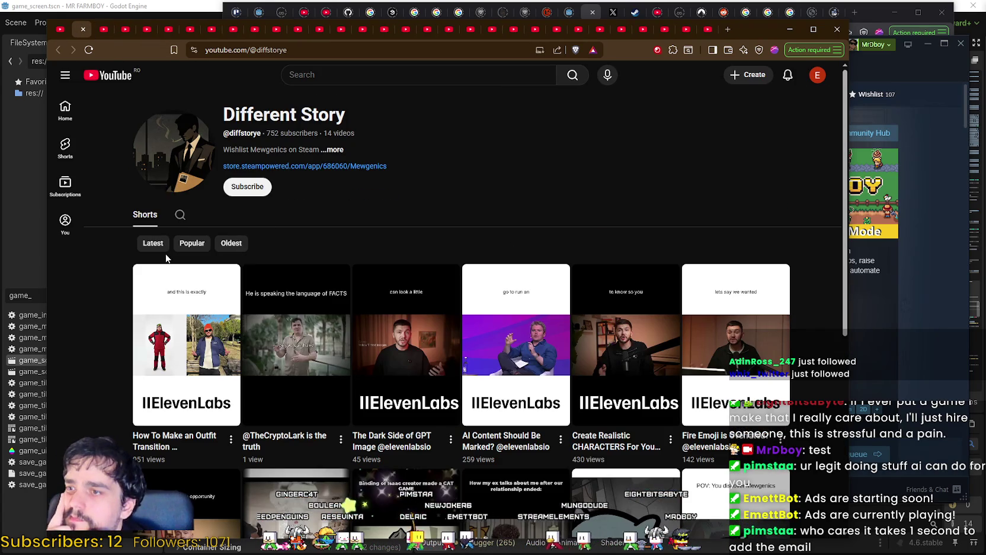
scroll(118, 178, "down", 3)
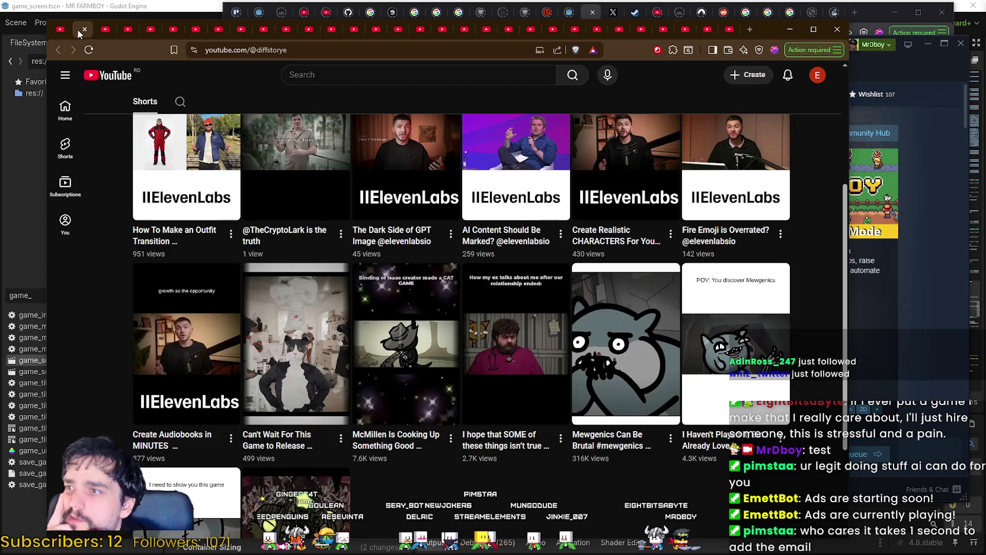
left_click(83, 30)
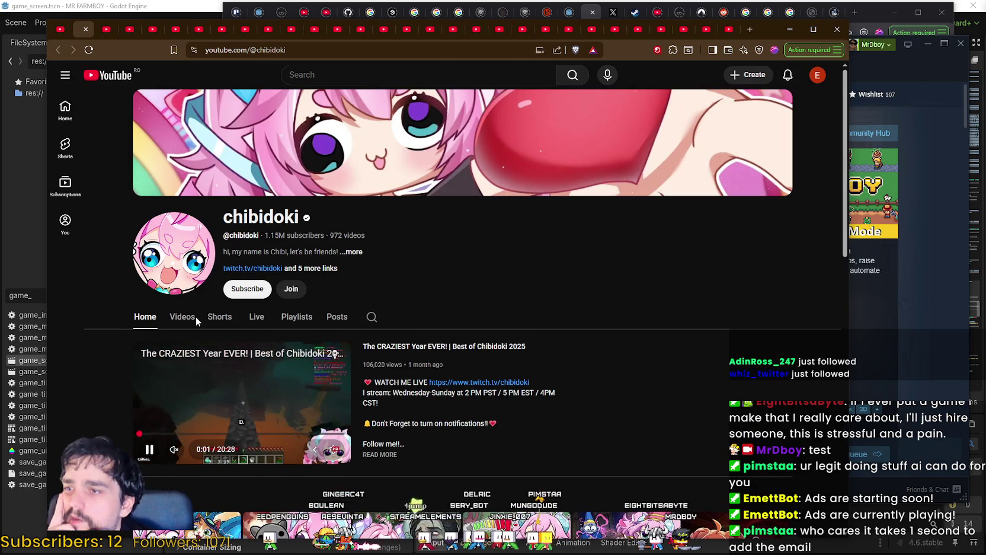
Browse chibidoki's videos and copy the channel's web address.
left_click(189, 318)
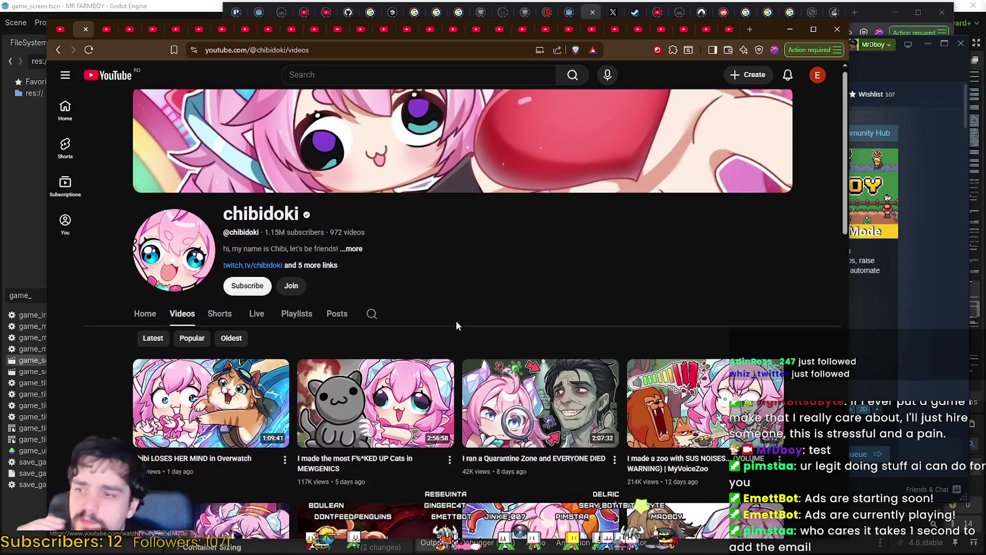
scroll(457, 325, "down", 8)
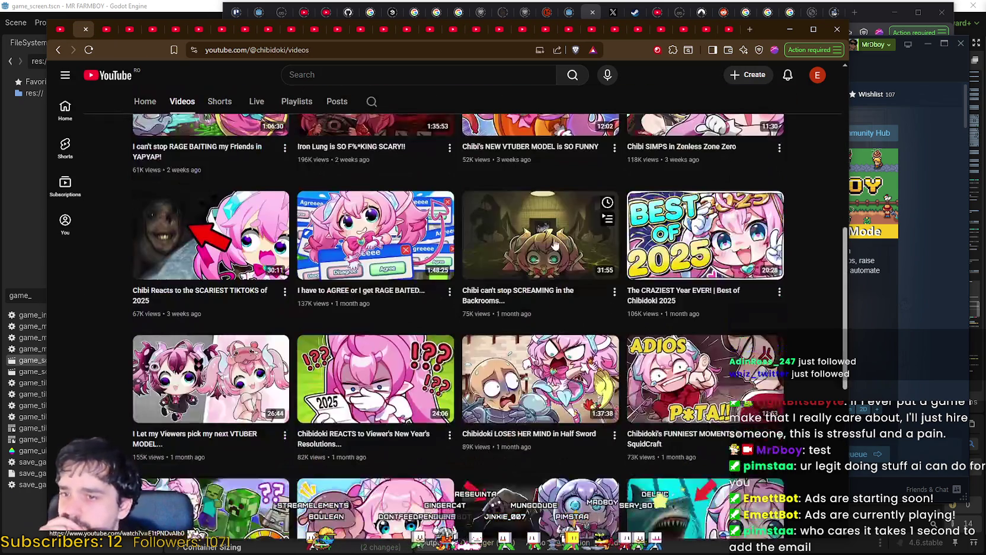
scroll(397, 347, "down", 3)
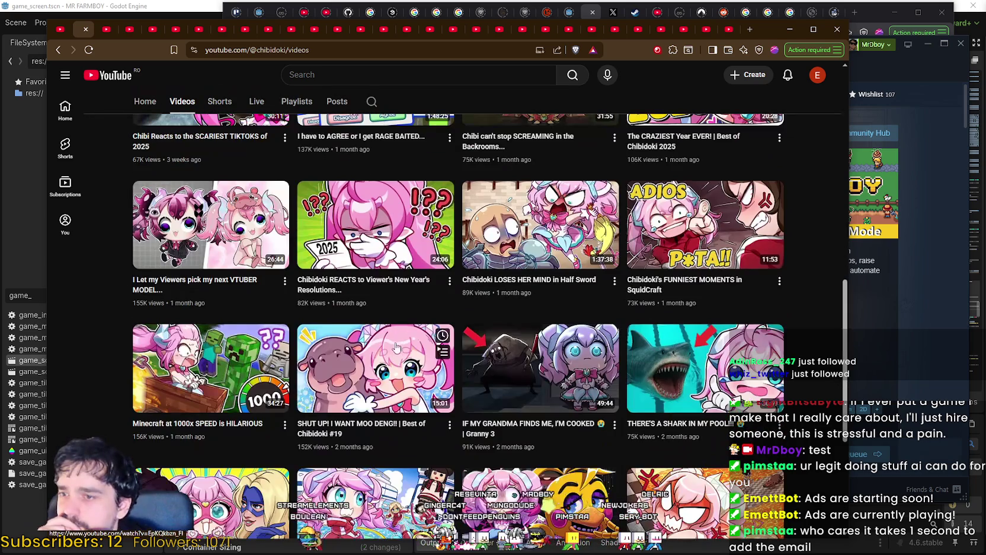
scroll(398, 361, "up", 10)
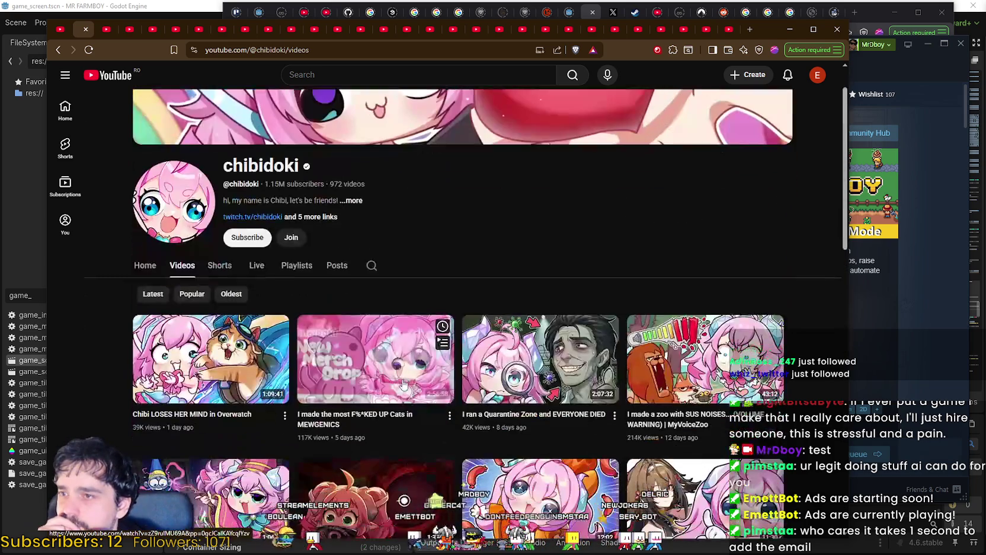
scroll(308, 243, "up", 1)
double_click(271, 216)
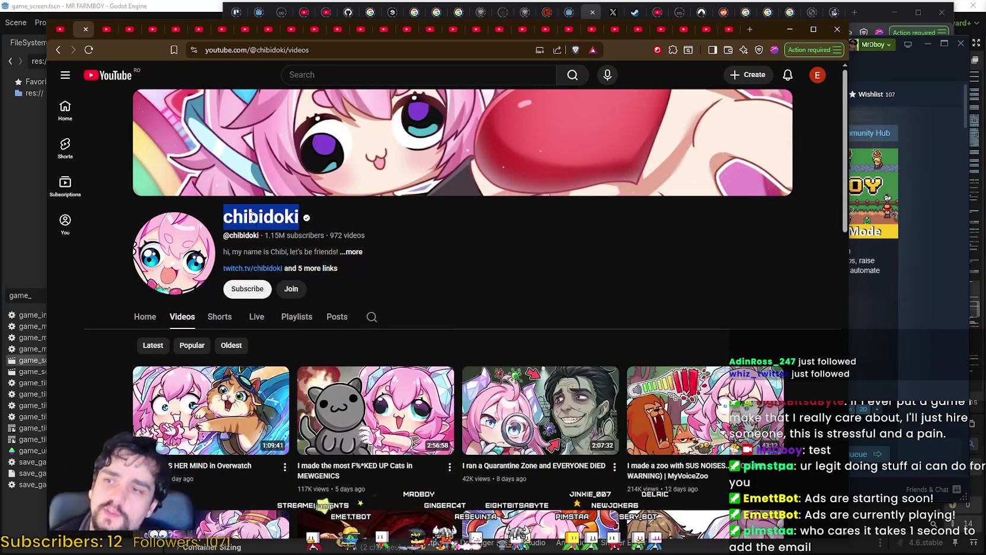
left_click_drag(288, 51, 75, 63)
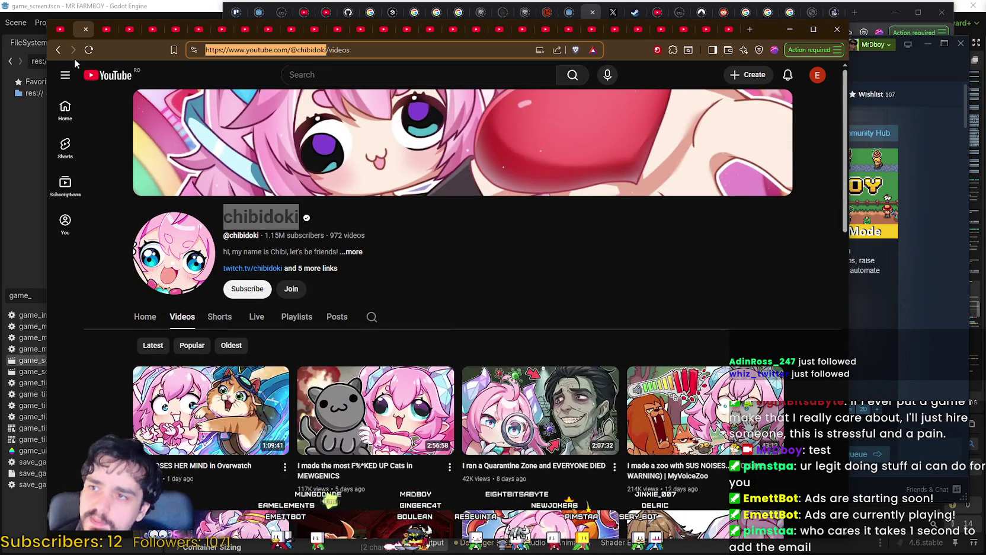
key("alt+Tab")
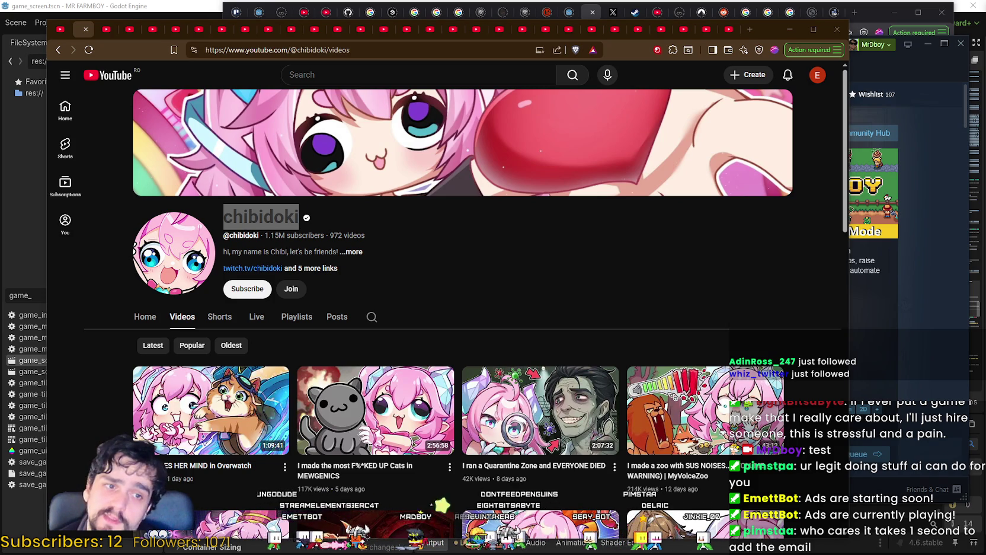
Open chibidoki's Twitch link from its About details in a new tab and switch to it.
left_click(356, 252)
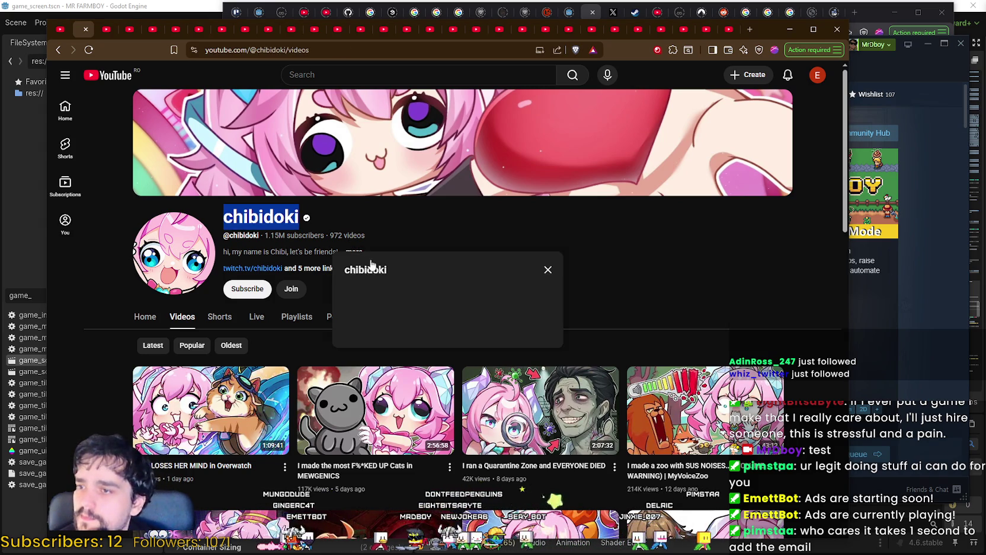
left_click_drag(345, 176, 468, 177)
left_click(464, 236)
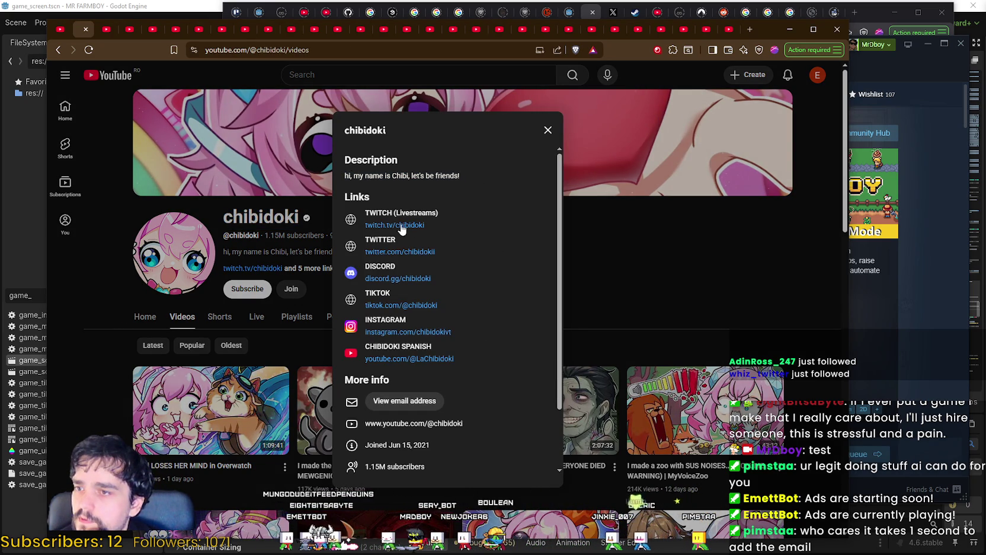
right_click(395, 224)
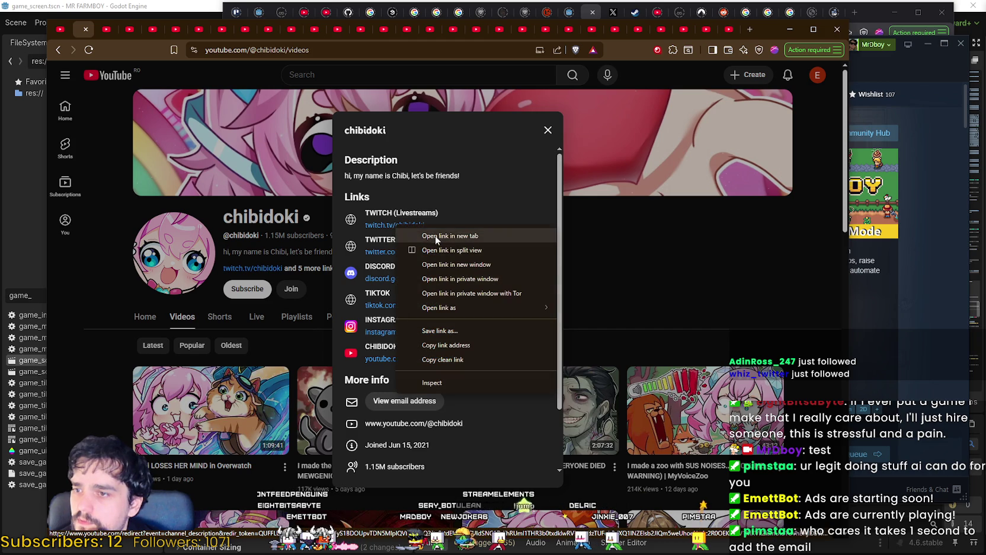
left_click(435, 236)
scroll(505, 404, "down", 3)
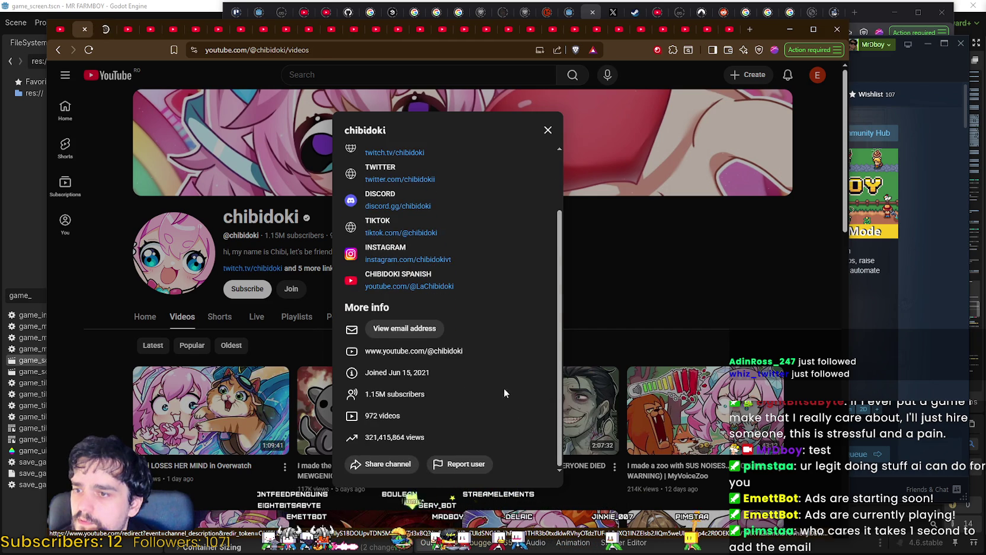
left_click(596, 297)
left_click(106, 29)
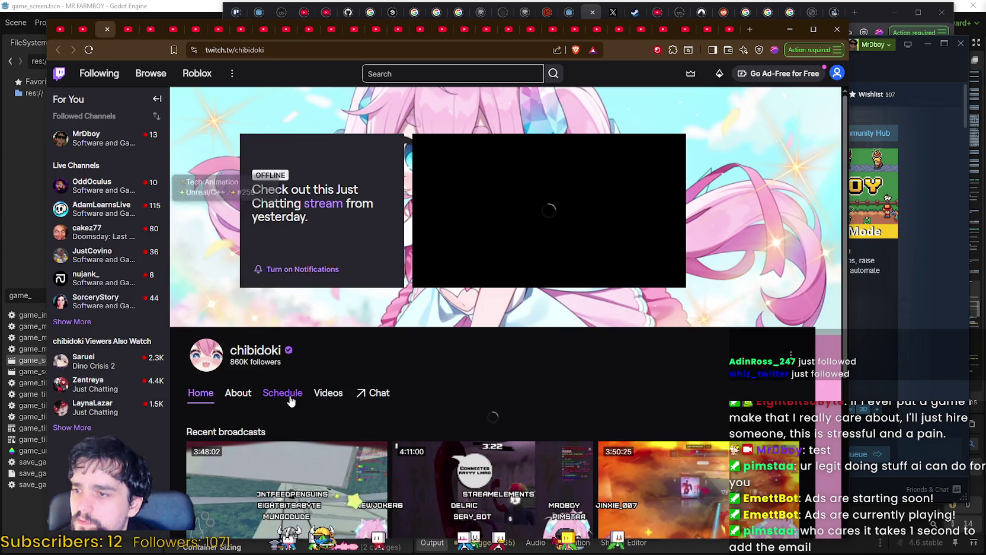
Open chibidoki's Twitch About page and select the business email in its text.
left_click(238, 394)
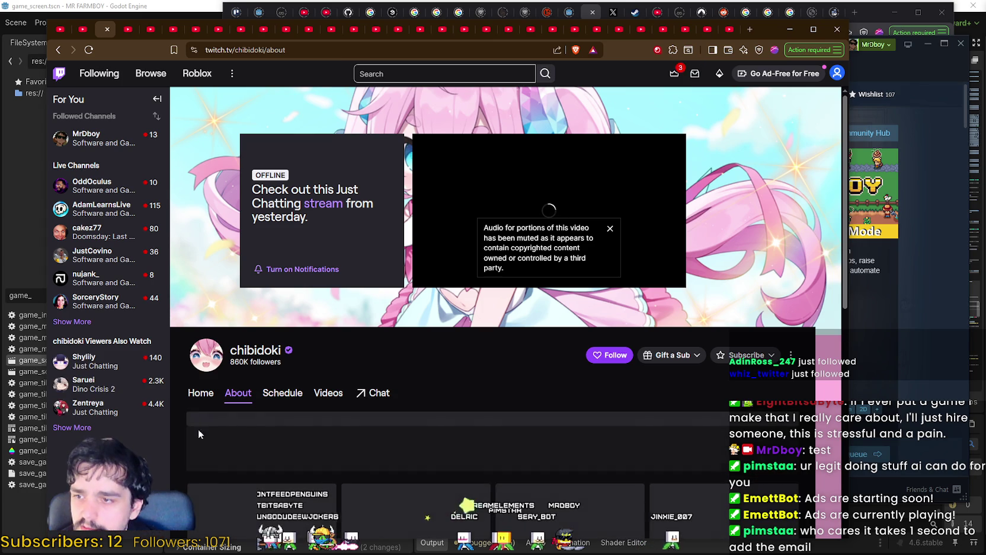
double_click(510, 453)
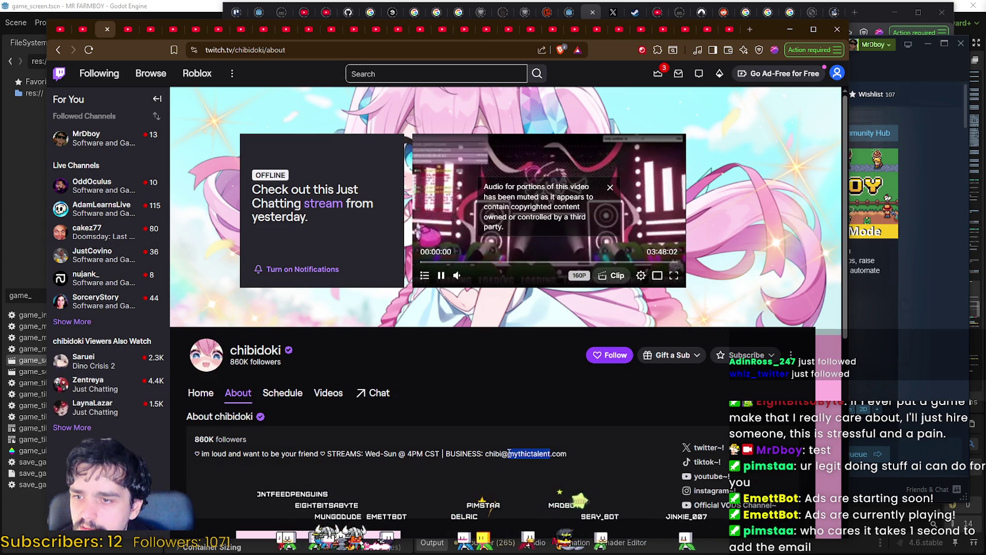
left_click_drag(499, 454, 567, 454)
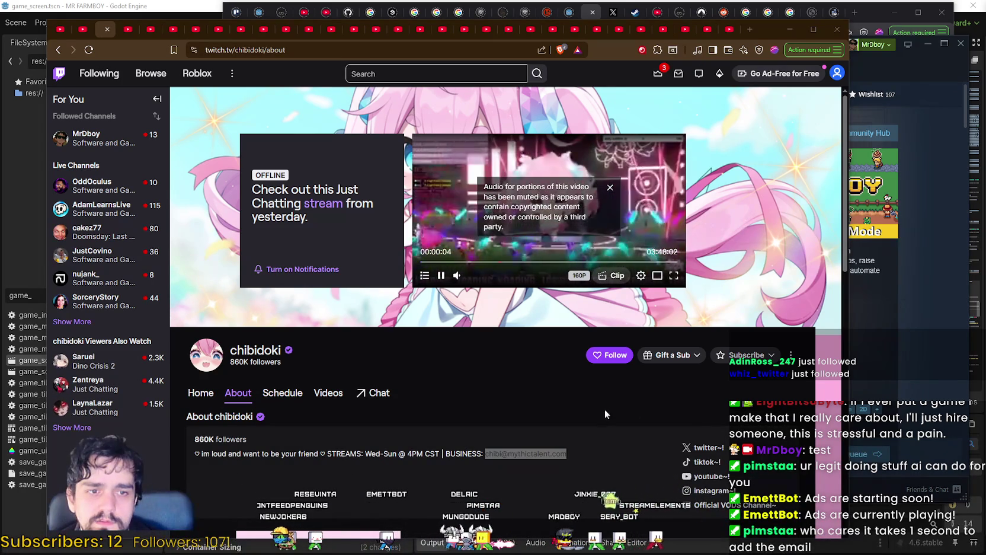
Deselect the email and close the two finished browser tabs.
left_click(611, 481)
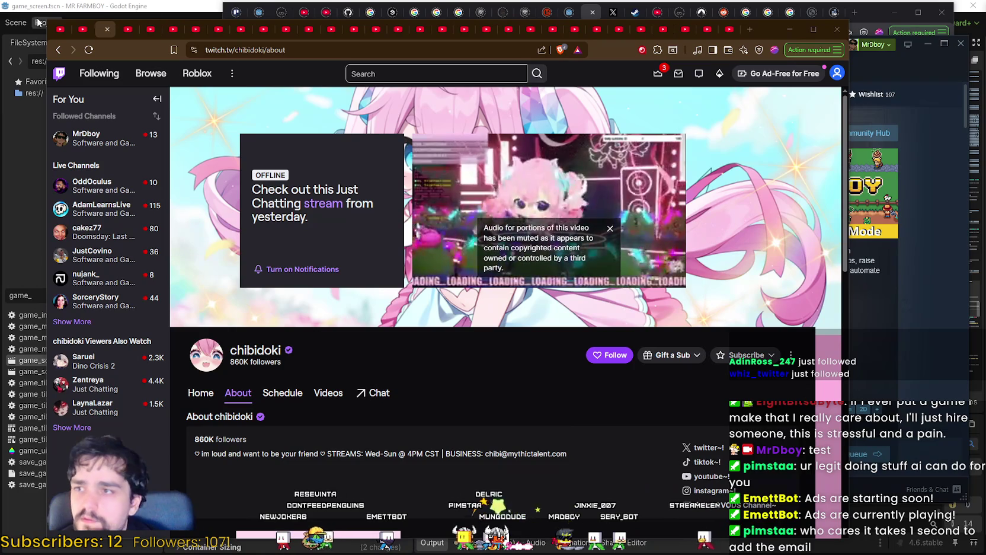
left_click(106, 29)
left_click(89, 31)
Close the Twitch page and scroll through Bottenbig's uploaded videos.
left_click(88, 29)
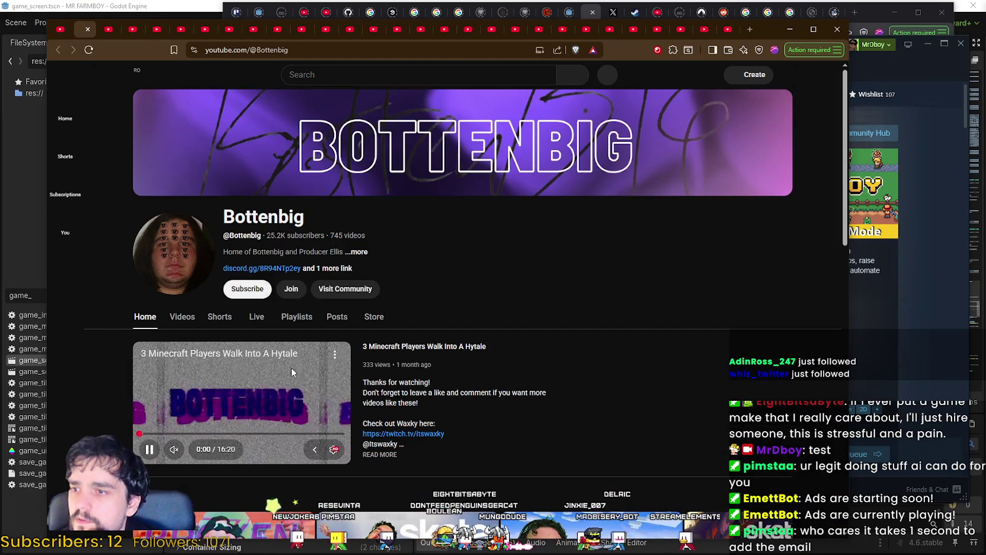
left_click(180, 319)
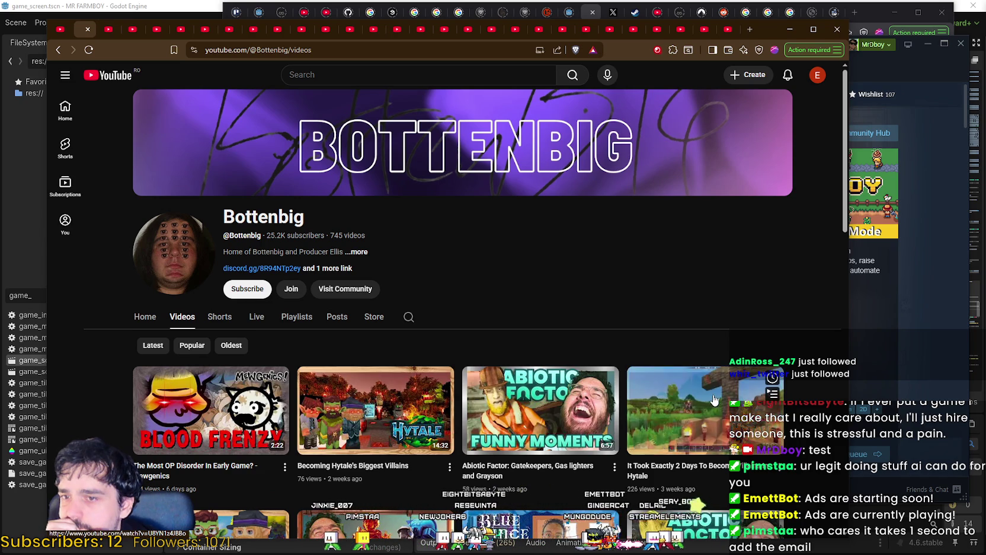
scroll(719, 383, "down", 3)
scroll(720, 384, "down", 2)
scroll(648, 307, "down", 3)
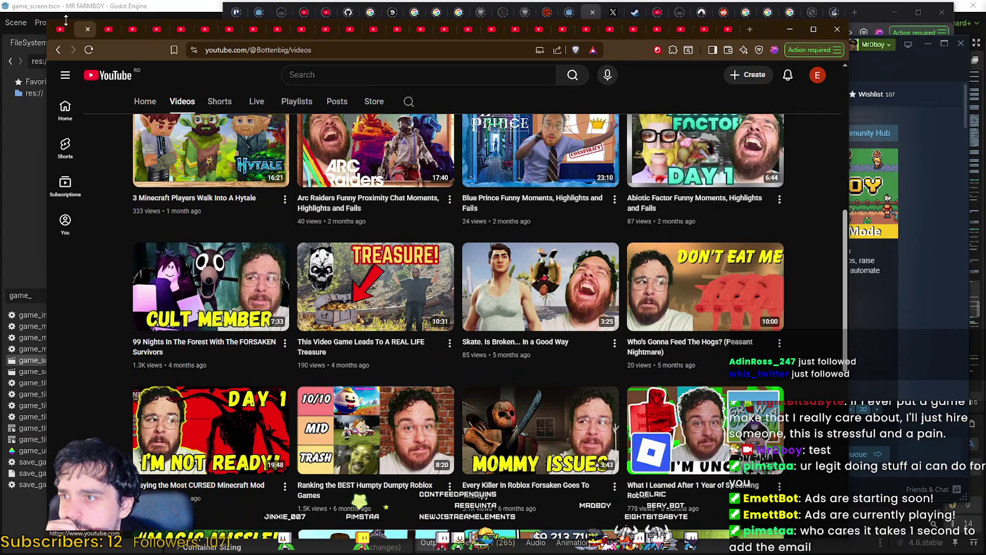
left_click(89, 29)
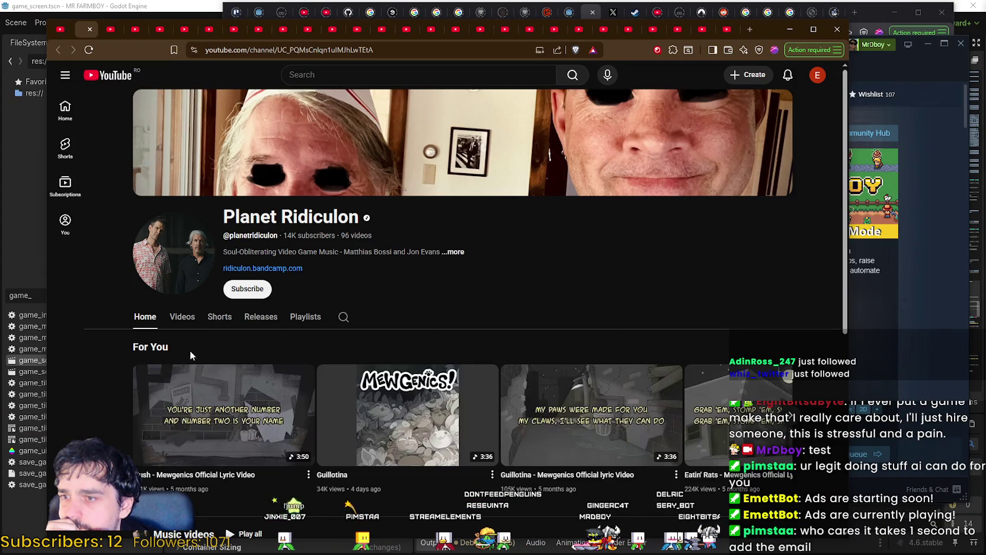
left_click(184, 324)
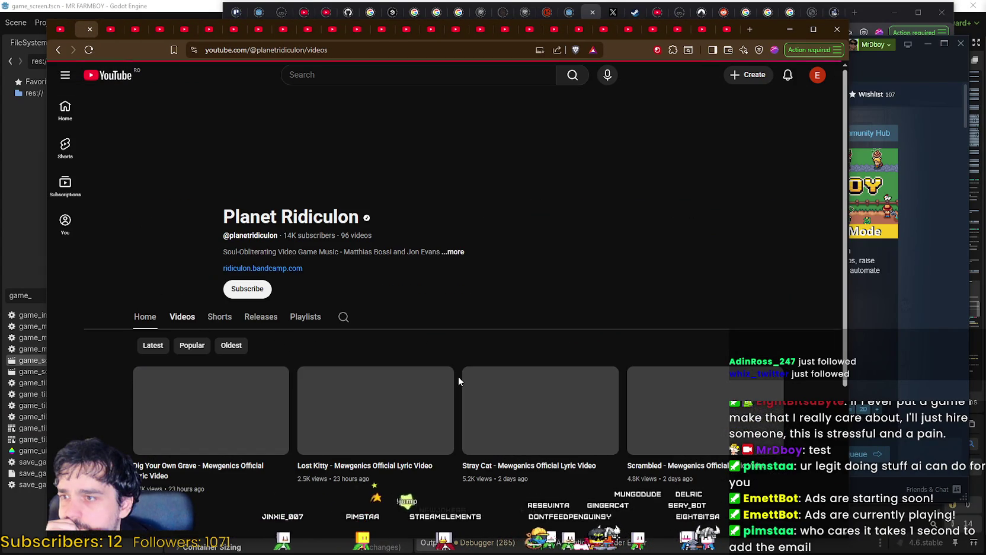
scroll(457, 375, "down", 4)
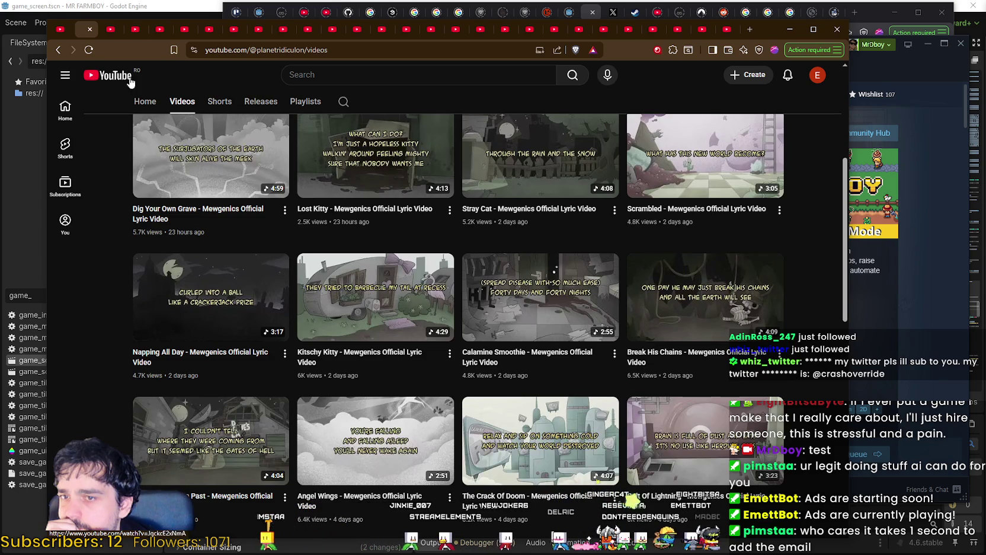
left_click(86, 29)
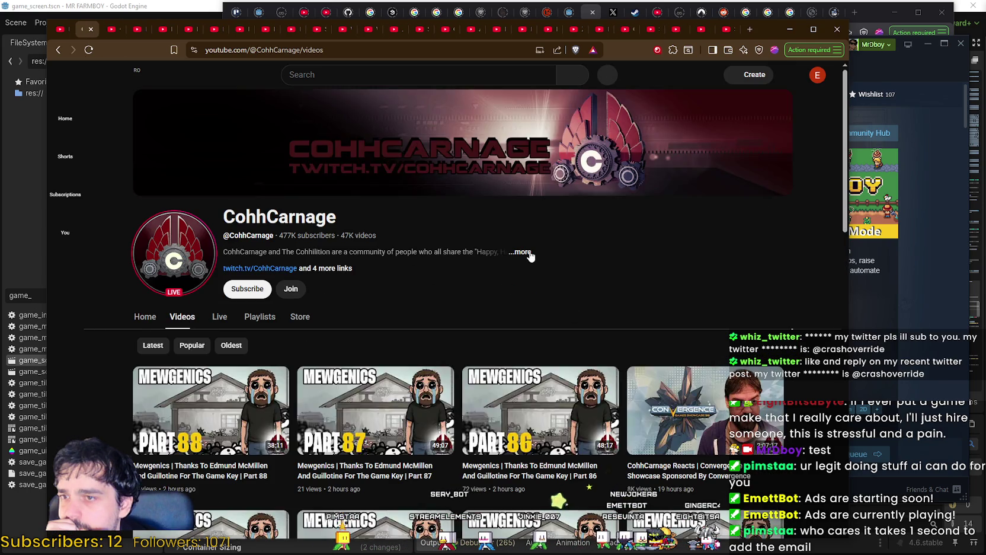
Open CohhCarnage's Twitter link from its channel details in a new tab and view it.
left_click(528, 253)
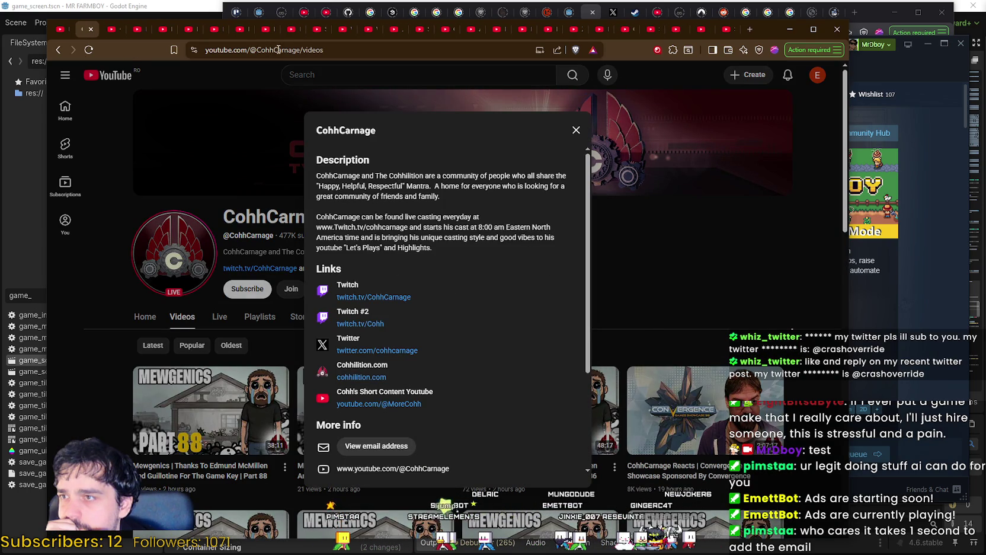
left_click_drag(299, 49, 62, 39)
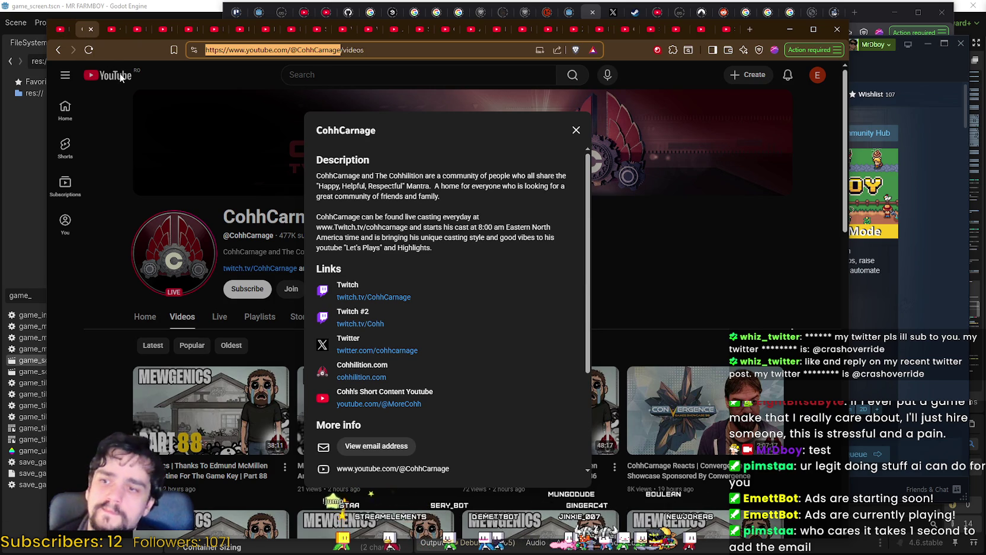
left_click(284, 50)
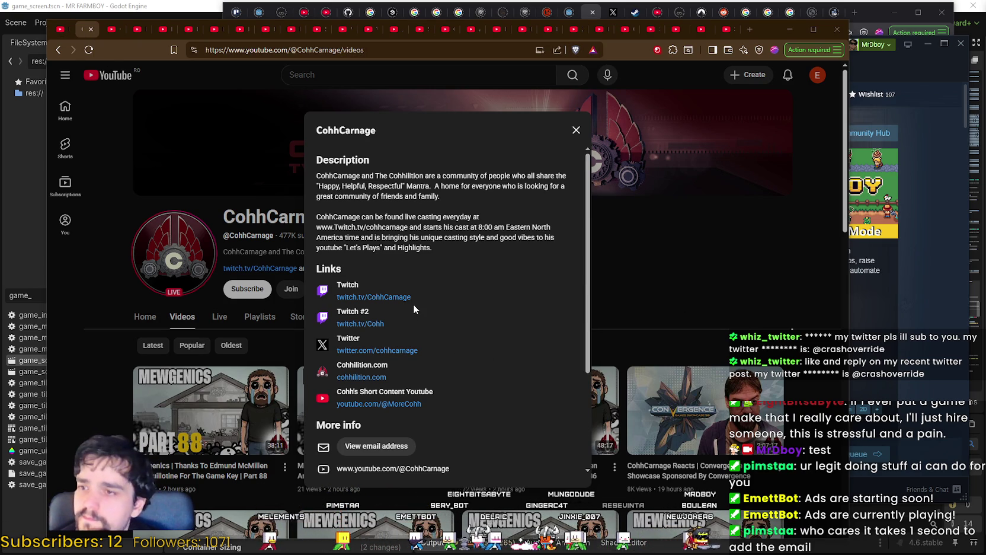
scroll(413, 303, "down", 3)
scroll(415, 306, "up", 3)
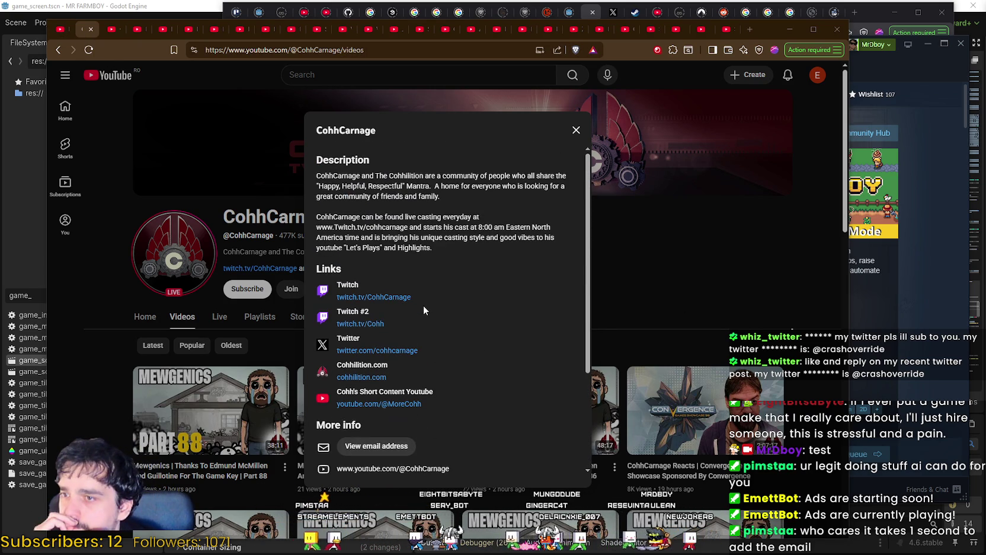
right_click(379, 350)
left_click(463, 359)
left_click(674, 313)
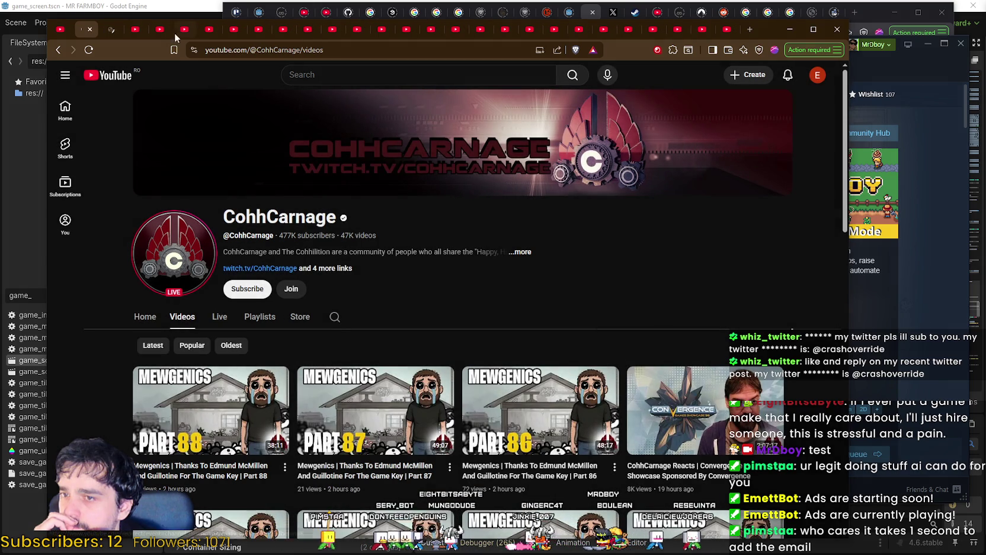
left_click(104, 27)
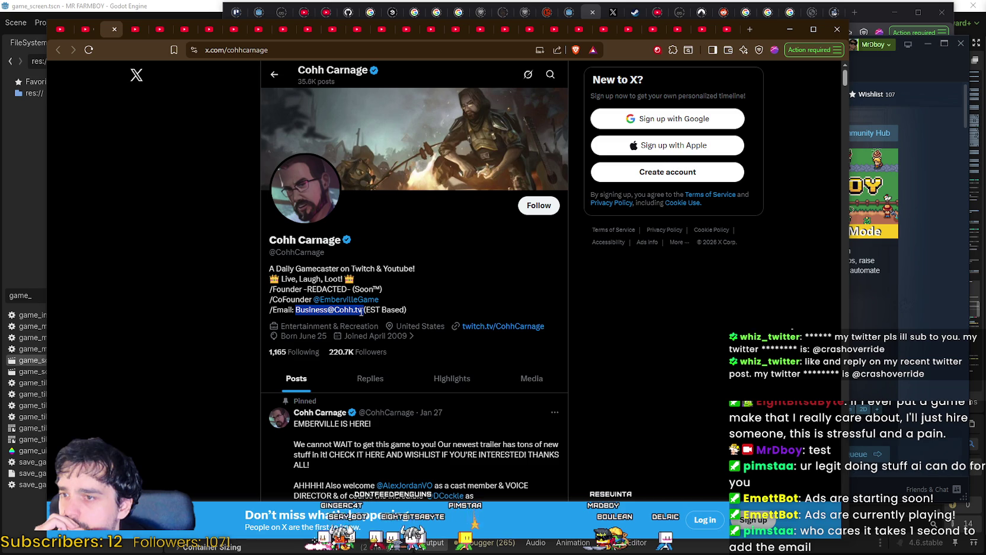
Copy the business email from Cohh Carnage's X bio, then close the X profile with Ctrl+W.
right_click(306, 309)
left_click(328, 315)
key("alt+Tab")
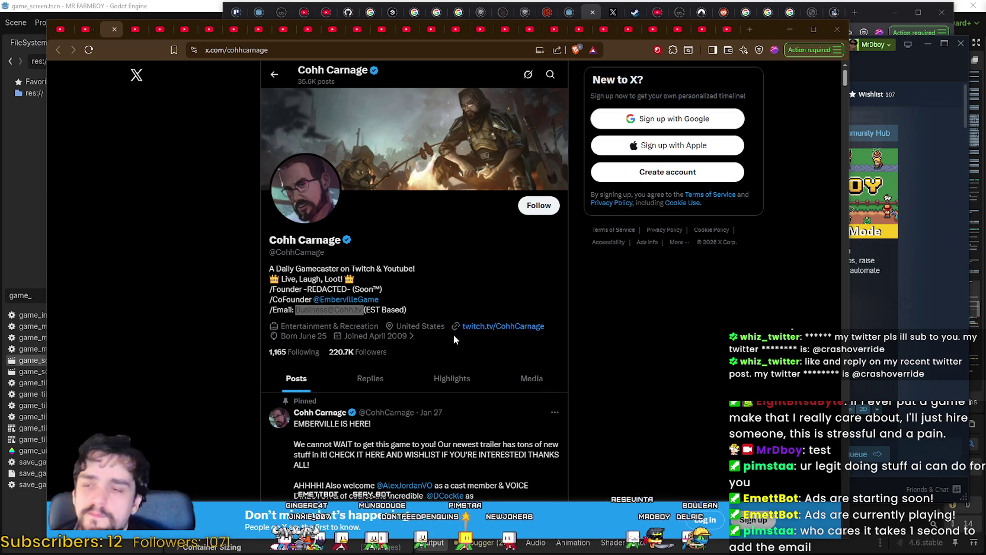
scroll(257, 201, "down", 2)
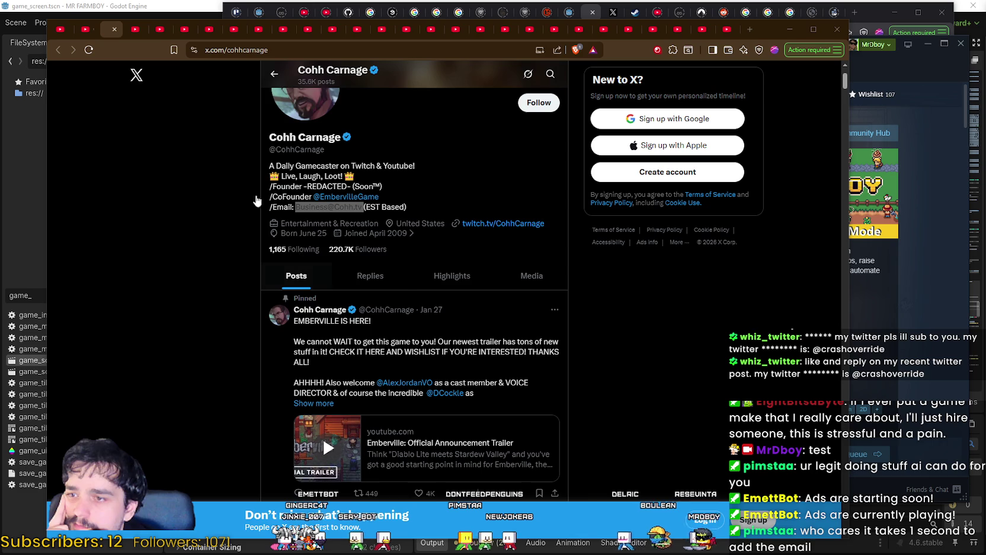
scroll(417, 304, "down", 4)
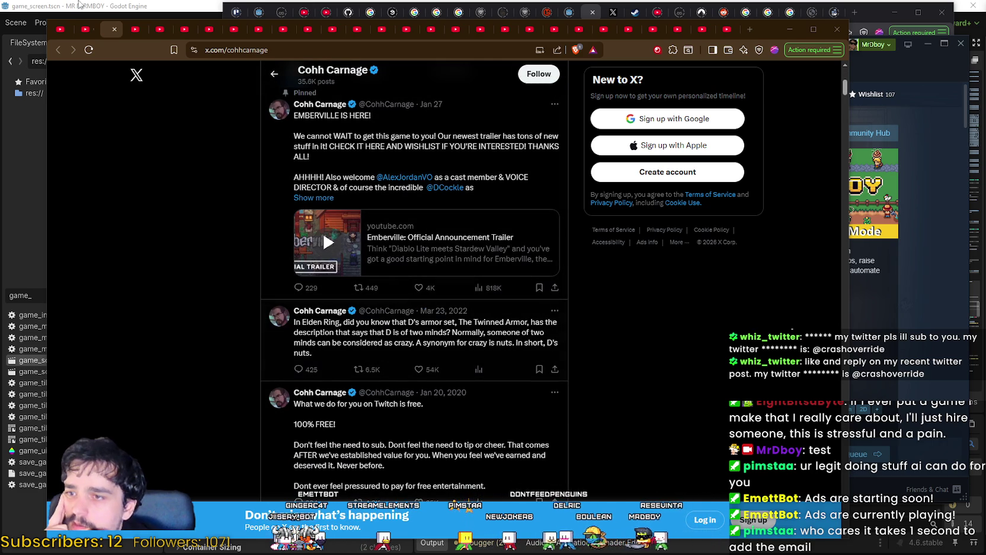
key("ctrl+w")
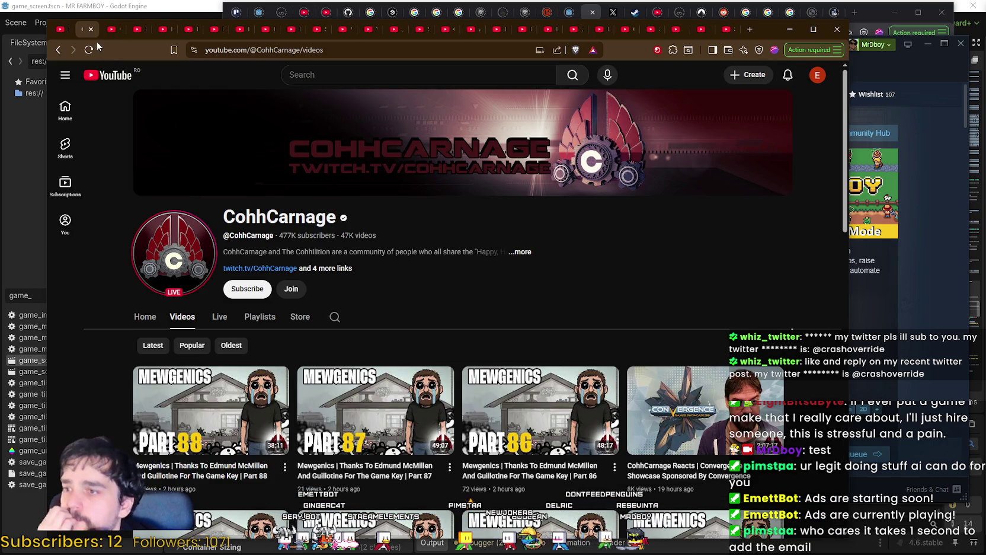
Close the CohhCarnage tab so 풍월량's Videos page comes up.
left_click(93, 30)
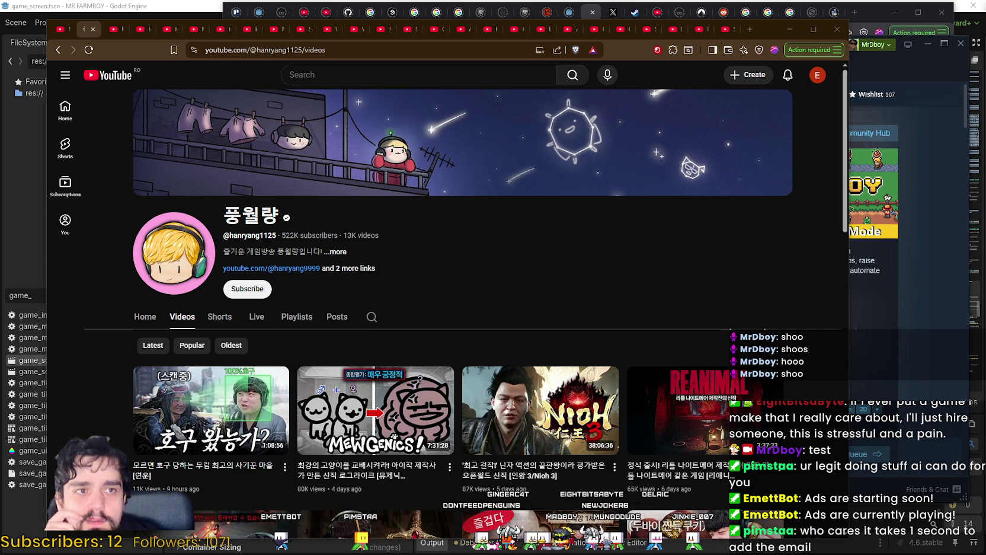
Open 풍월량's channel description and translate the labels 생방송 건의 and 유튜브 건의 into English.
scroll(364, 327, "down", 2)
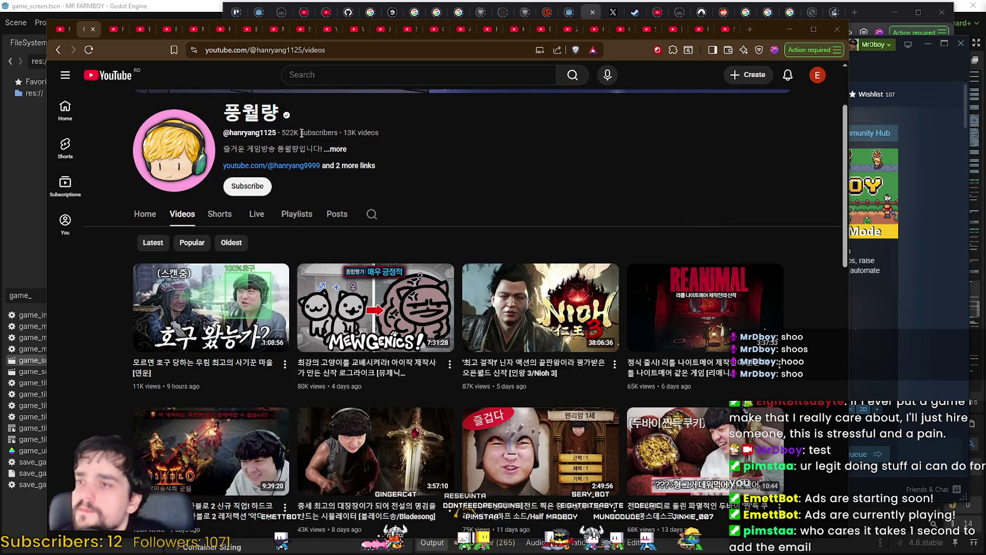
left_click_drag(302, 51, 204, 50)
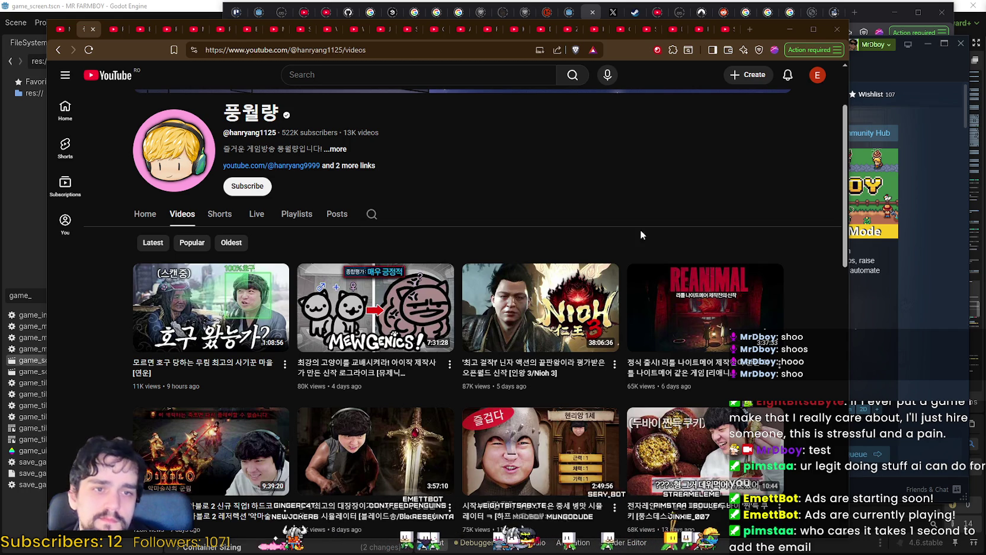
left_click(338, 150)
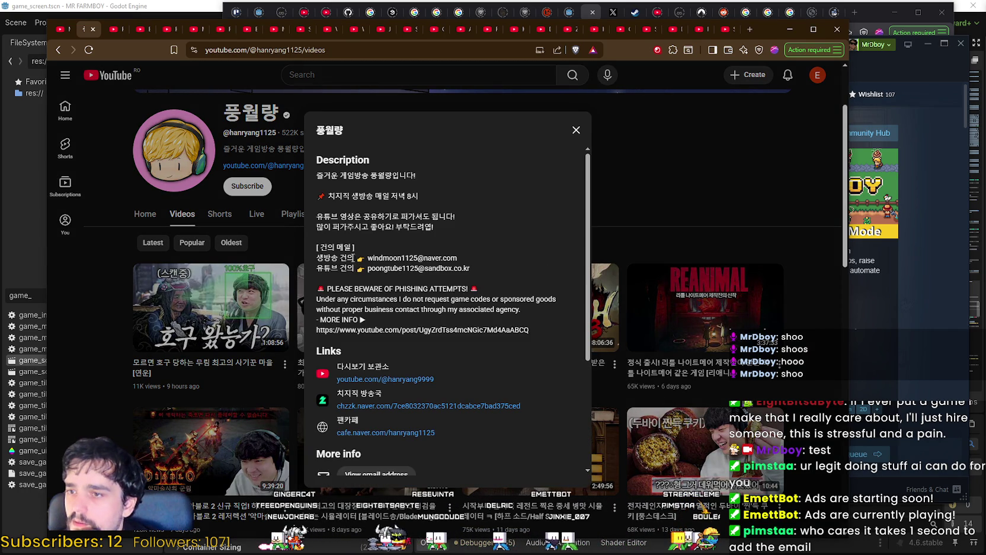
right_click(328, 254)
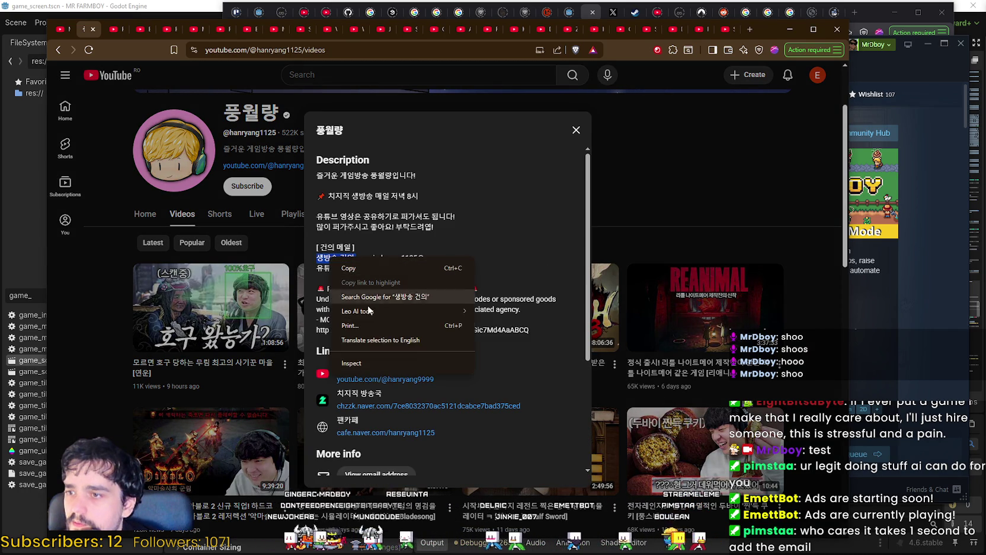
left_click(397, 340)
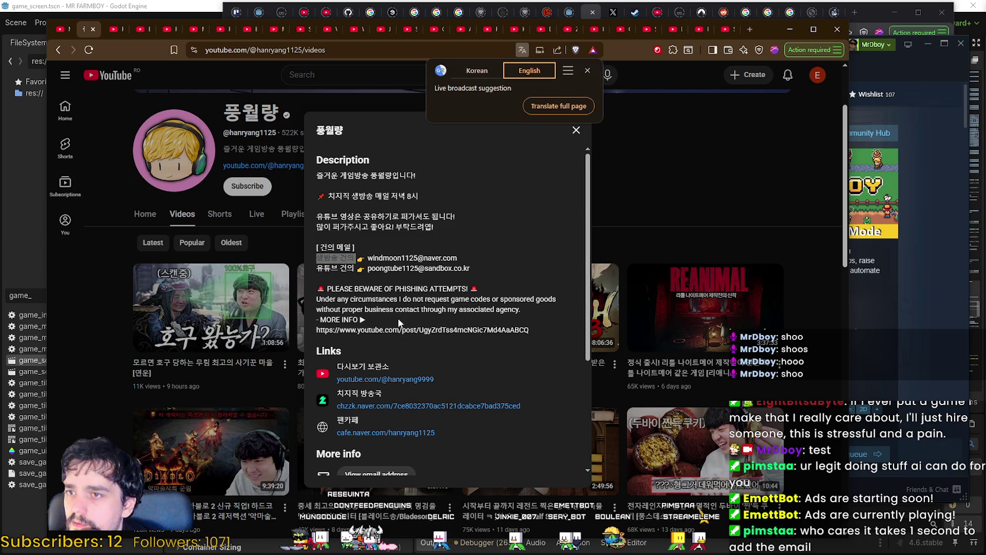
left_click(587, 71)
left_click(340, 271)
left_click_drag(353, 271, 308, 274)
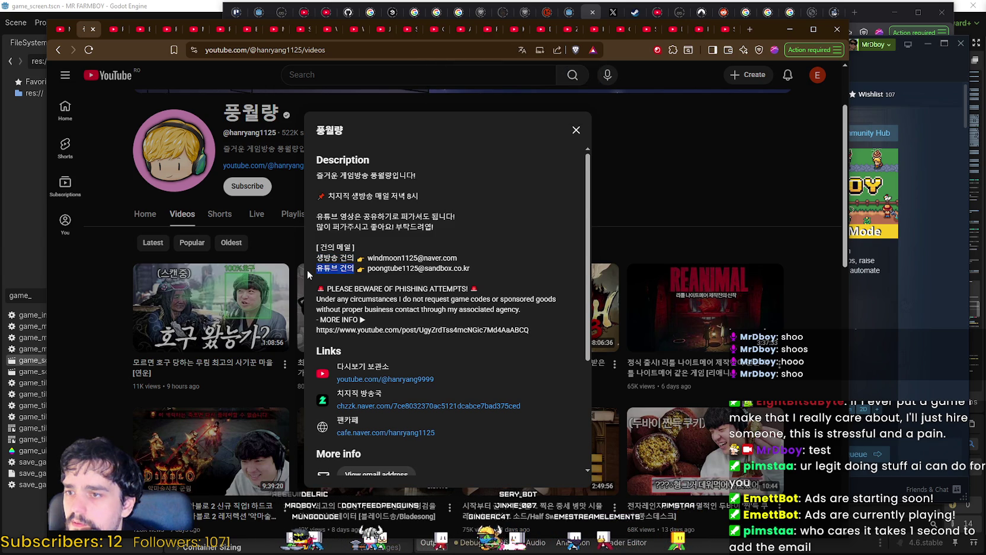
right_click(326, 271)
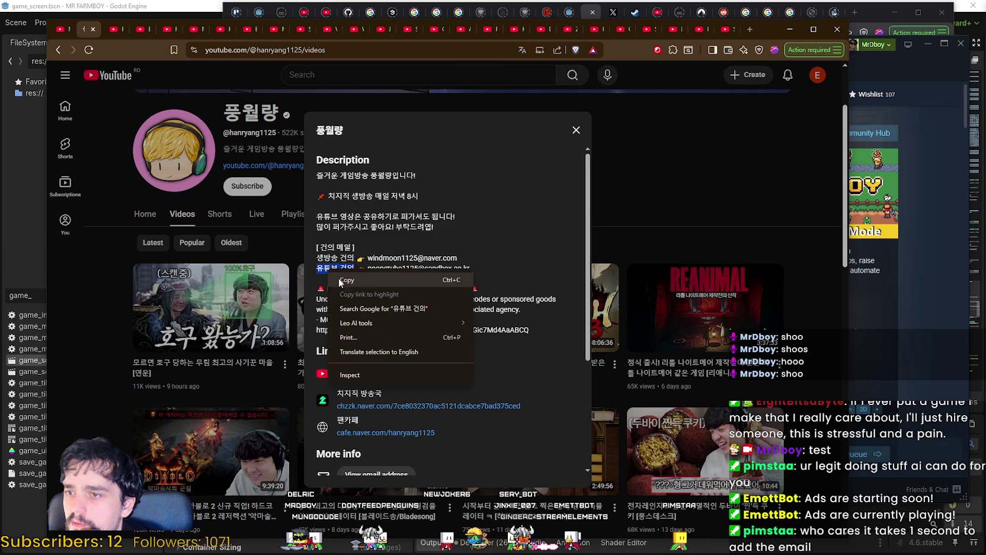
left_click(379, 352)
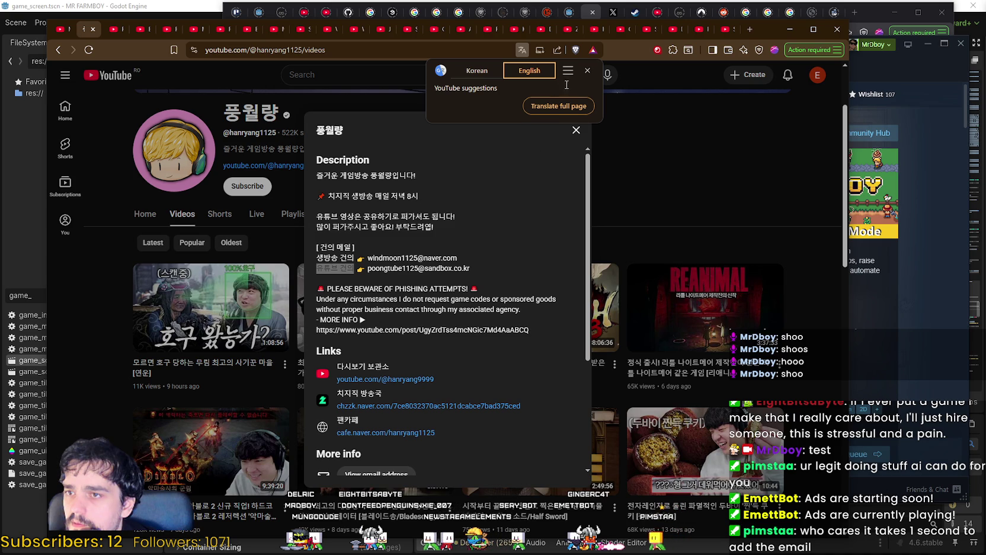
left_click(587, 70)
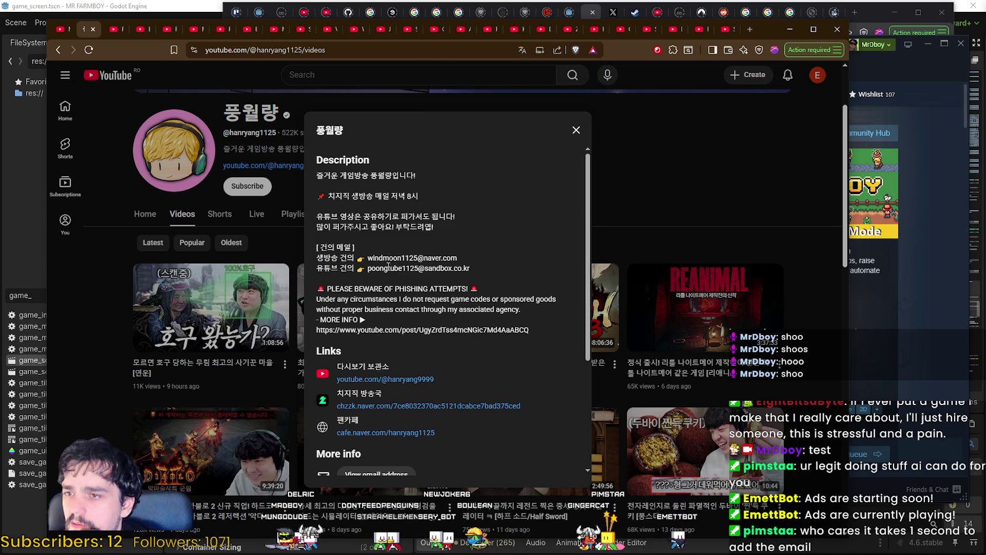
Select the YouTube-inquiry and live-stream-inquiry emails to copy, then close the channel details.
left_click_drag(368, 269, 477, 272)
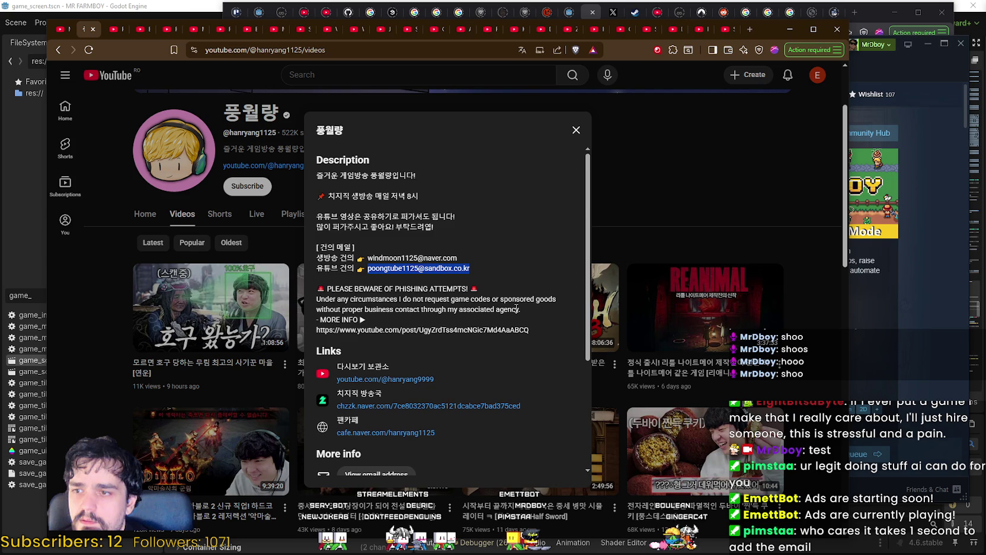
scroll(459, 310, "down", 3)
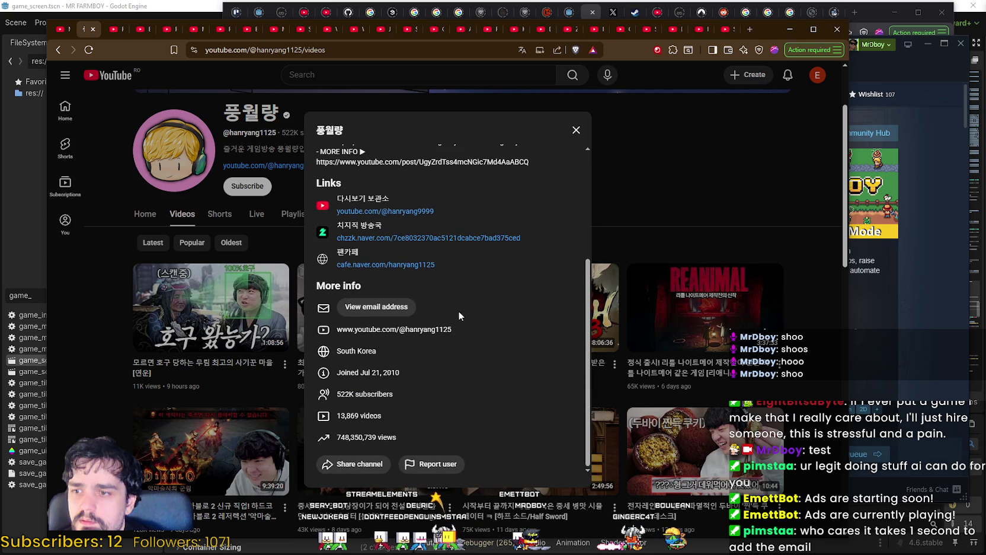
scroll(461, 311, "up", 3)
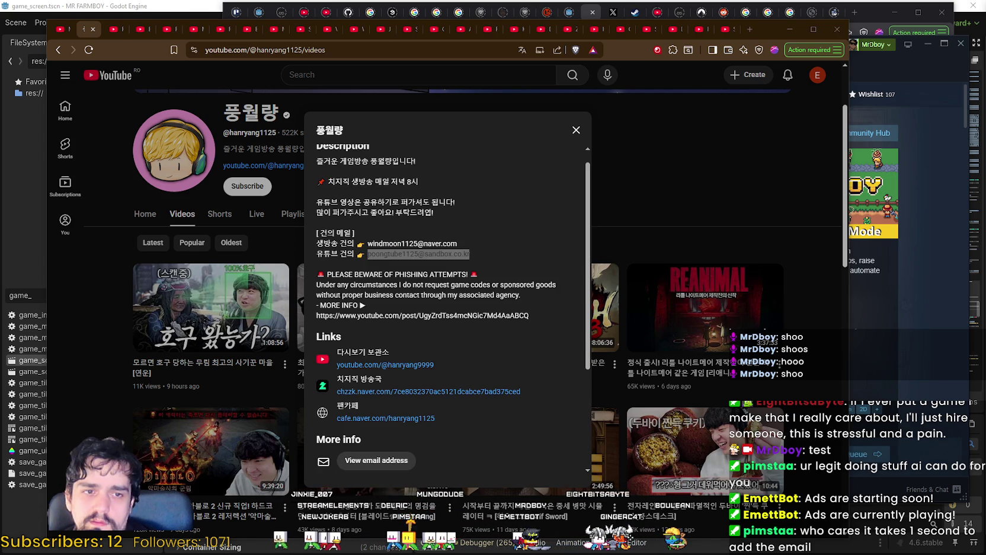
left_click_drag(368, 244, 456, 243)
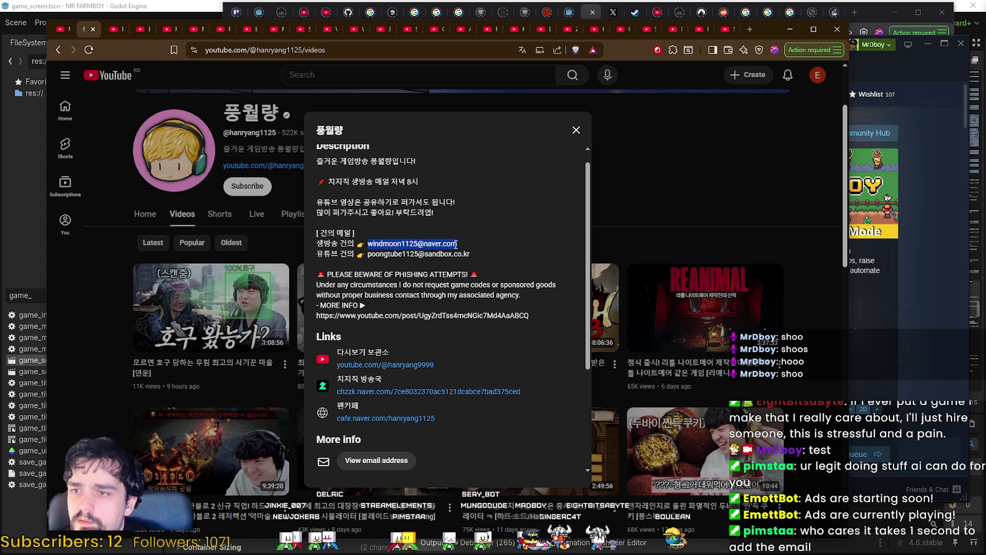
key("alt+Tab")
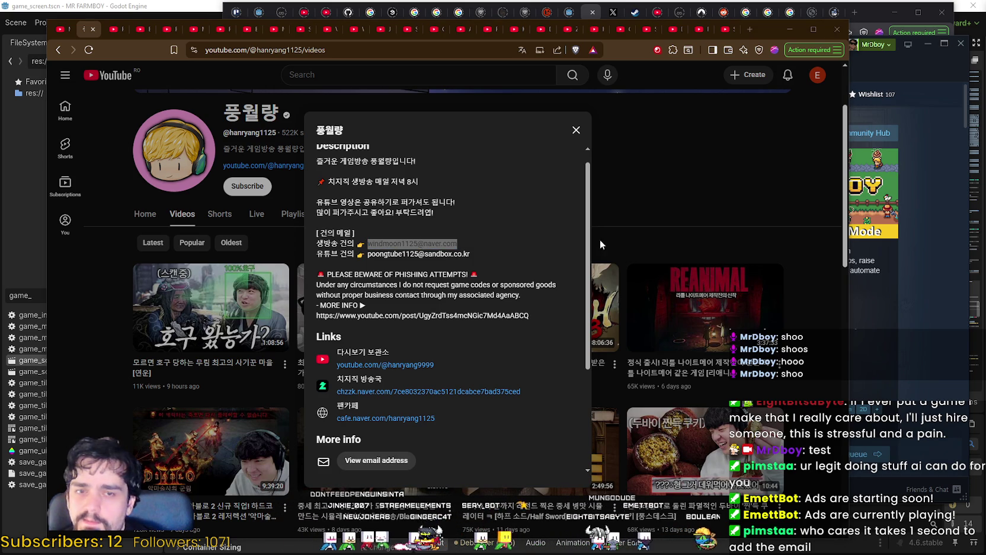
left_click(576, 130)
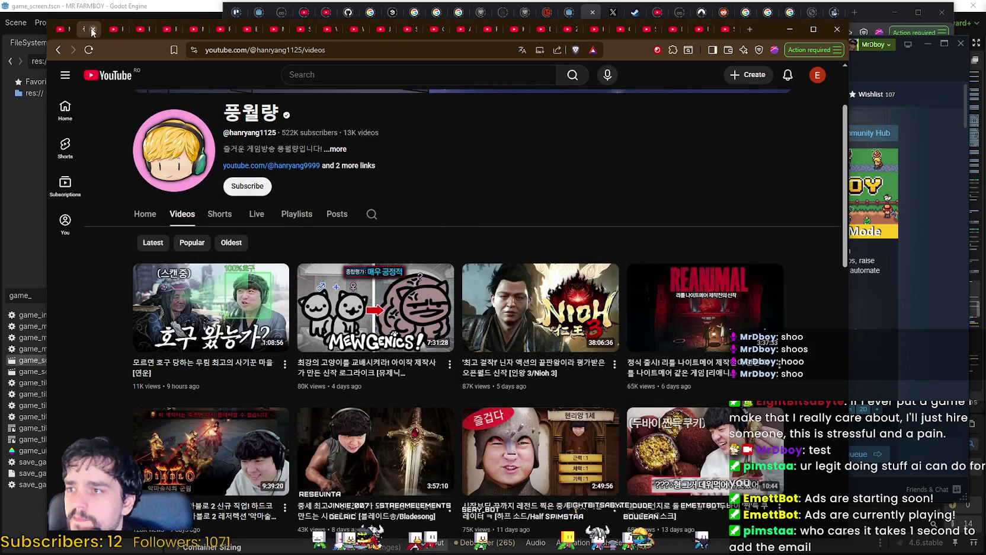
Close the finished tab, browse Retromation's videos, and copy its channel page address.
left_click(92, 30)
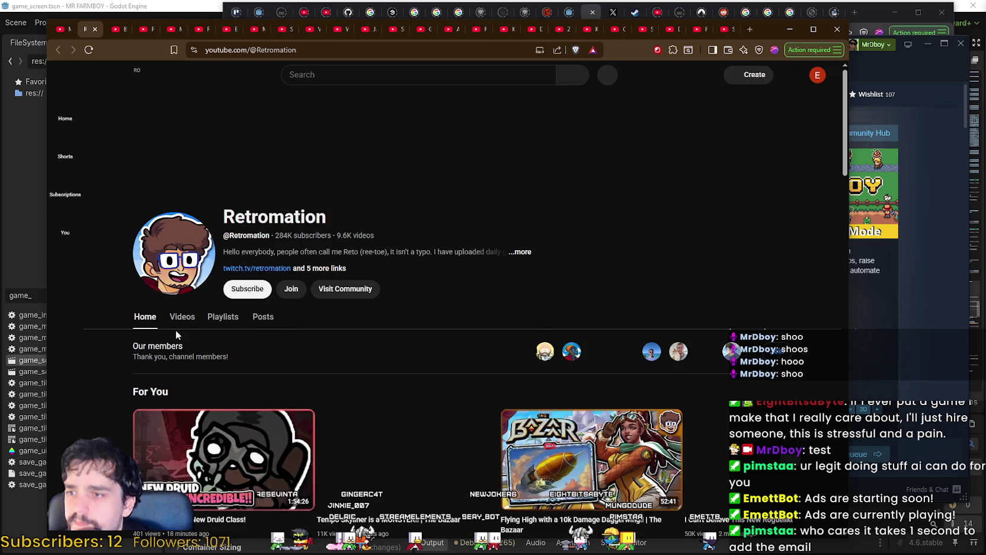
left_click(181, 317)
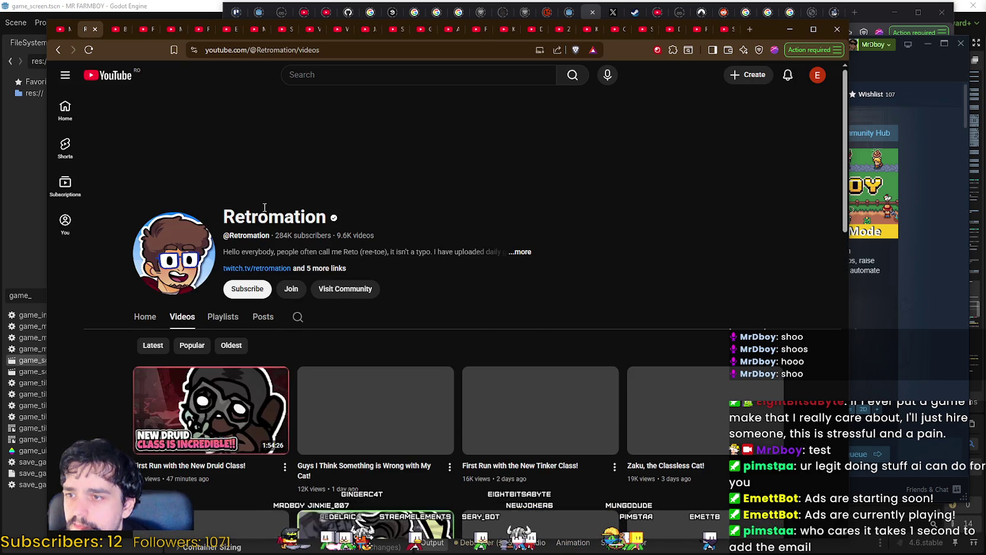
scroll(264, 207, "down", 3)
scroll(388, 285, "down", 3)
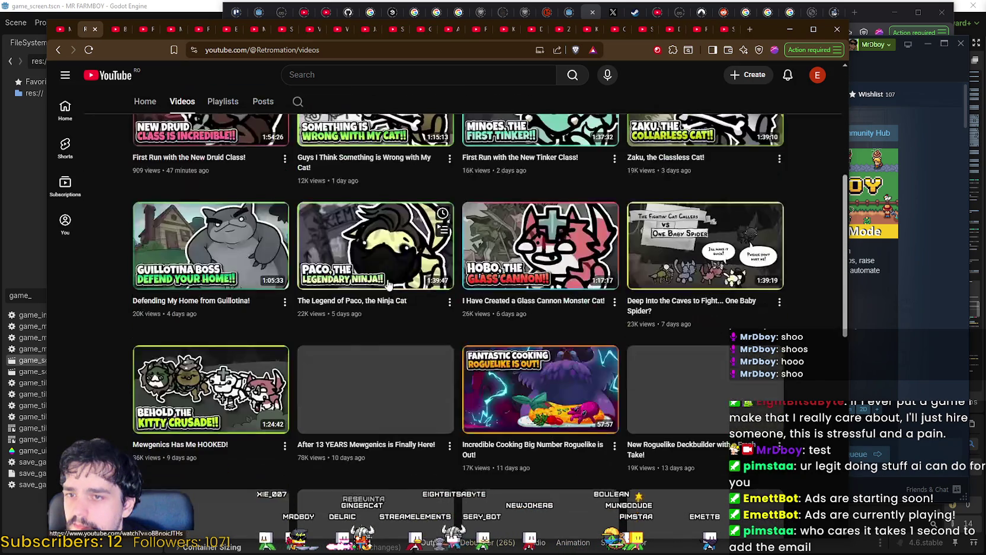
scroll(511, 443, "down", 4)
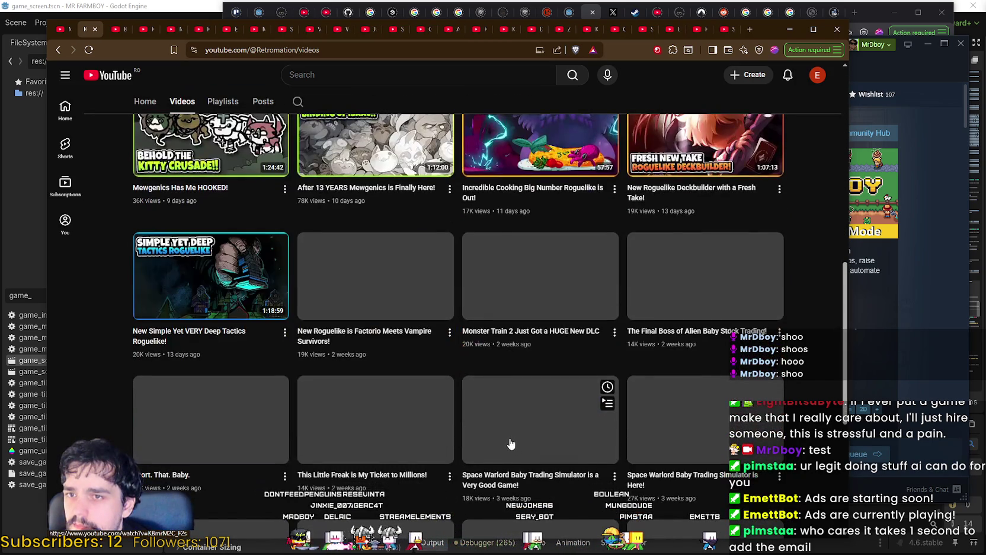
scroll(381, 188, "up", 7)
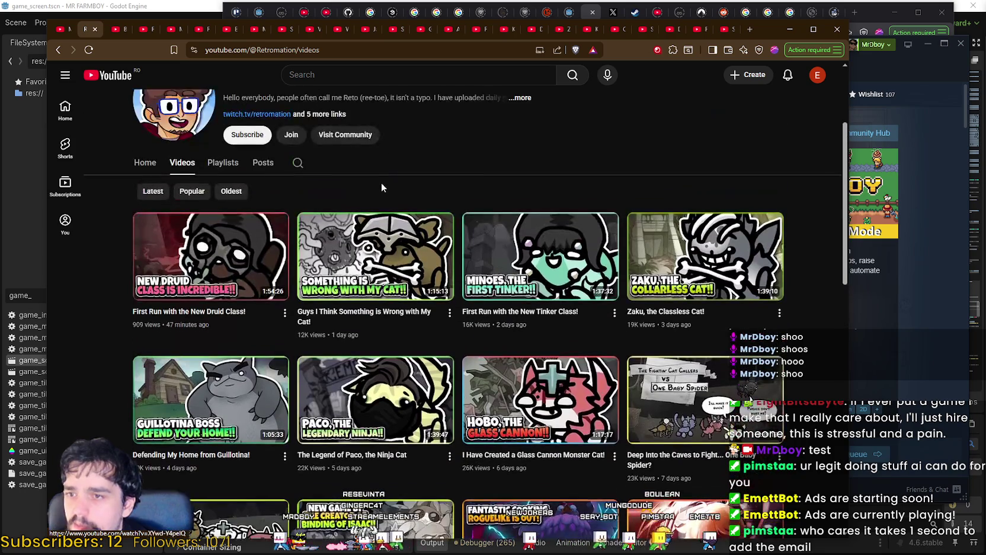
scroll(403, 160, "up", 1)
left_click_drag(207, 50, 339, 50)
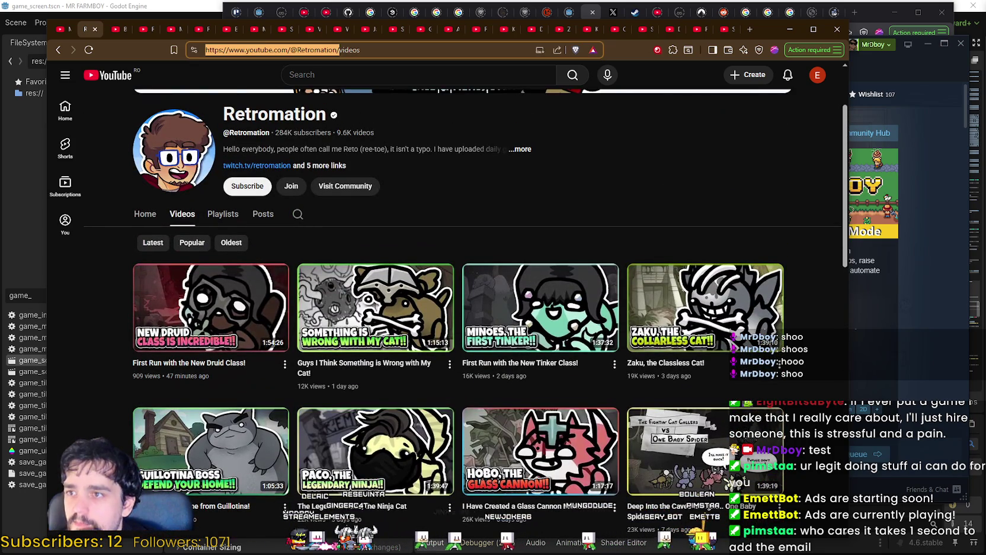
key("alt+Tab")
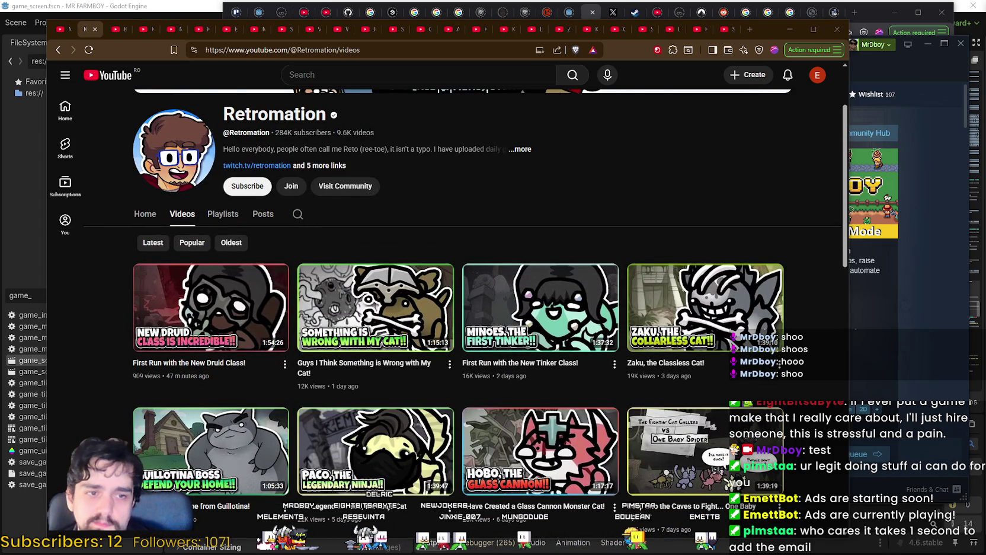
Copy Retromation's business contact email from its channel details, then close the Retromation tab.
left_click(520, 150)
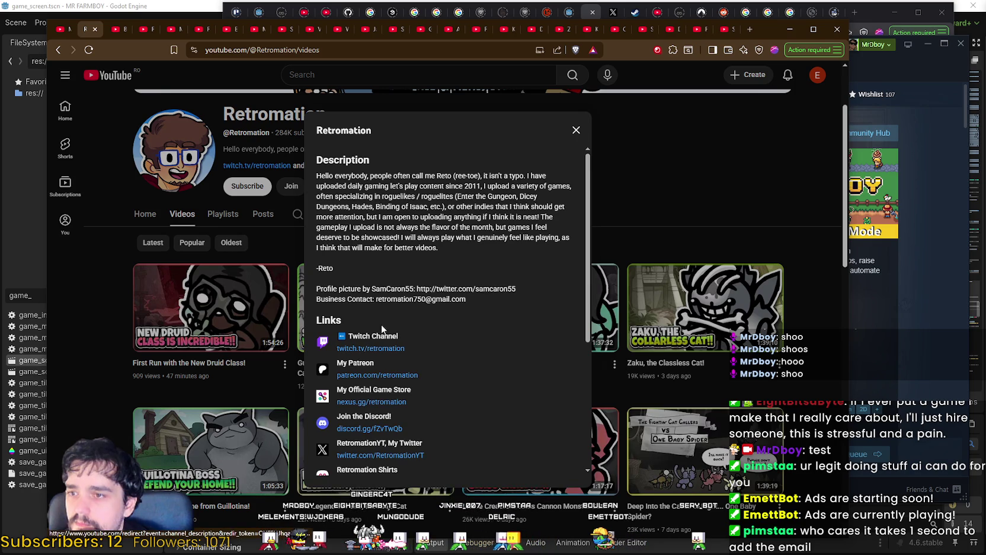
left_click_drag(377, 299, 461, 297)
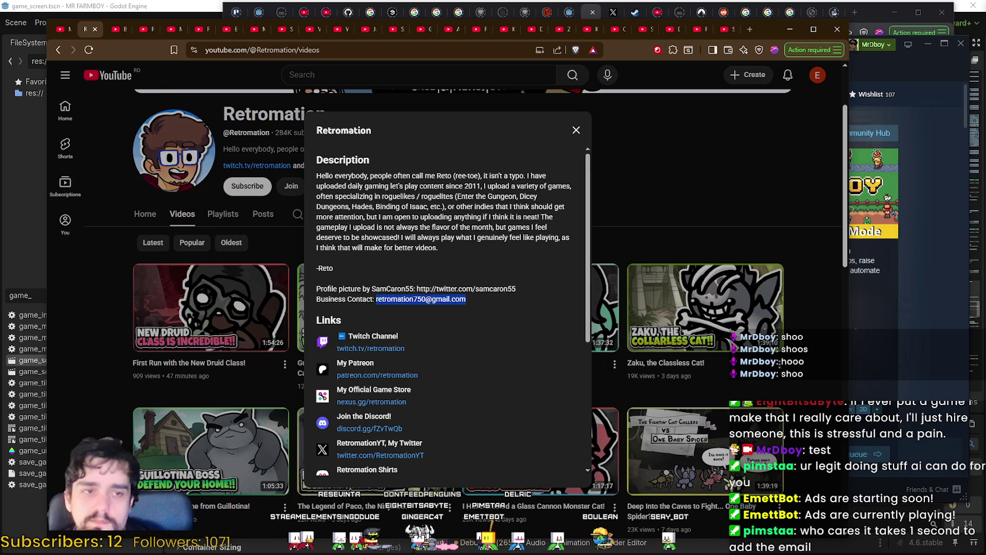
key("alt+Tab")
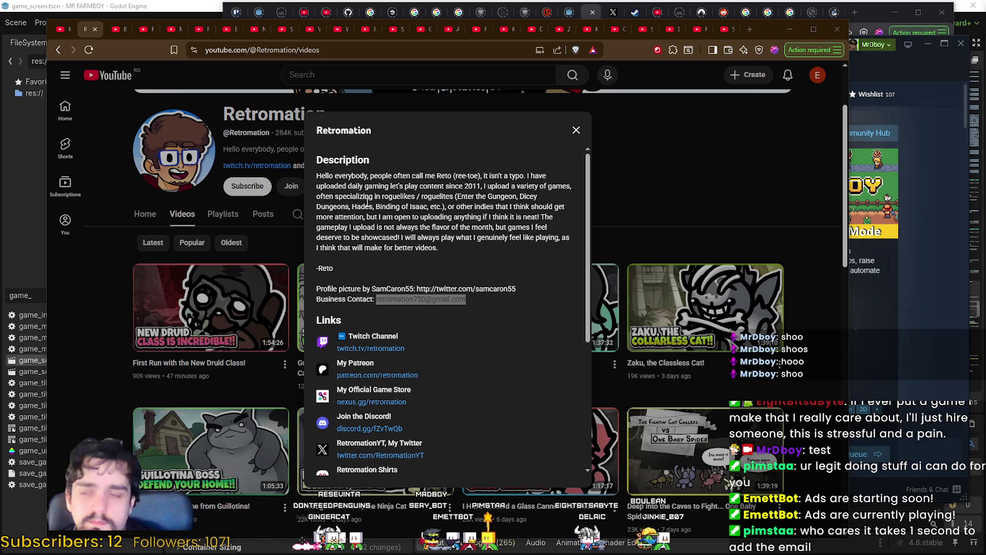
left_click(575, 130)
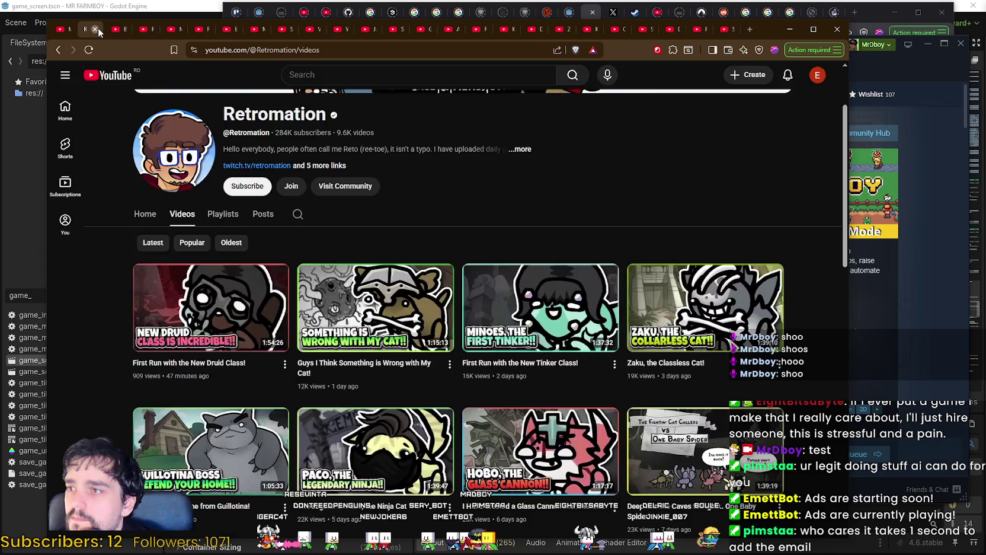
left_click(95, 29)
Open BaronVonGames' Videos page and copy its channel page address.
left_click(184, 317)
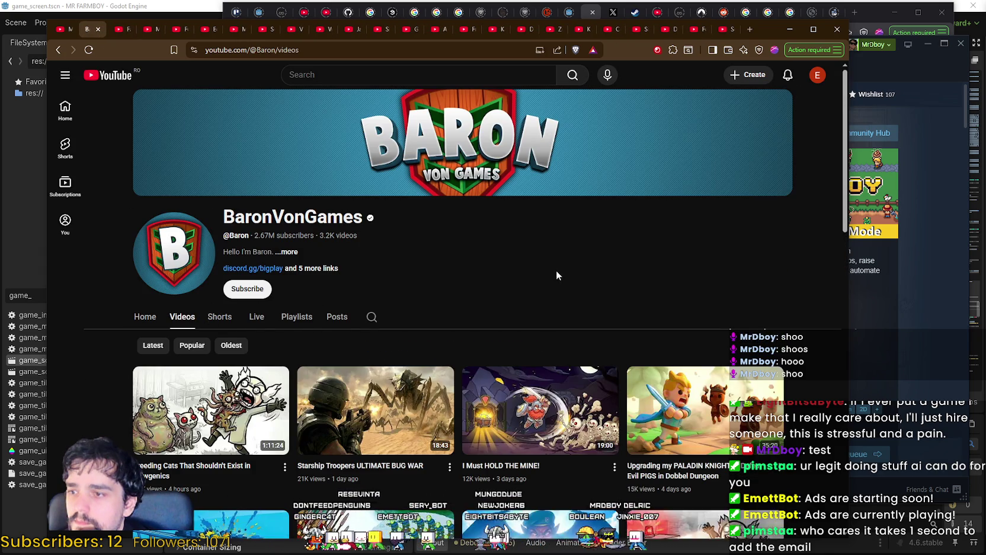
scroll(556, 269, "down", 4)
scroll(563, 447, "up", 3)
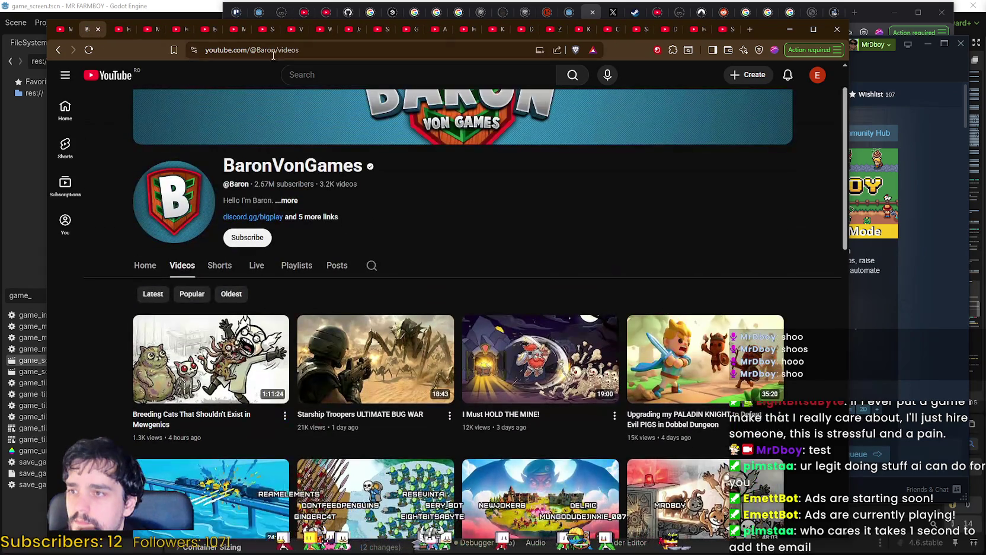
left_click_drag(271, 51, 206, 50)
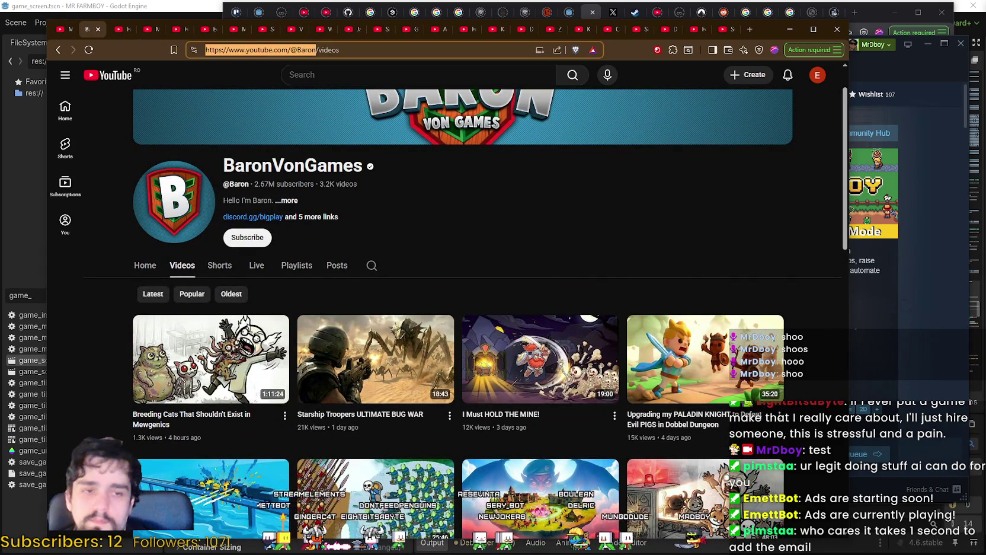
key("Escape")
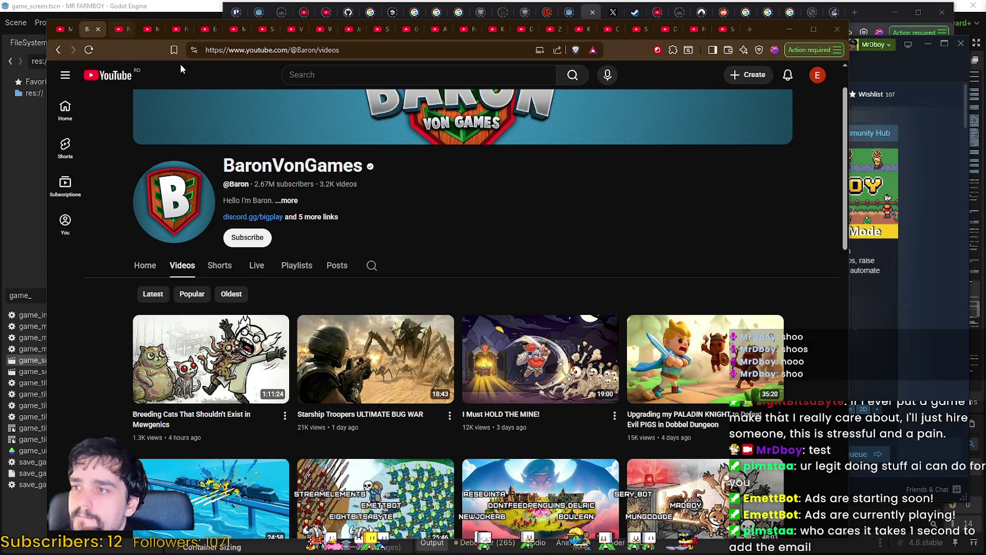
Open BaronVonGames' linked X profile from its channel description links.
left_click(329, 217)
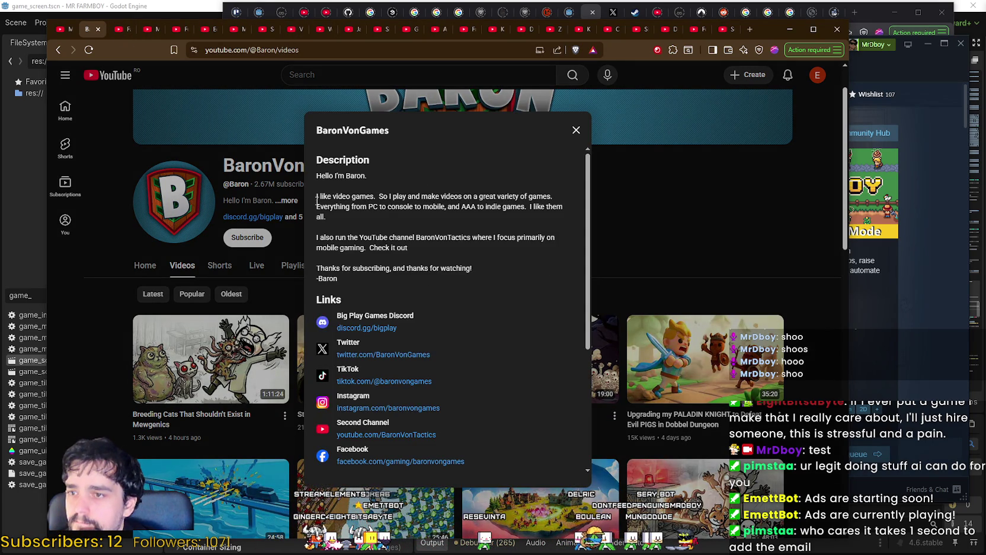
scroll(438, 331, "down", 3)
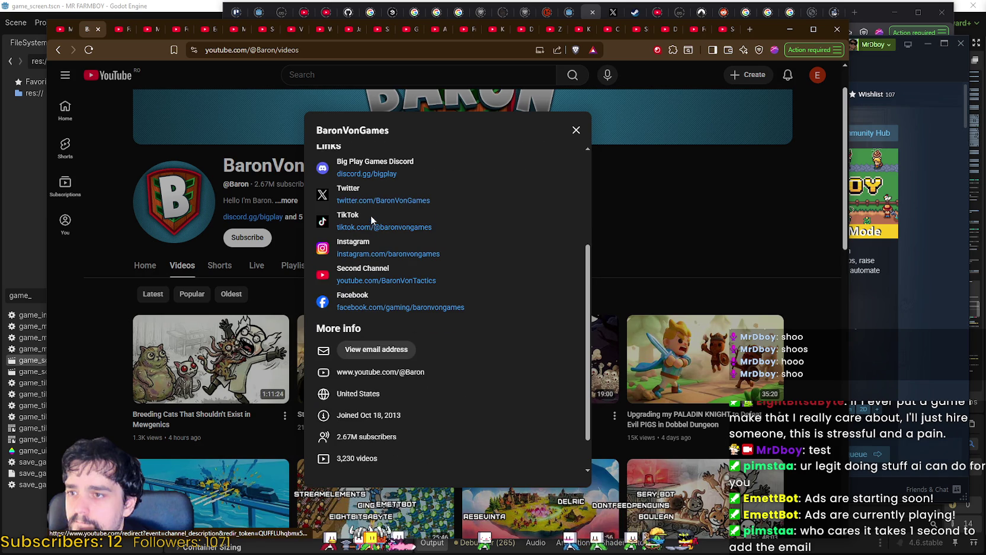
left_click(411, 205)
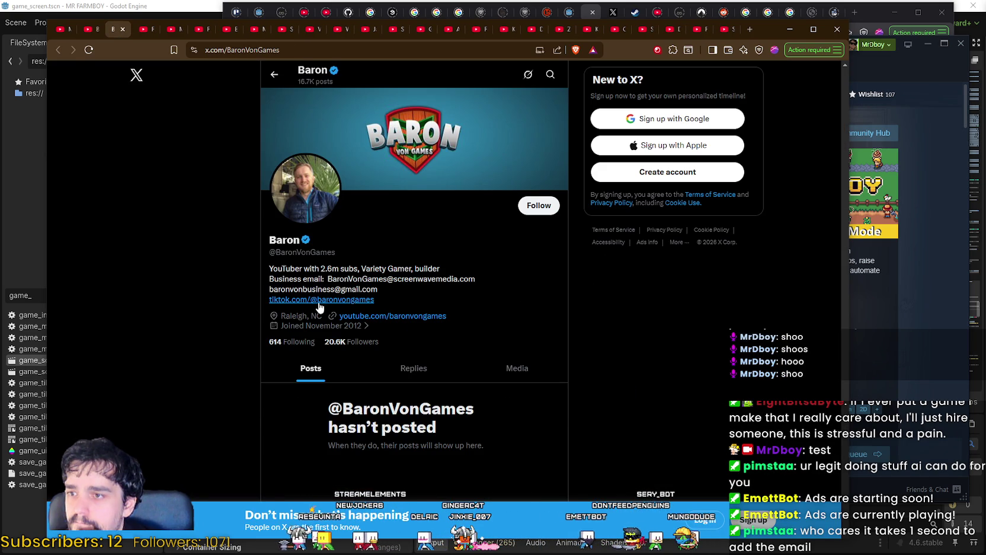
Select the gmail and business email addresses in Baron's X bio, then close the X tab.
double_click(273, 289)
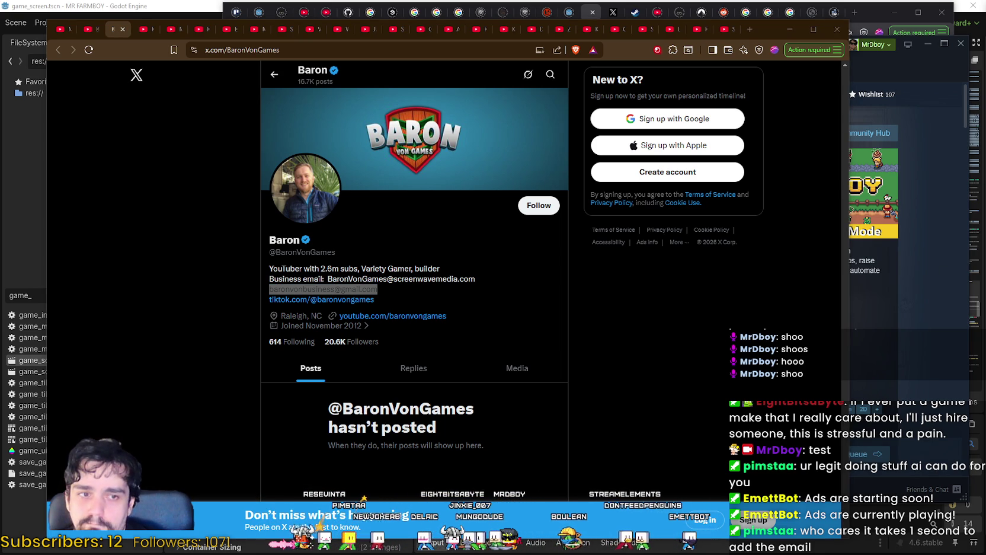
left_click_drag(328, 279, 438, 277)
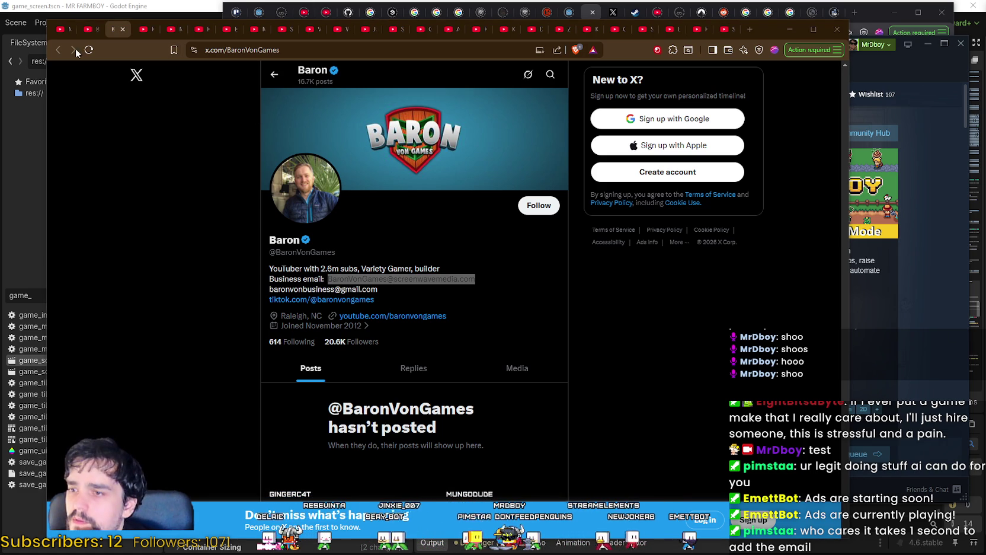
left_click(123, 29)
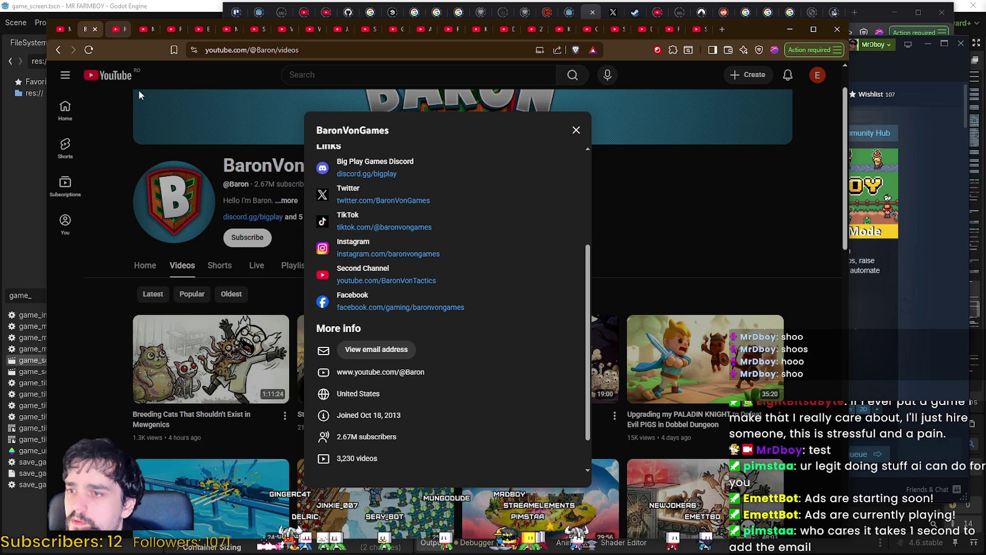
Close the BaronVonGames tab and select FavijTV's full channel web address.
left_click(95, 31)
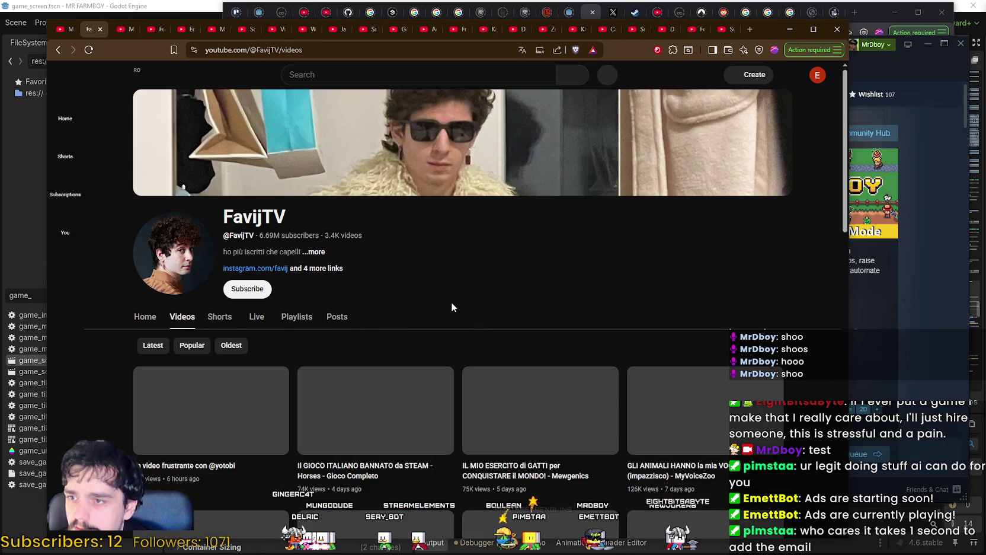
scroll(451, 302, "down", 2)
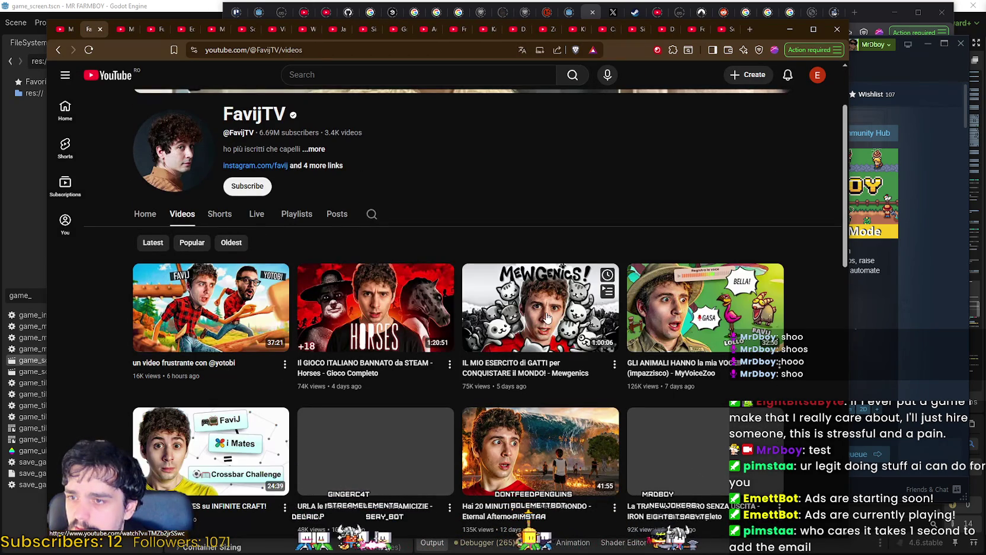
scroll(547, 319, "down", 1)
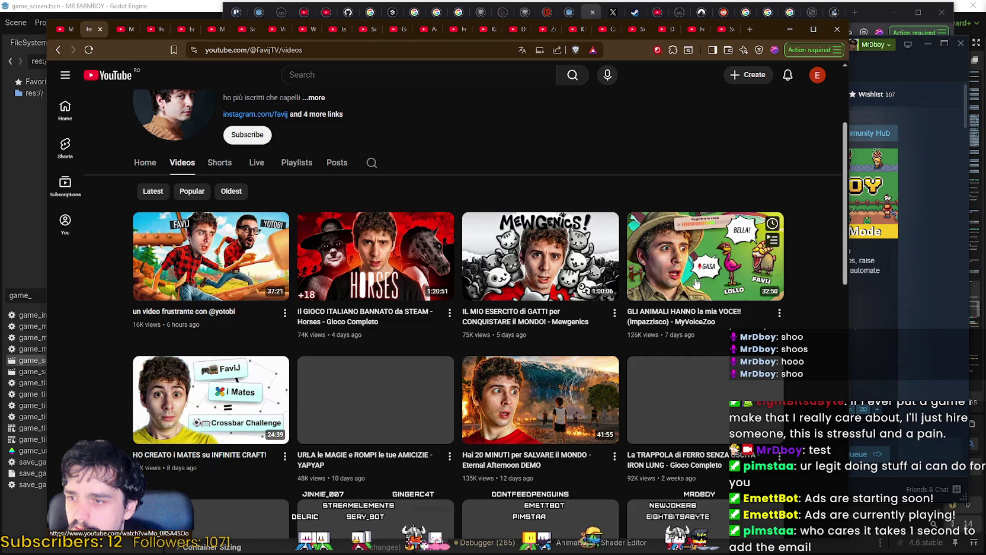
scroll(296, 132, "up", 1)
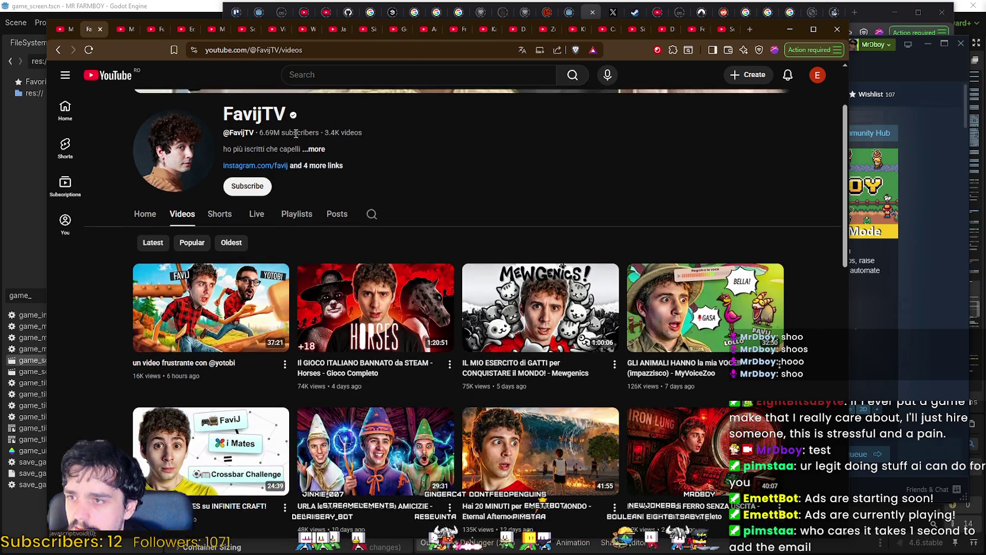
left_click(273, 43)
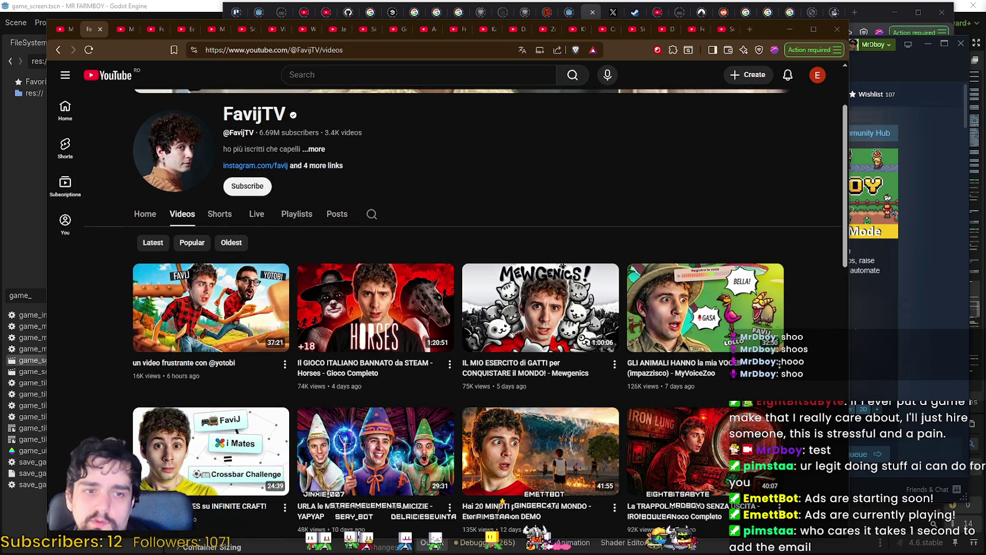
Copy FavijTV's business email from its channel details, then close the FavijTV tab.
scroll(272, 156, "up", 1)
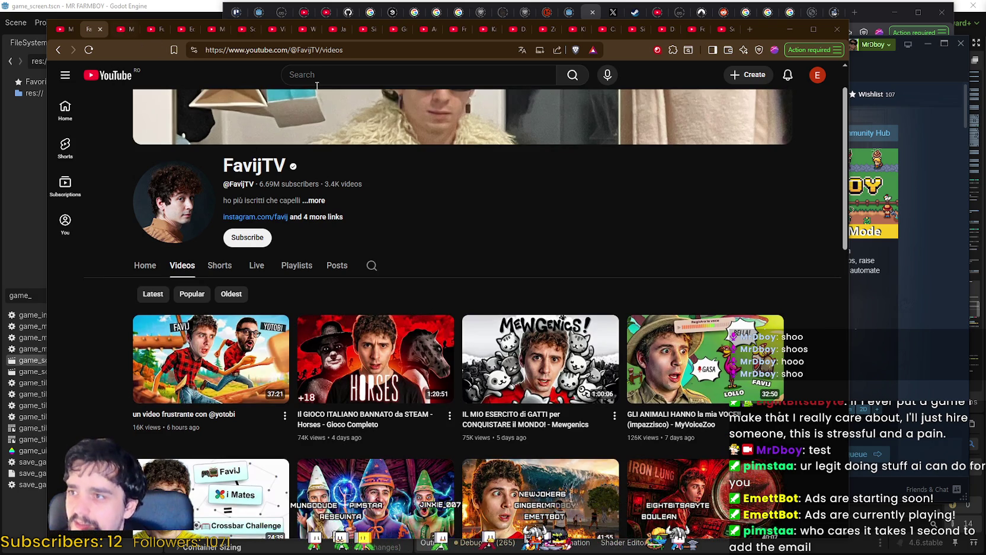
left_click(320, 200)
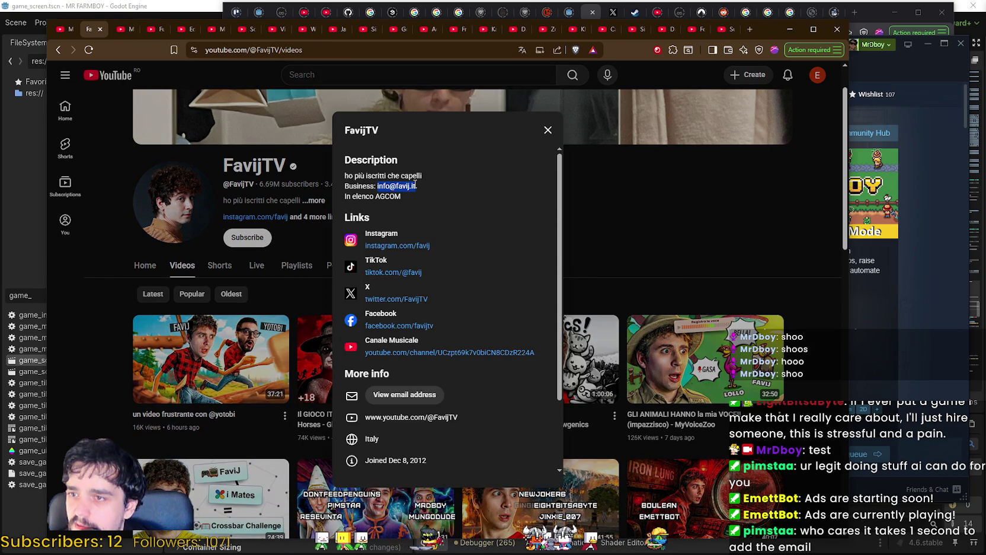
key("alt+Tab")
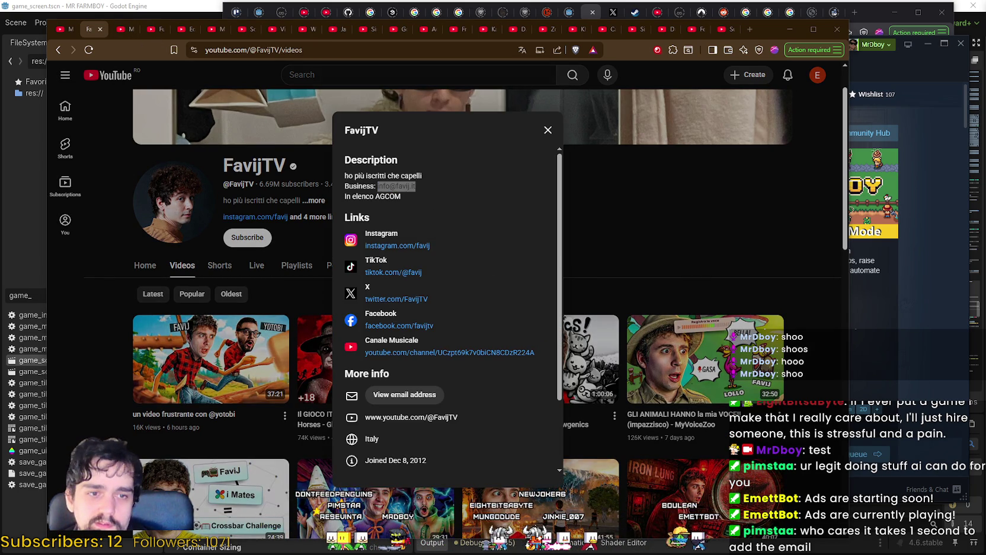
left_click(102, 29)
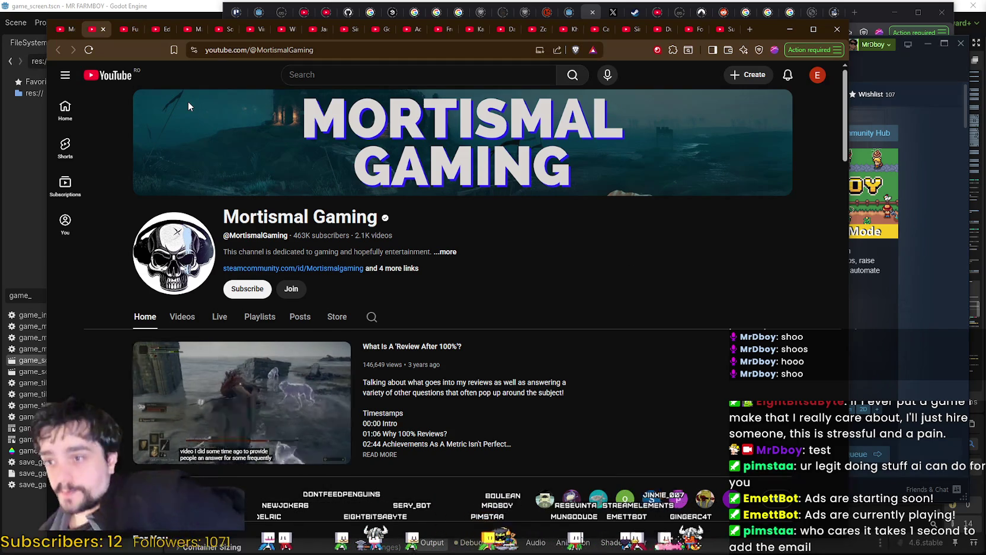
Scroll through Mortismal Gaming's uploaded videos grid, then close its tab.
left_click(182, 318)
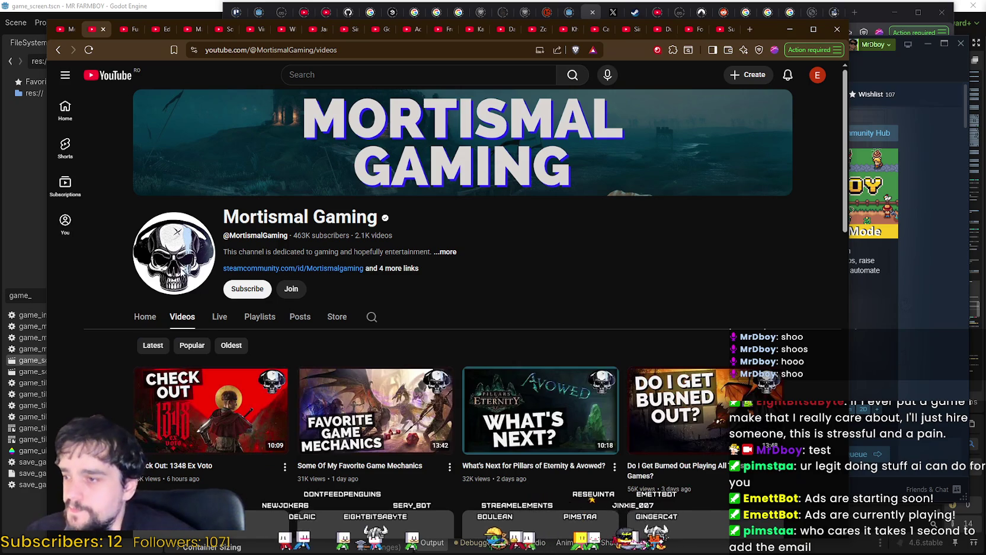
scroll(179, 250, "down", 1)
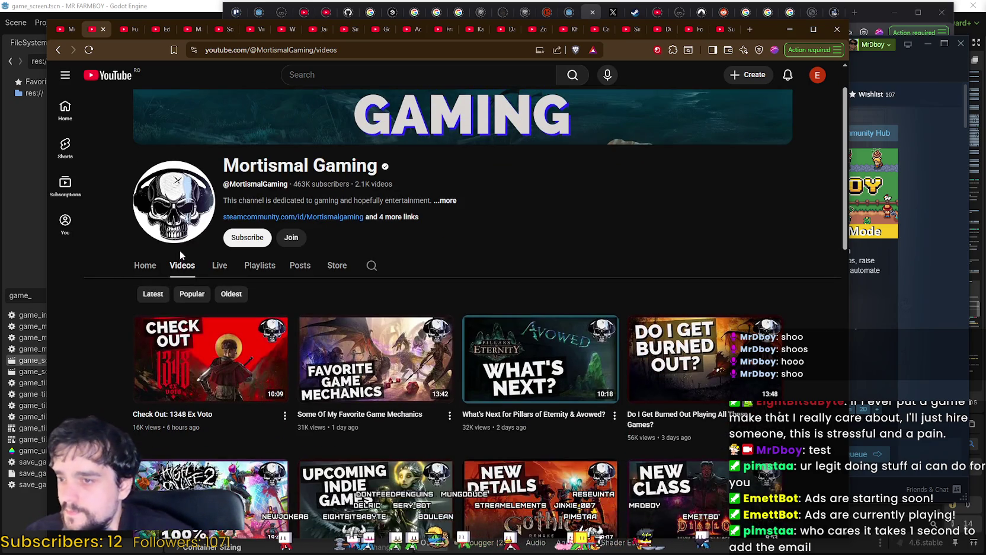
scroll(179, 250, "down", 3)
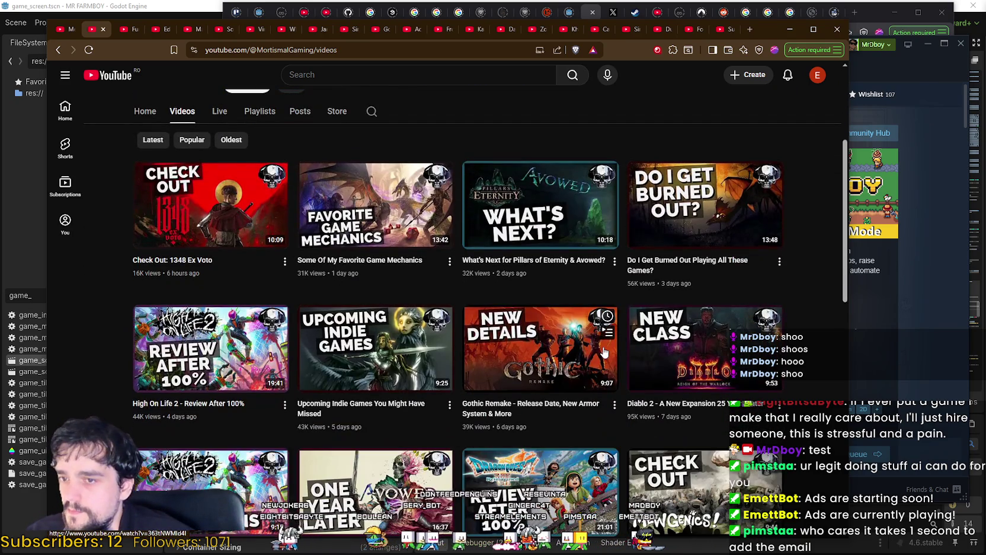
scroll(677, 321, "up", 2)
scroll(425, 384, "down", 5)
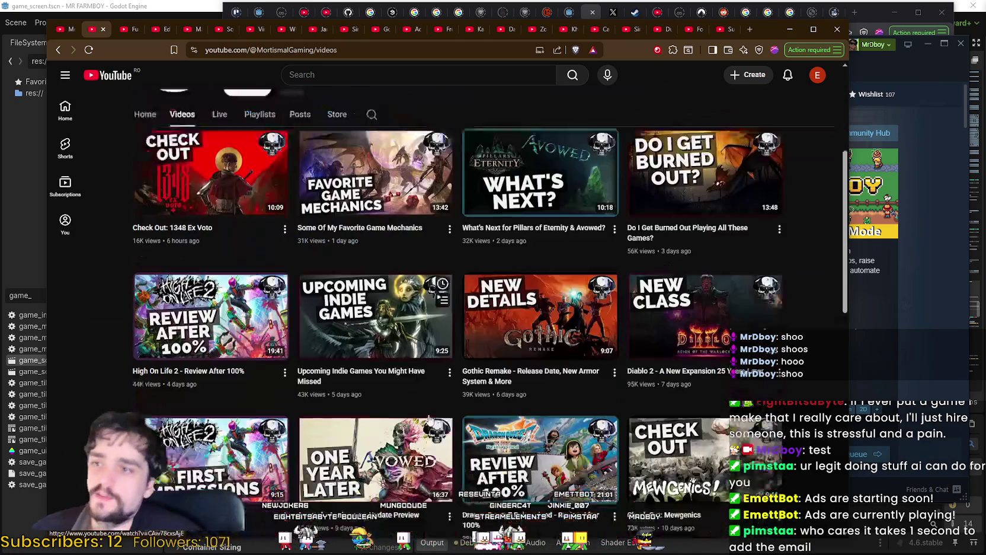
scroll(425, 385, "down", 1)
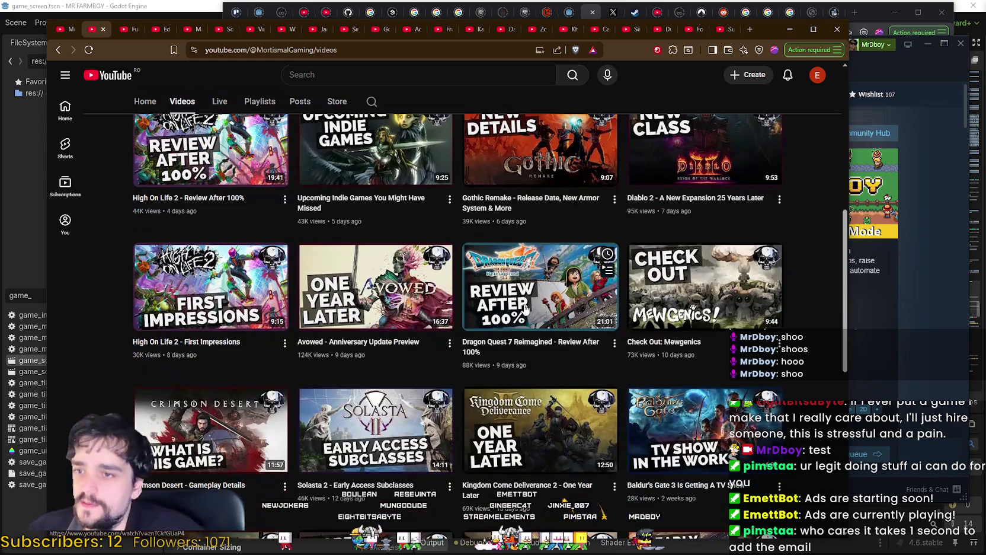
scroll(414, 332, "down", 3)
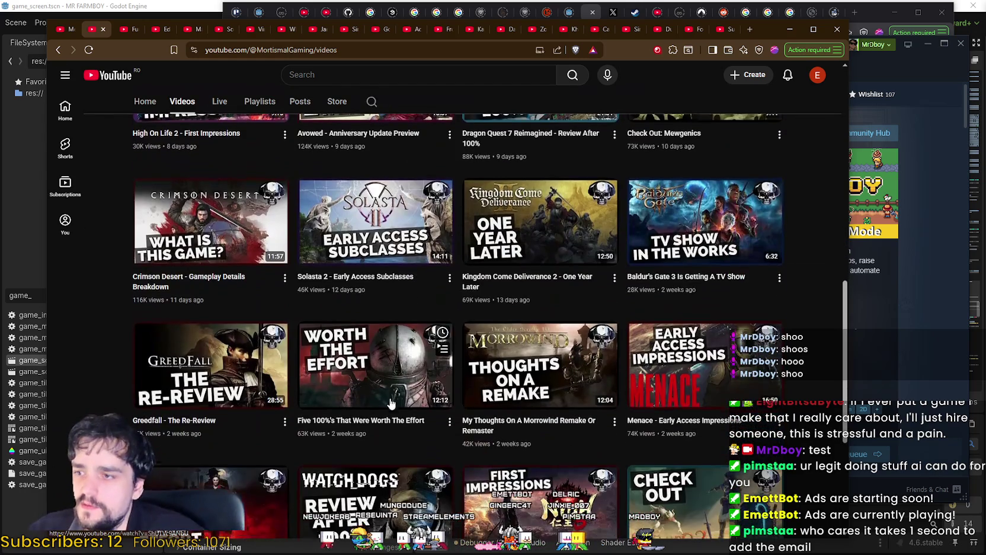
scroll(412, 295, "down", 4)
left_click(104, 28)
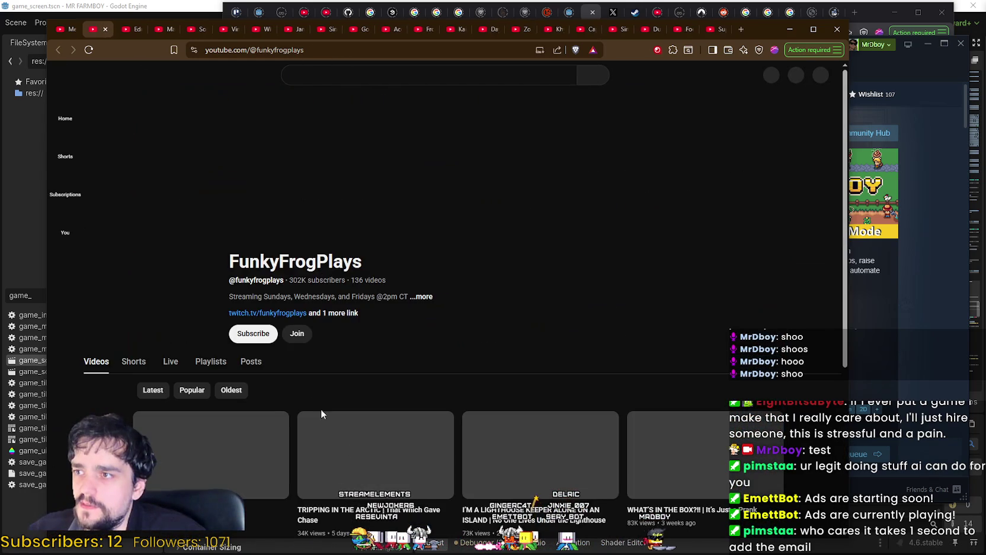
Browse FunkyFrogPlays' Shorts, then return to its long-form Videos tab.
left_click(177, 323)
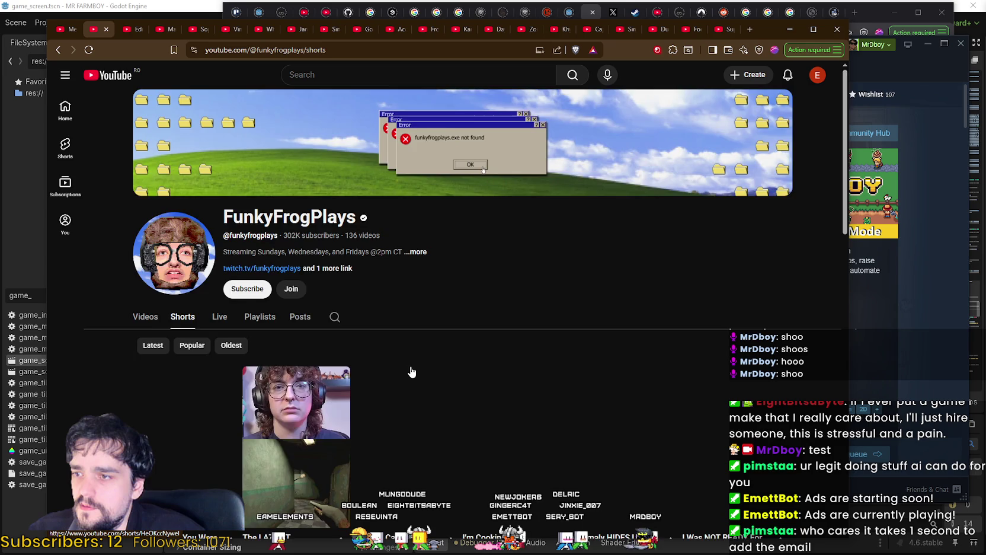
scroll(412, 372, "down", 3)
scroll(414, 374, "up", 3)
left_click(146, 318)
scroll(515, 345, "down", 7)
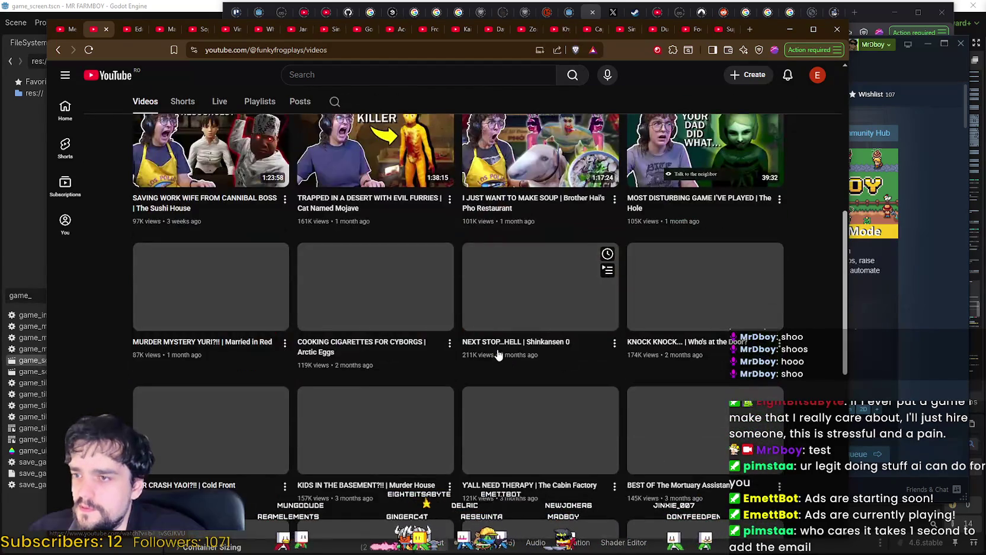
scroll(403, 477, "up", 7)
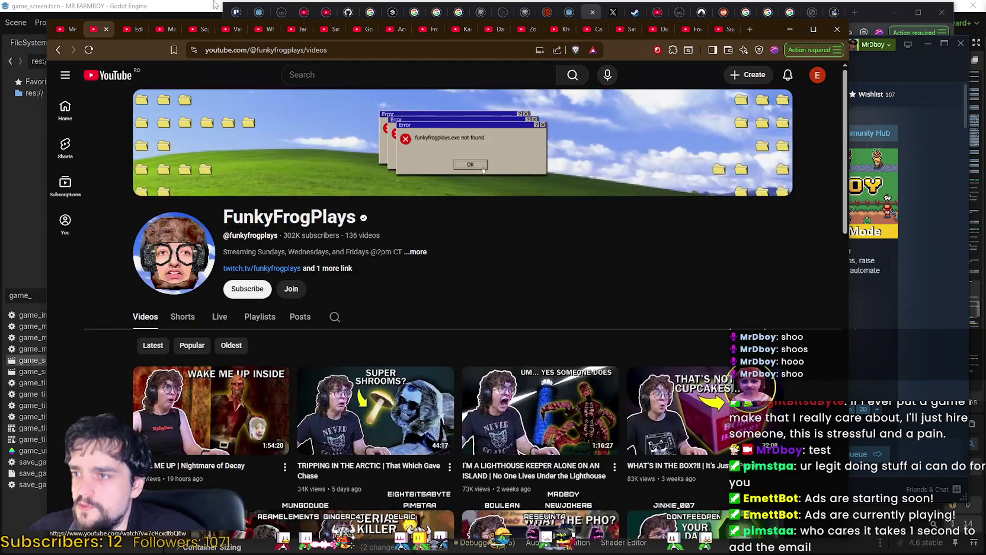
Copy FunkyFrogPlays' channel address, check its contact info, then close it and list Edmund McMillen's videos.
left_click_drag(310, 51, 42, 64)
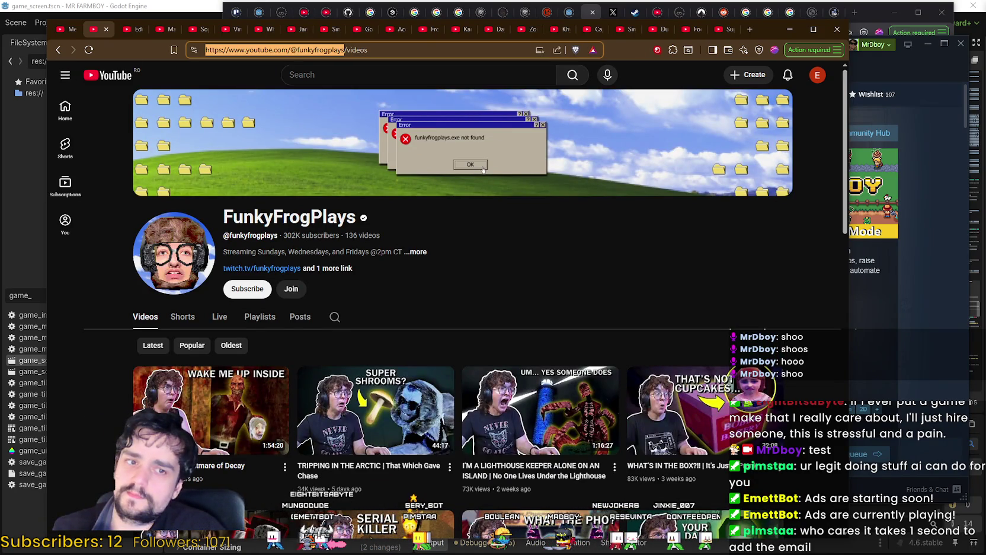
key("alt+Tab")
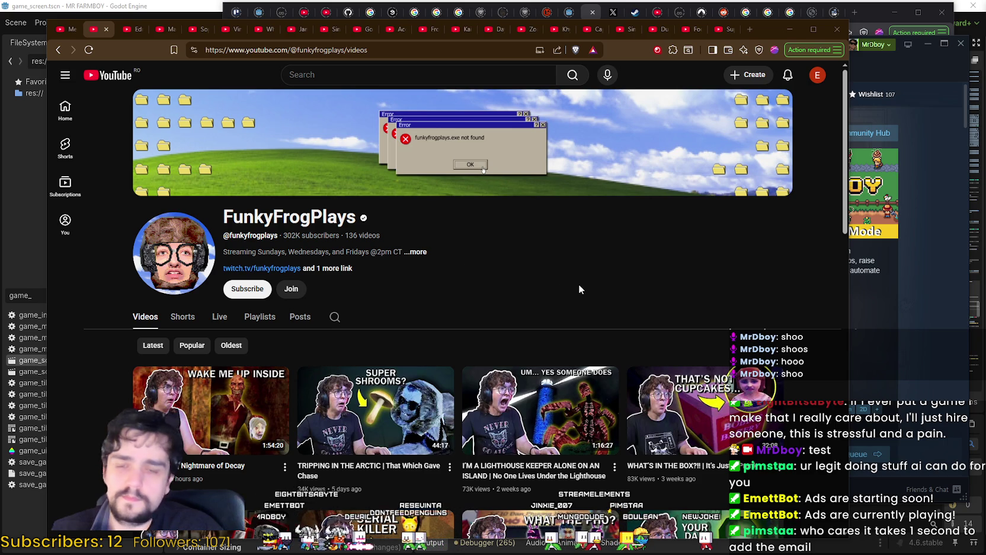
left_click(418, 252)
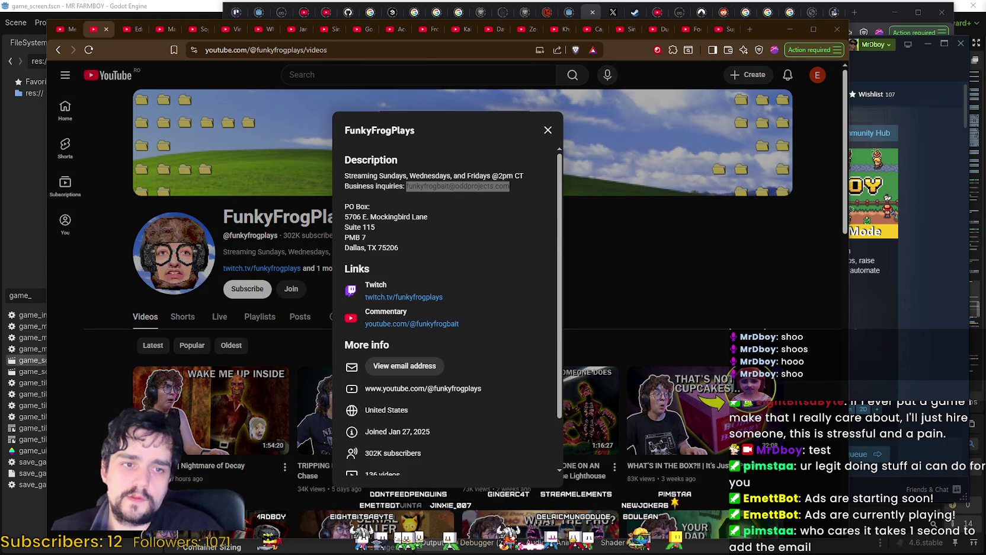
left_click(547, 130)
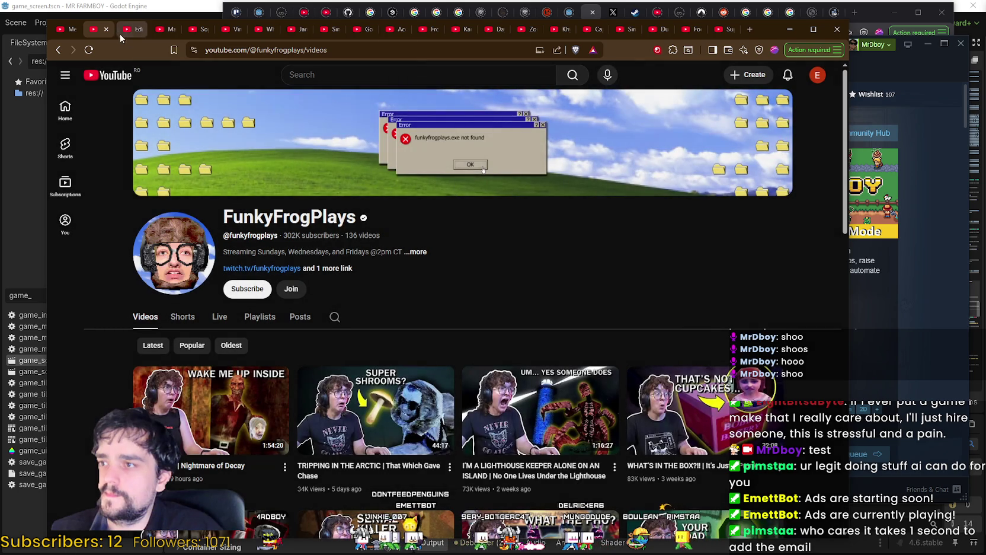
key("ctrl+w")
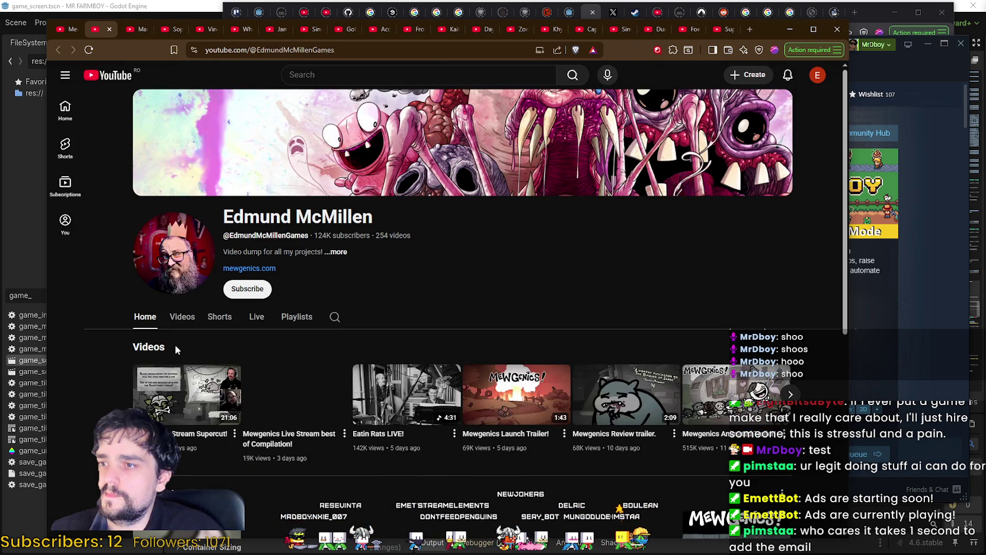
left_click(179, 317)
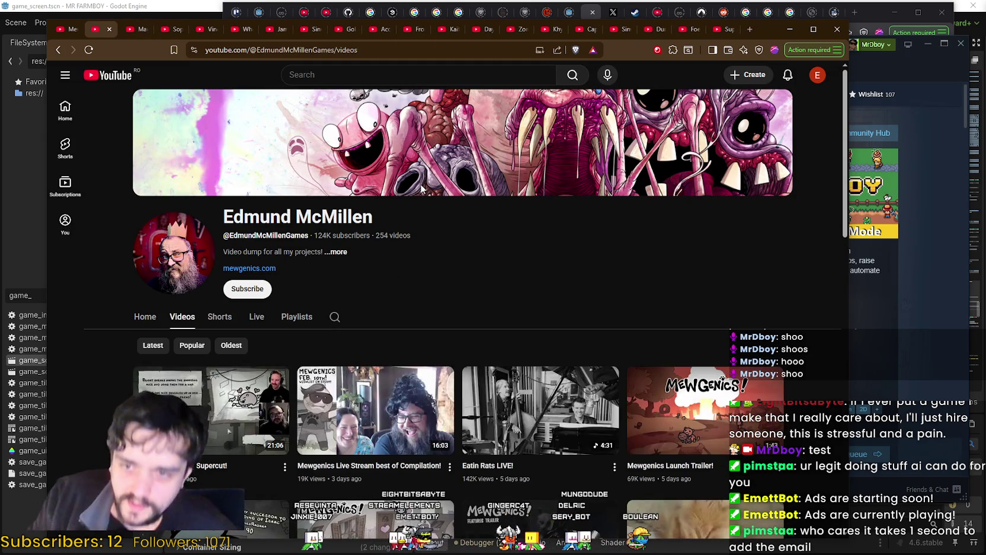
Scroll through Edmund McMillen's uploaded videos to find the Mewgenics Launch Trailer.
scroll(423, 188, "down", 6)
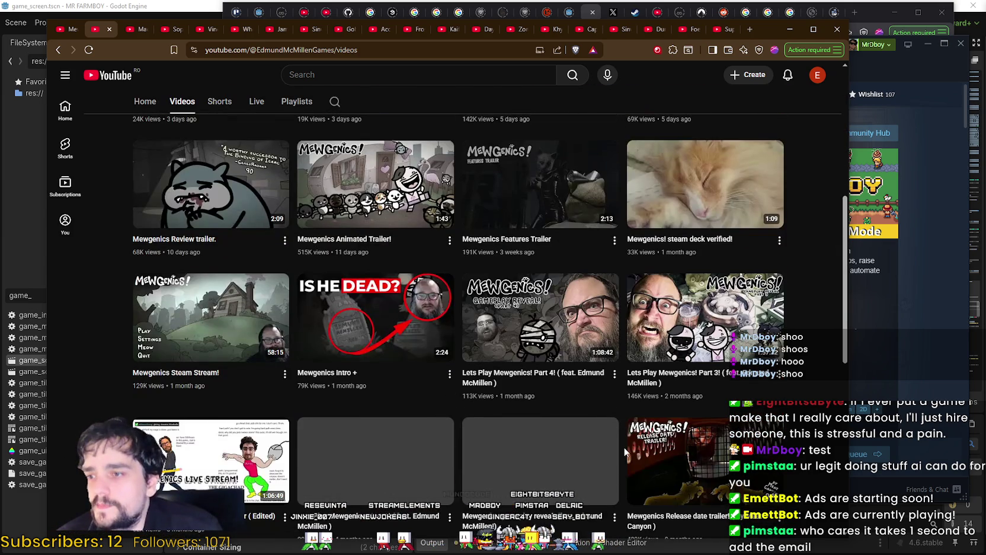
scroll(640, 465, "down", 5)
scroll(616, 441, "down", 4)
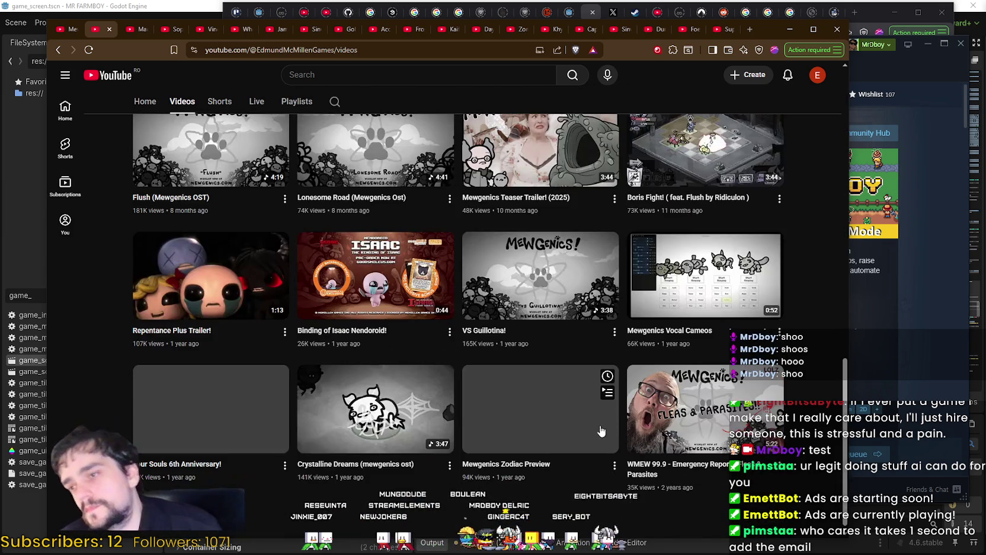
scroll(529, 375, "down", 2)
scroll(528, 375, "down", 3)
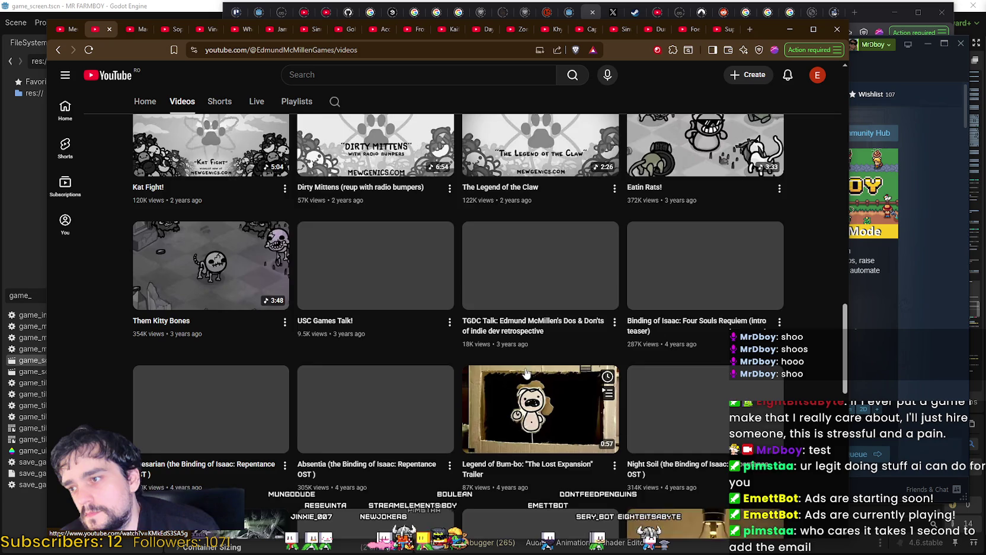
scroll(527, 372, "down", 2)
scroll(524, 373, "down", 3)
scroll(524, 372, "down", 3)
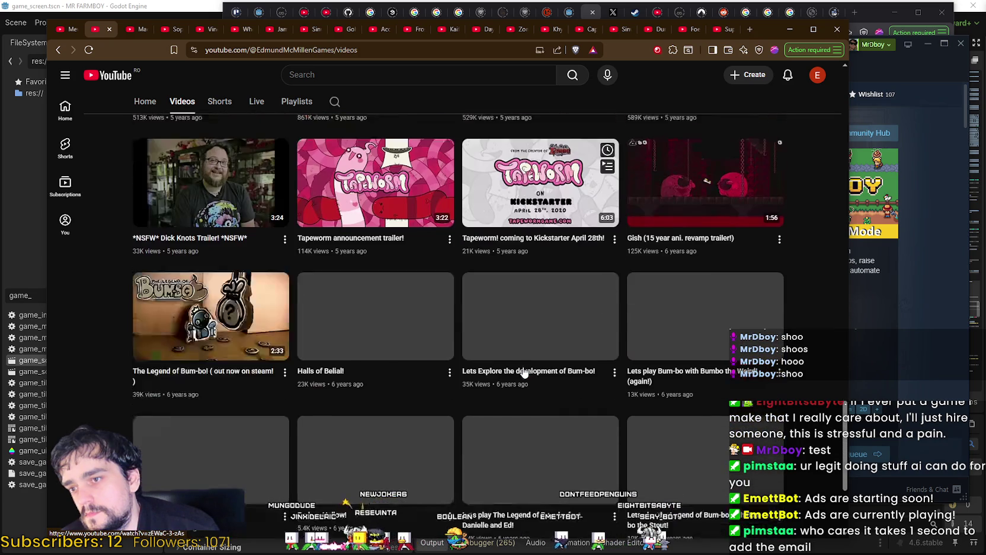
scroll(524, 371, "down", 3)
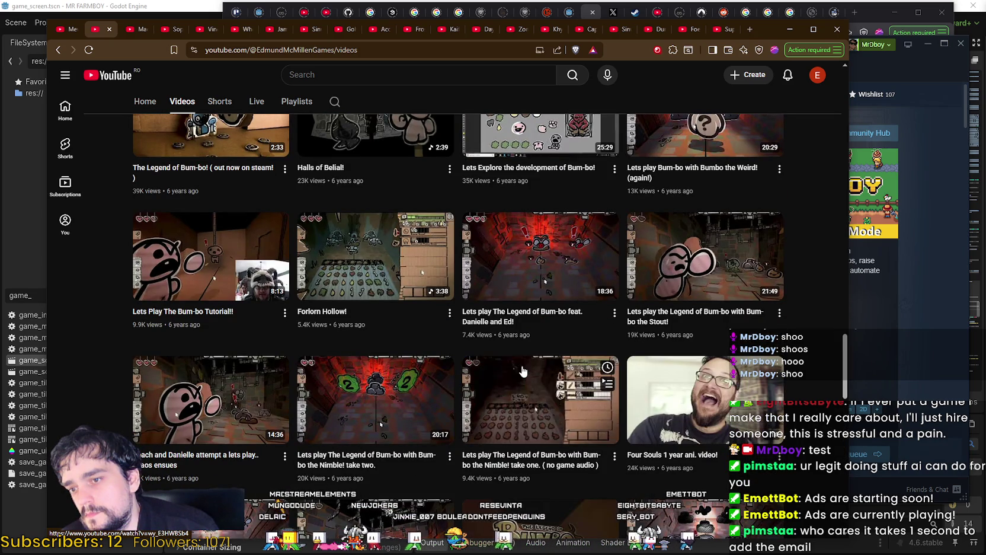
scroll(524, 372, "down", 2)
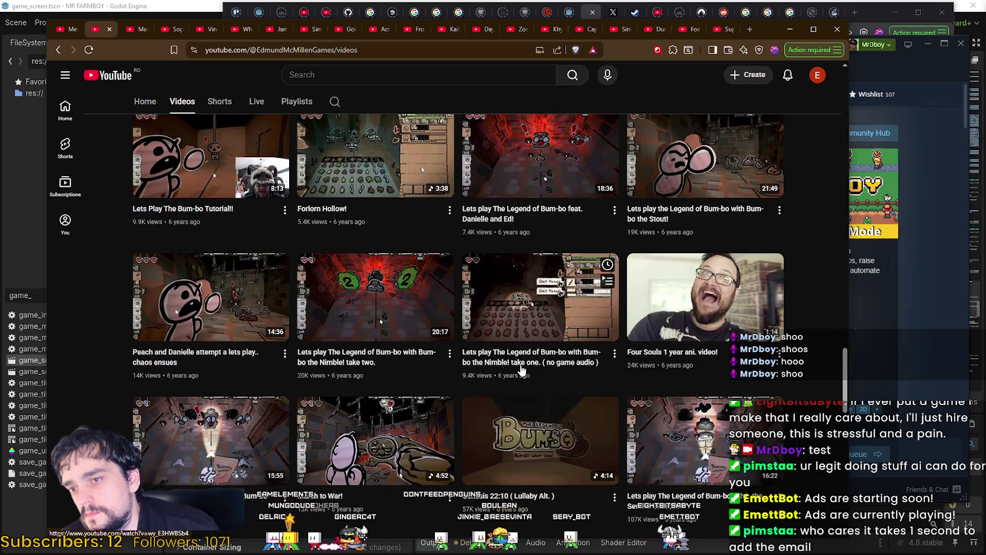
scroll(522, 370, "down", 3)
scroll(521, 370, "down", 2)
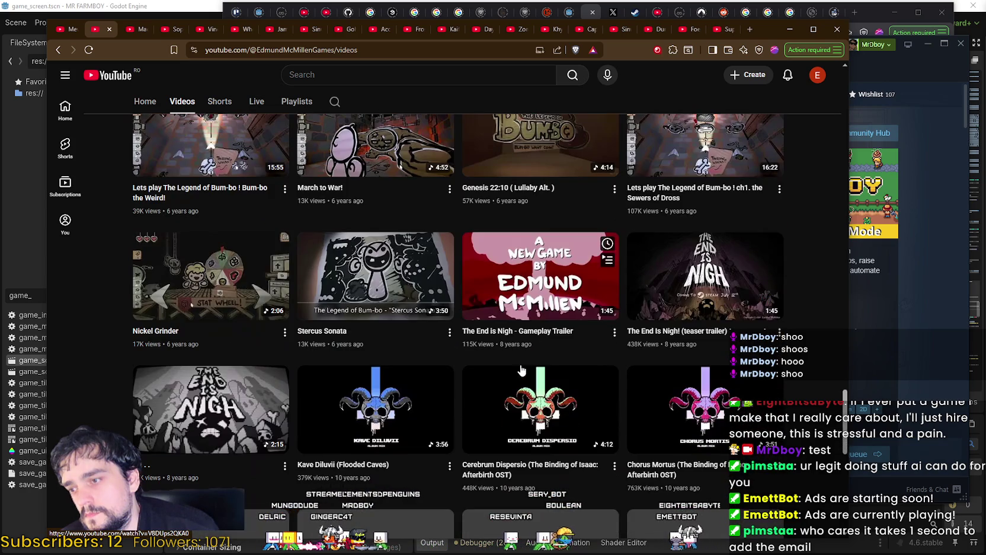
left_click_drag(845, 385, 851, 474)
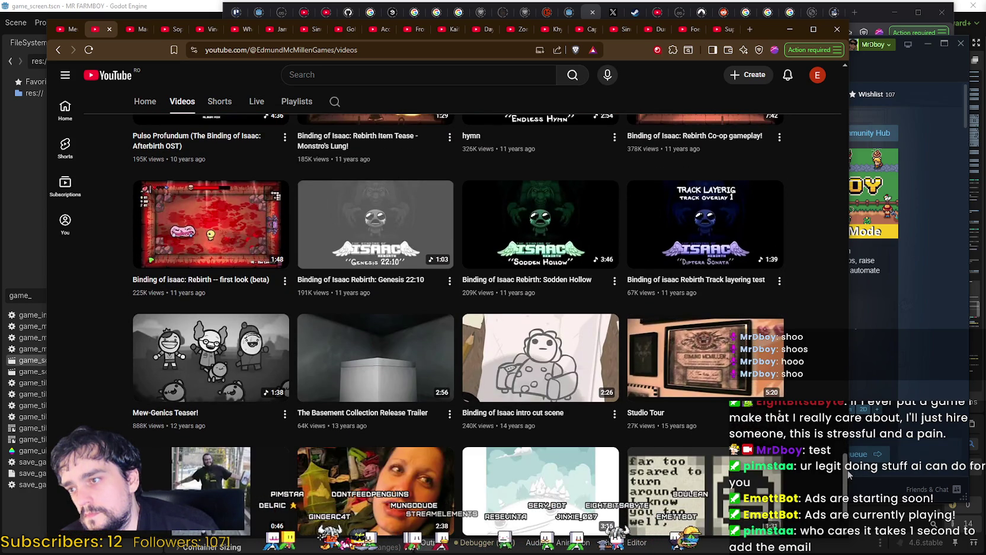
scroll(837, 487, "down", 1)
left_click_drag(830, 482, 795, 155)
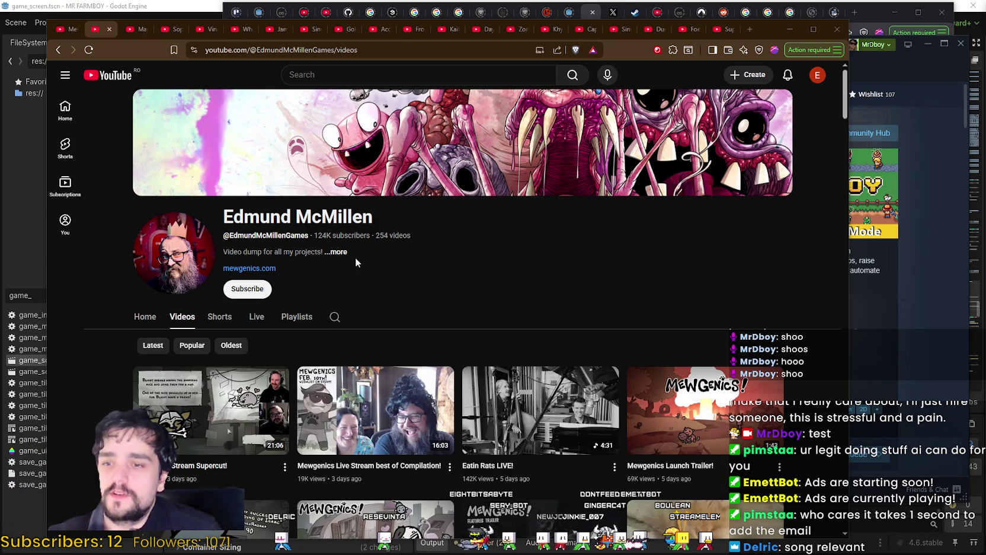
scroll(356, 260, "down", 2)
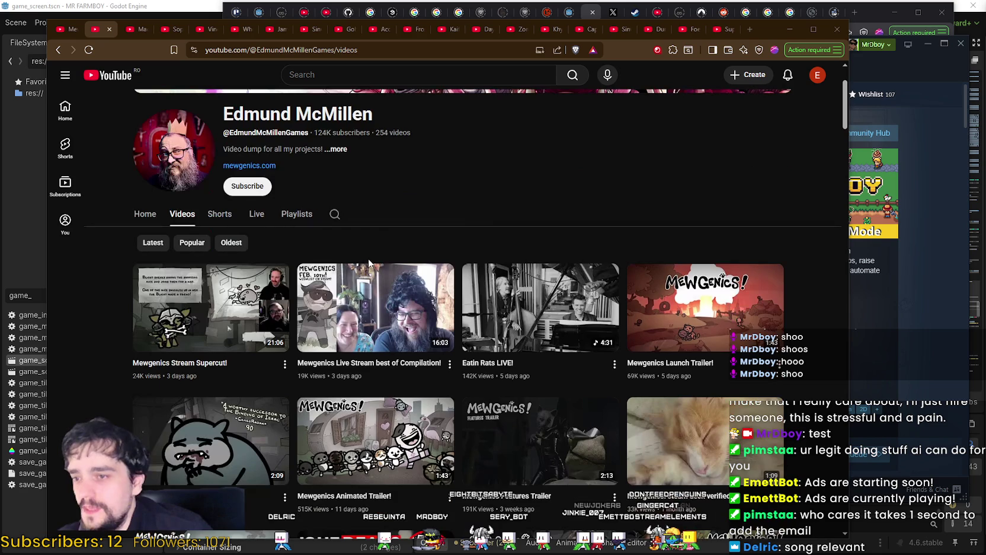
scroll(145, 112, "up", 1)
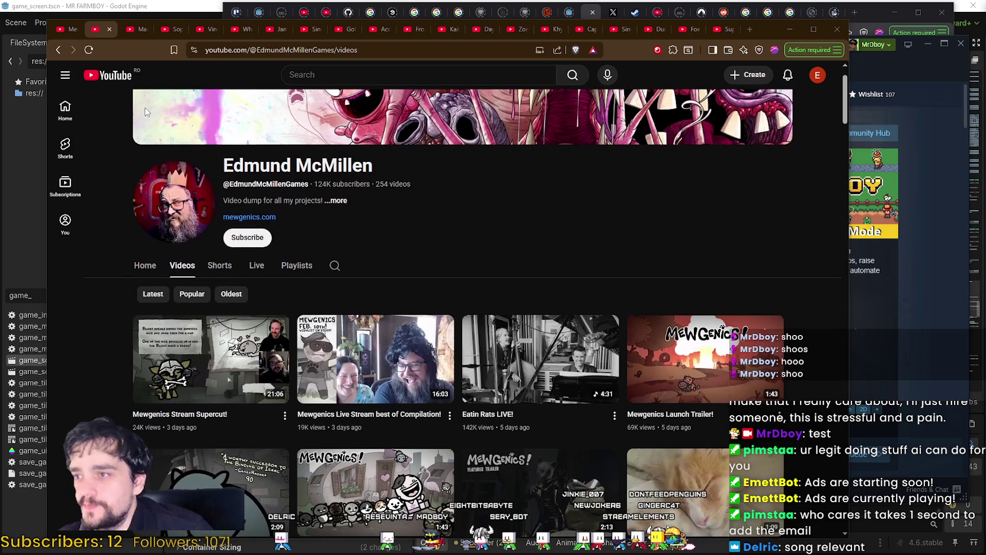
Open the Mewgenics Launch Trailer, read its full description, then close it.
left_click(710, 387)
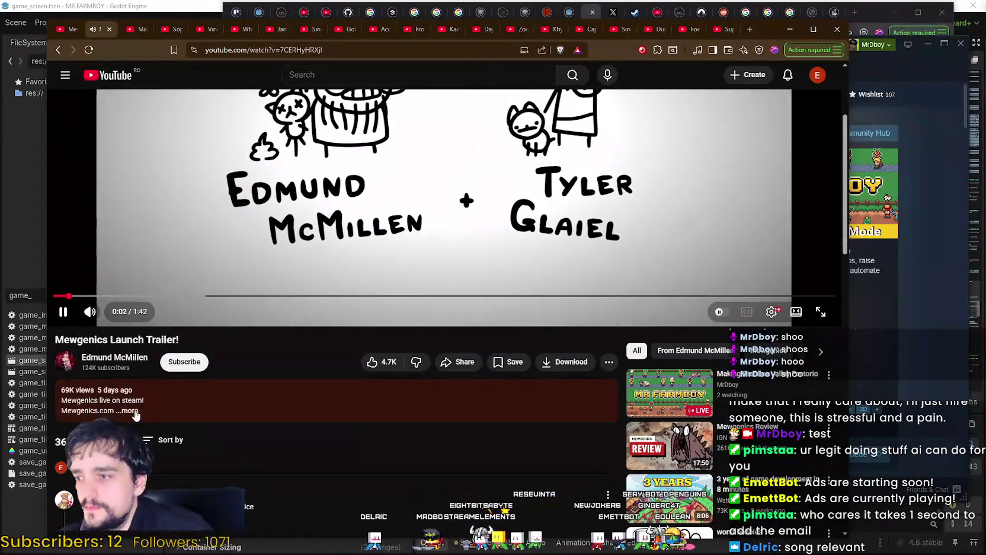
left_click(131, 410)
scroll(275, 444, "down", 1)
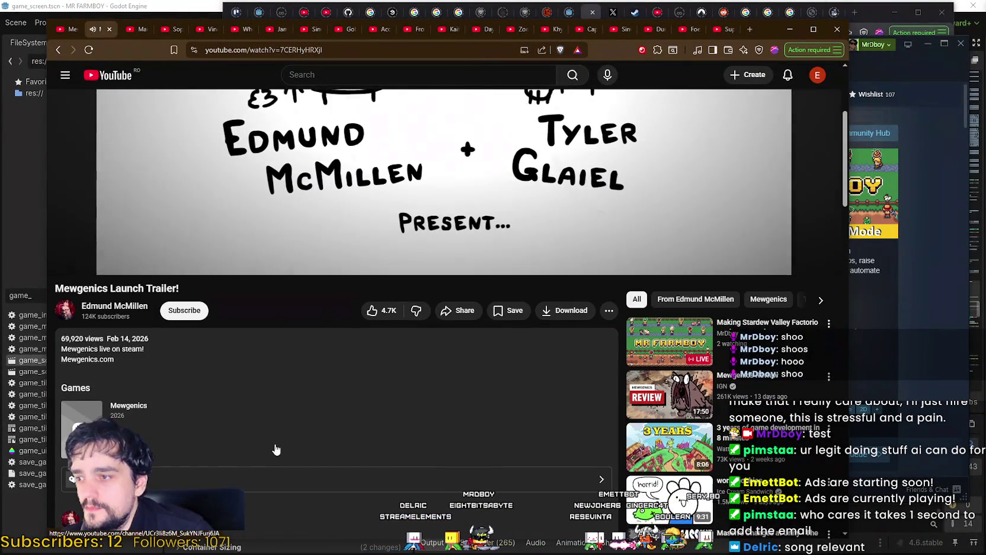
scroll(274, 443, "up", 4)
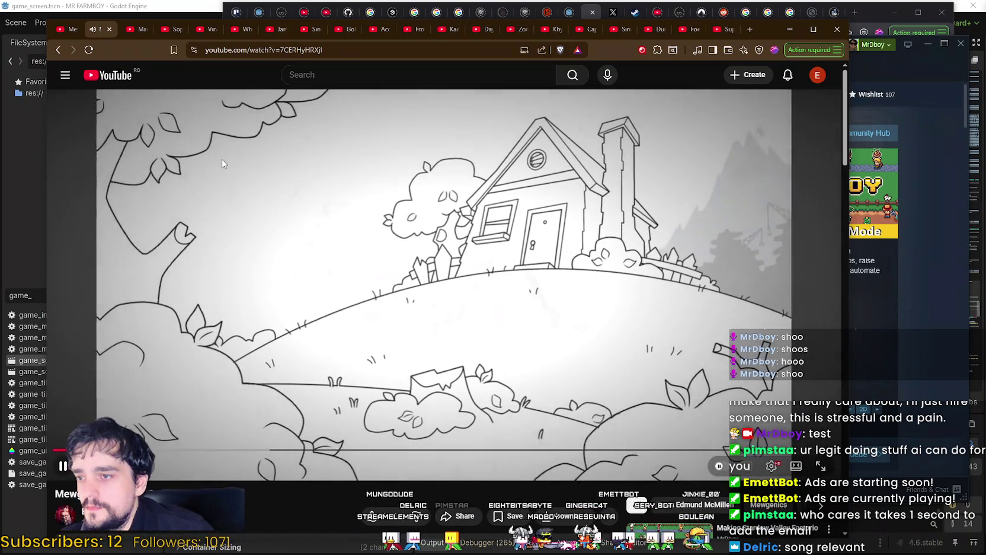
left_click(112, 32)
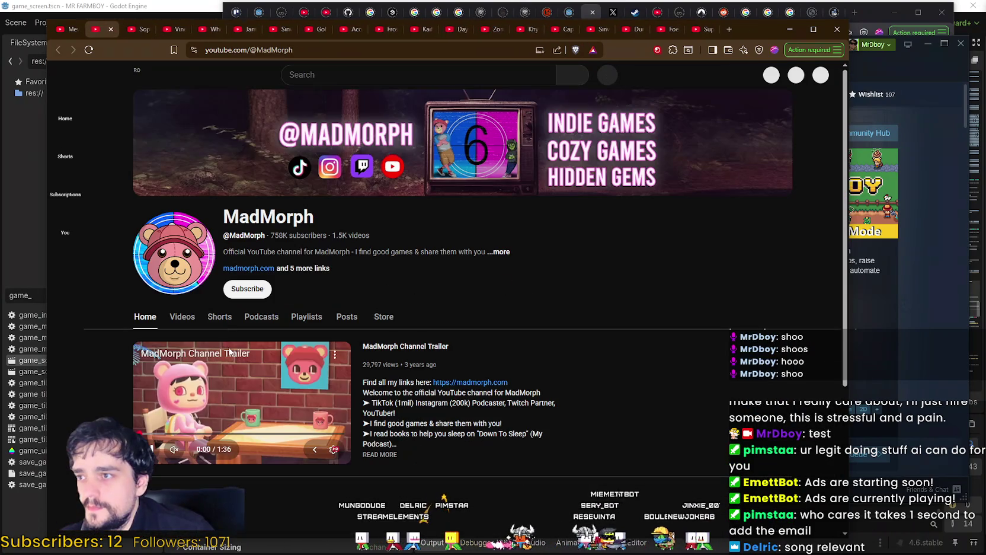
Close the Mewgenics search results and list MadMorph's uploaded videos.
left_click(75, 33)
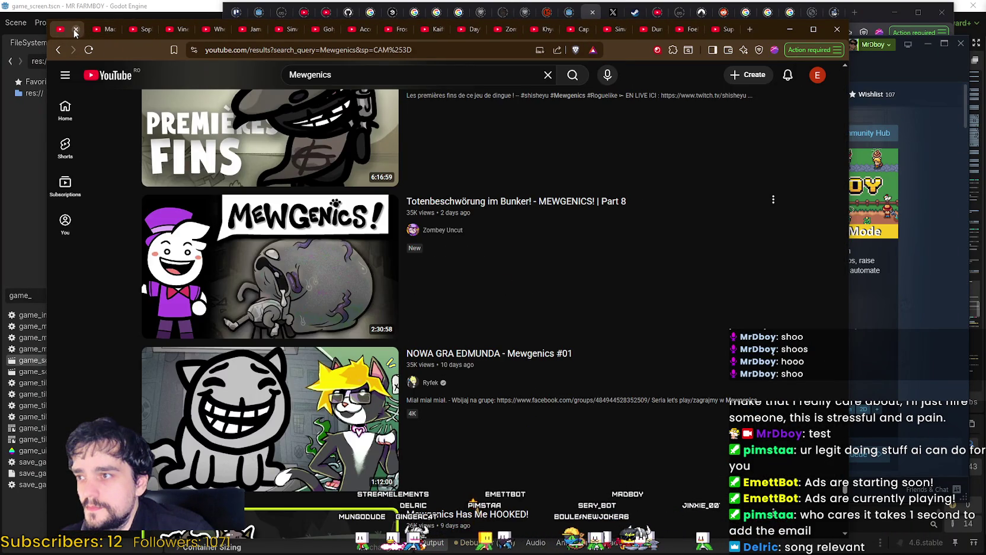
left_click(76, 30)
left_click(186, 323)
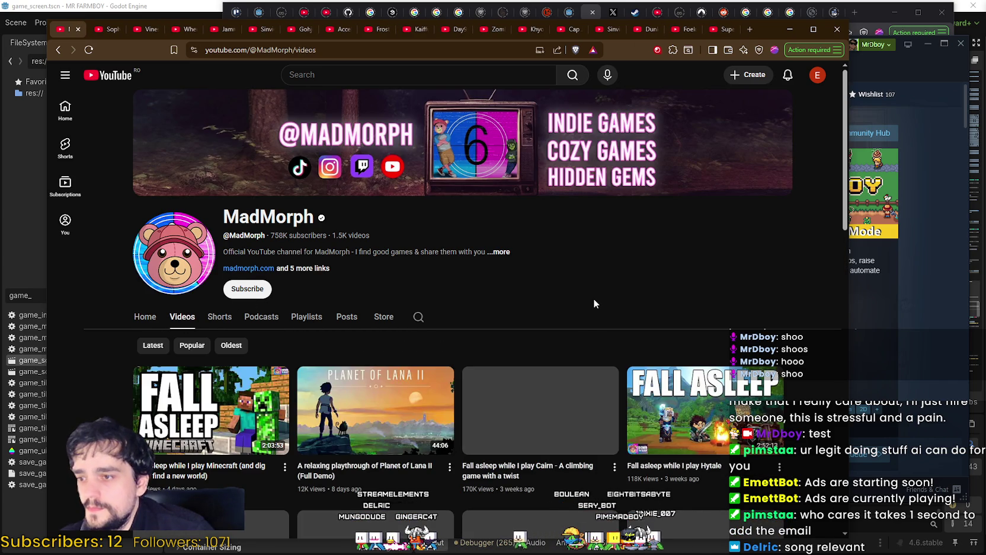
Browse MadMorph's video grid, previewing several uploads.
scroll(593, 299, "down", 3)
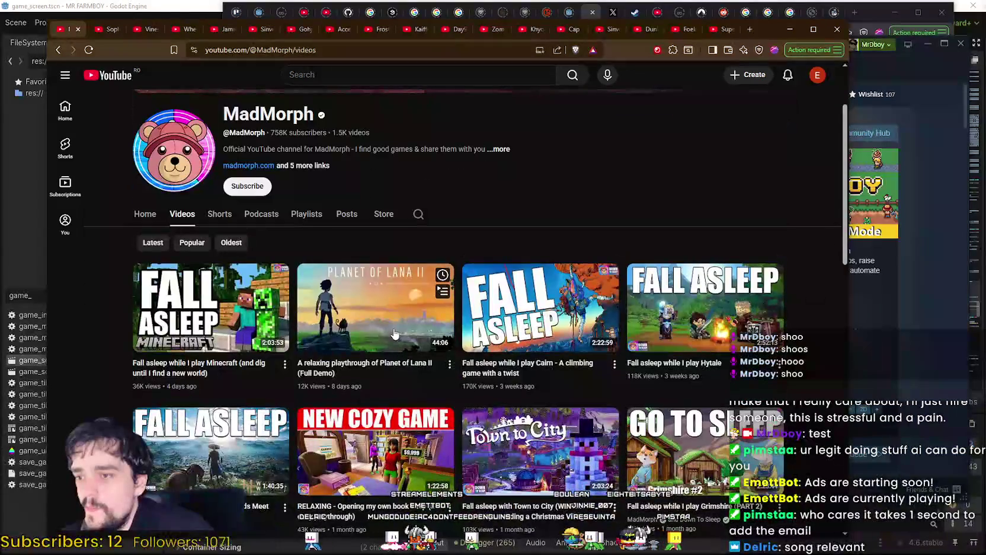
scroll(417, 278, "up", 3)
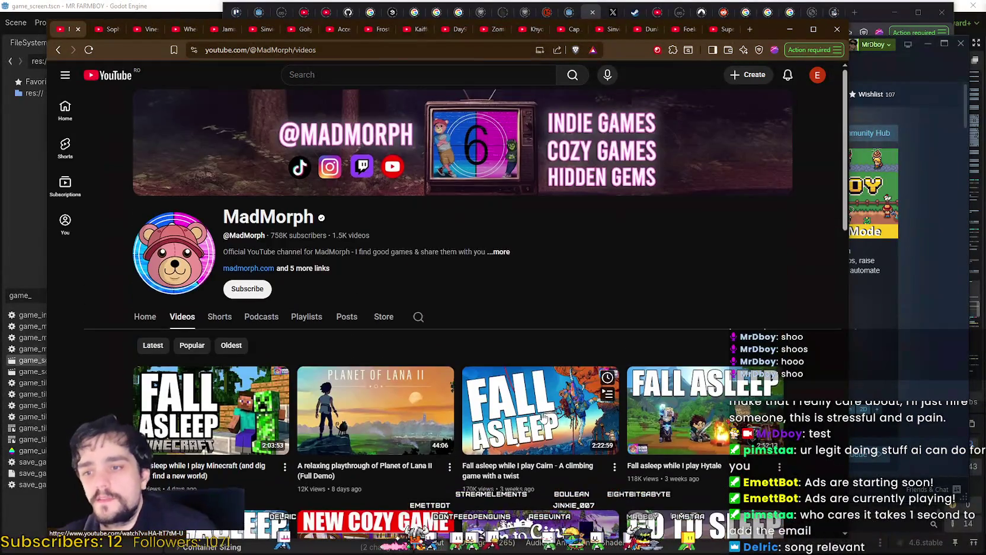
scroll(342, 274, "down", 2)
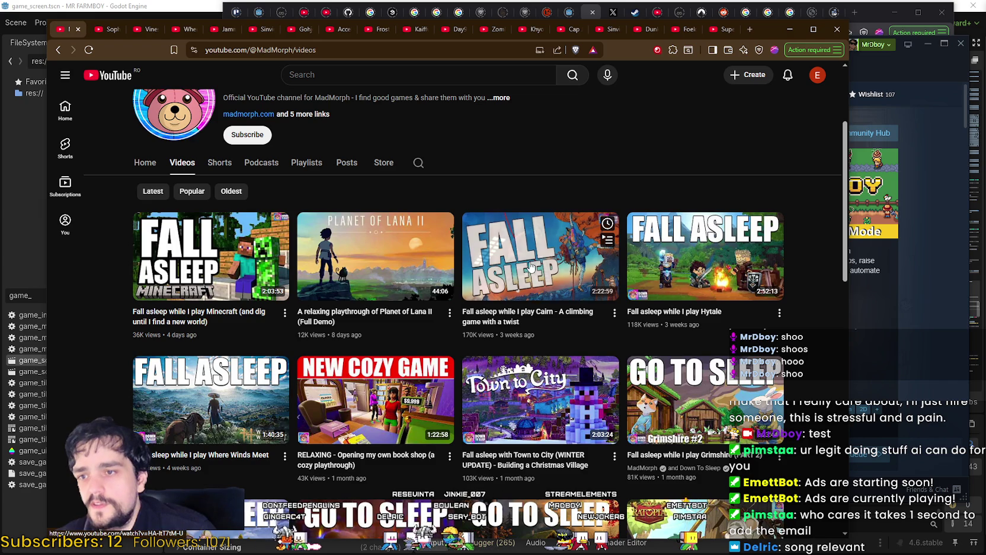
mouse_move(516, 266)
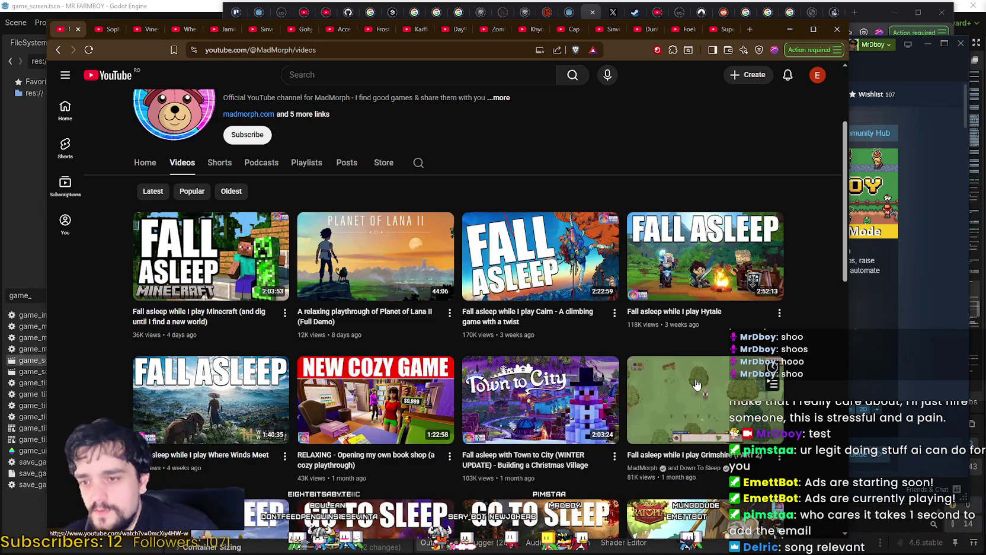
mouse_move(697, 384)
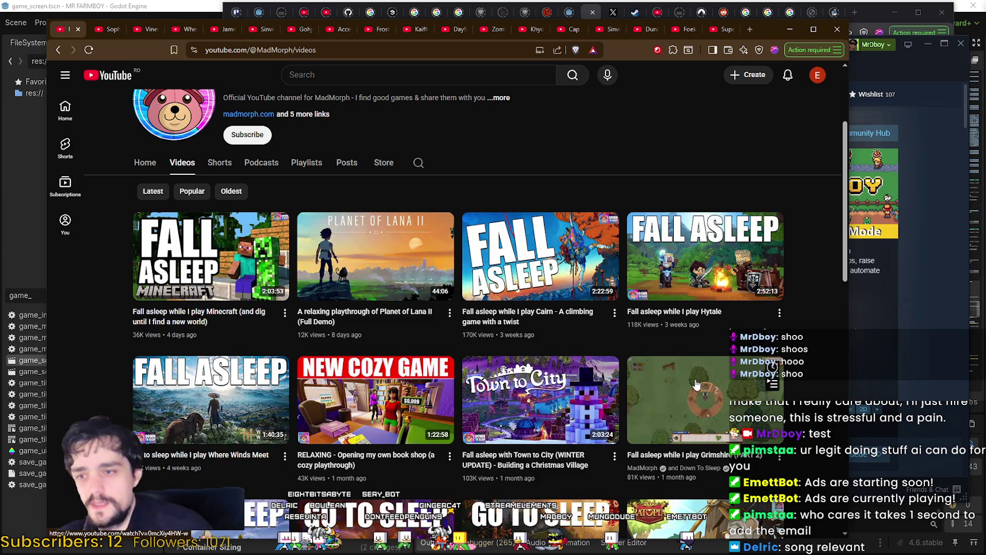
scroll(697, 384, "down", 3)
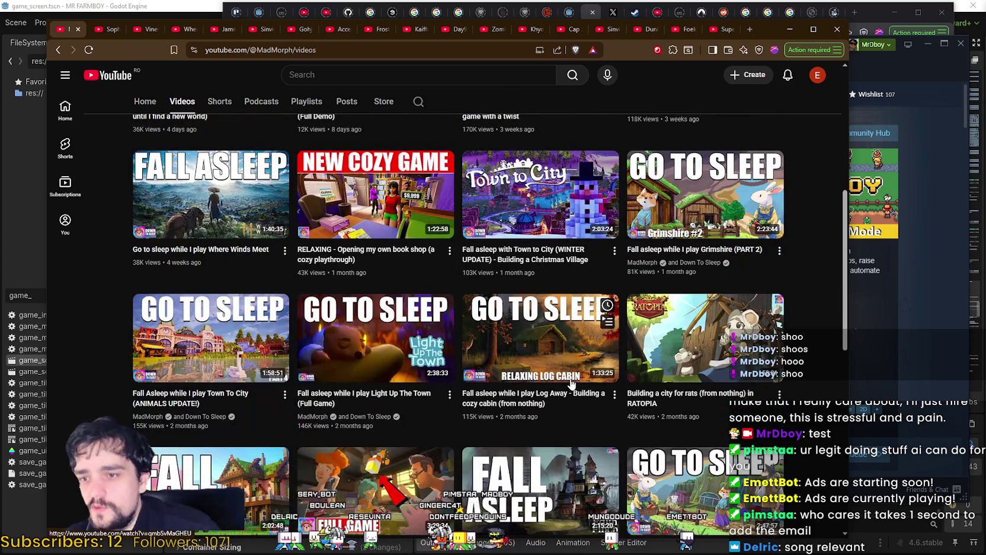
mouse_move(578, 379)
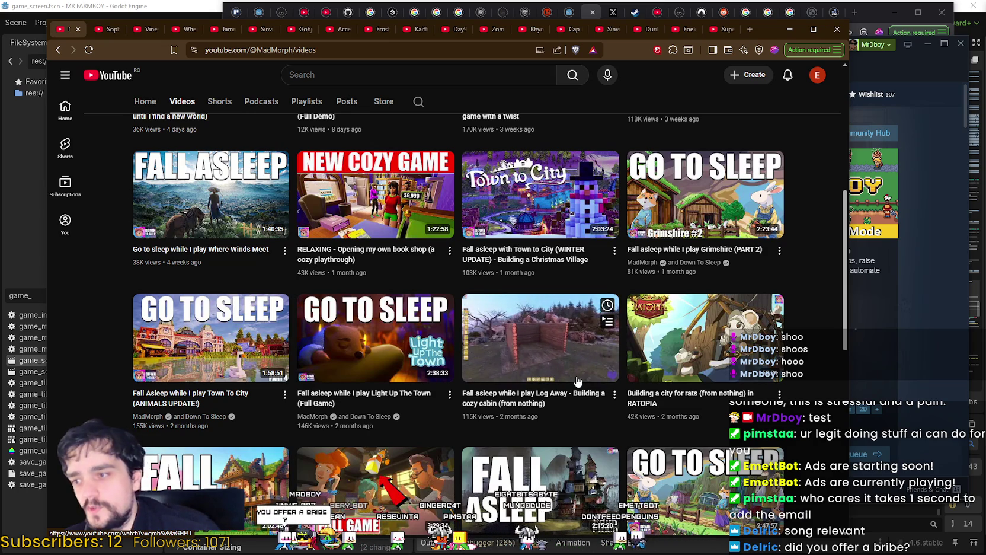
scroll(650, 280, "down", 4)
scroll(297, 367, "up", 6)
scroll(308, 362, "down", 2)
scroll(315, 359, "down", 10)
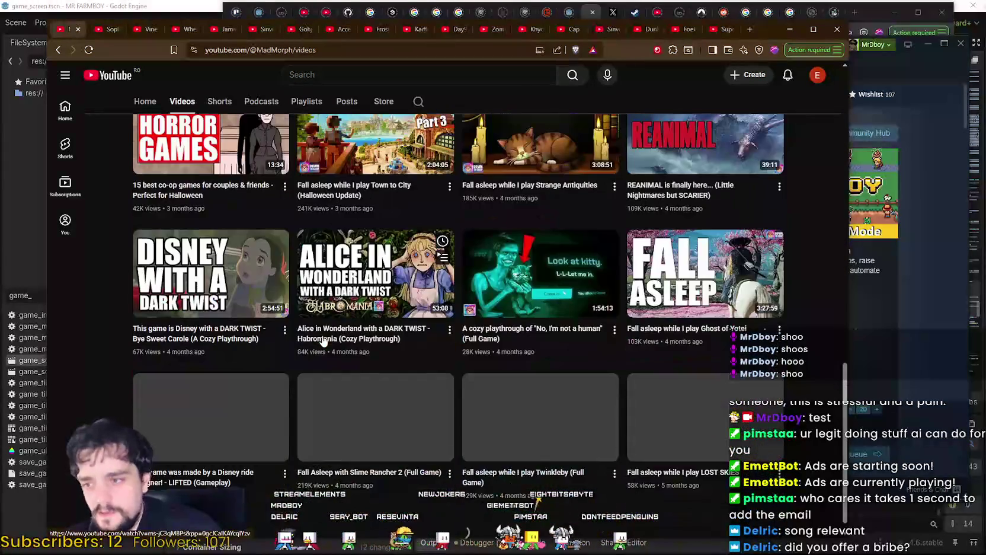
scroll(355, 367, "up", 15)
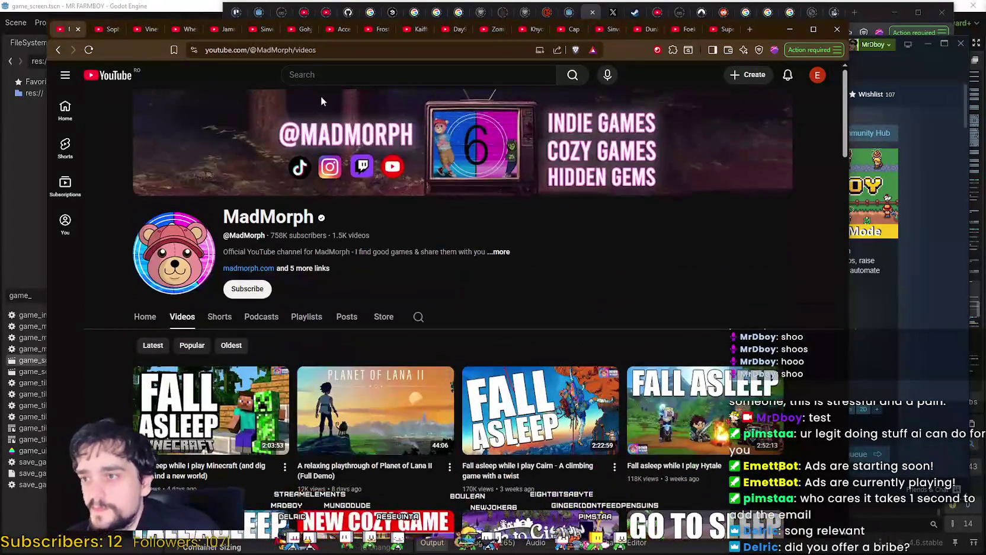
Select MadMorph's channel address and review its full description and links.
left_click_drag(295, 46, 256, 154)
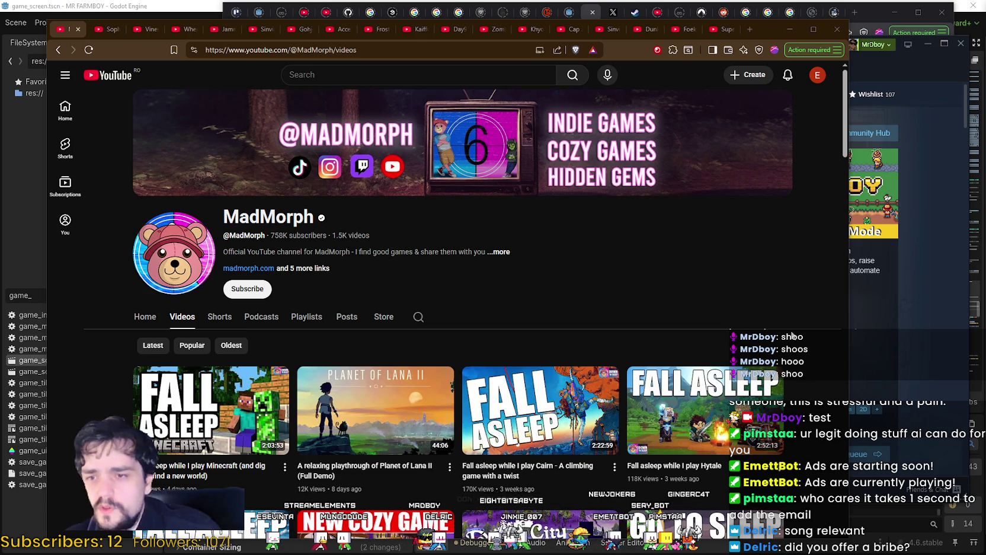
left_click(503, 252)
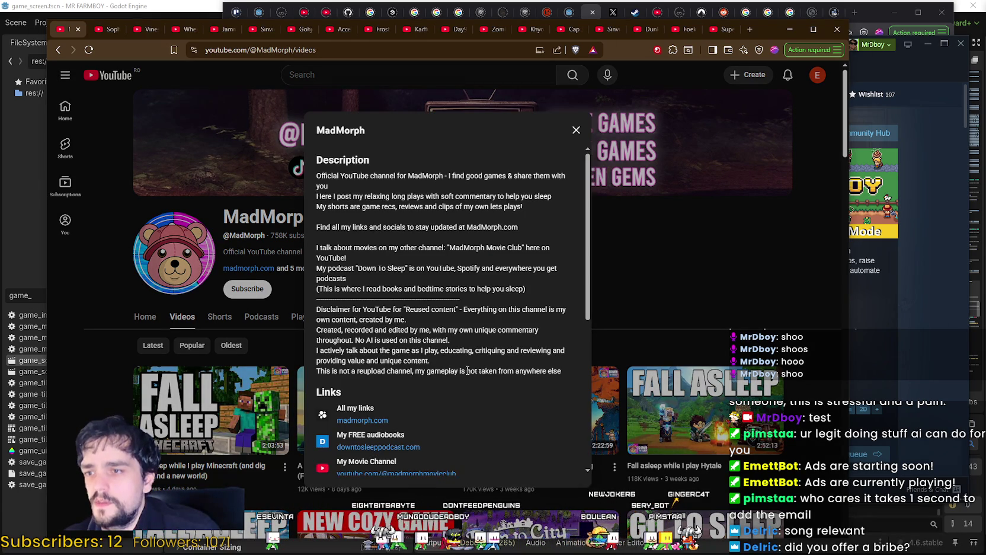
scroll(460, 350, "down", 5)
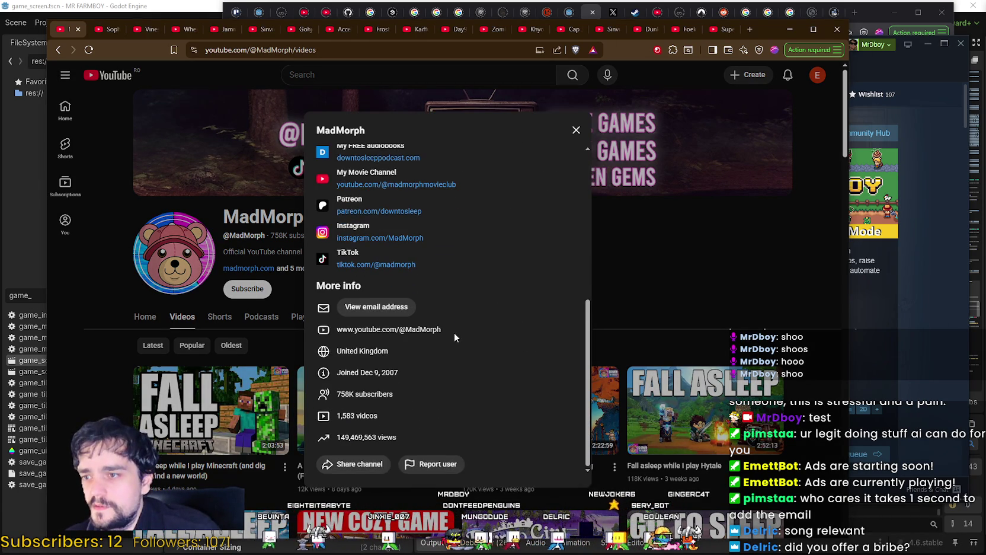
scroll(437, 322, "up", 5)
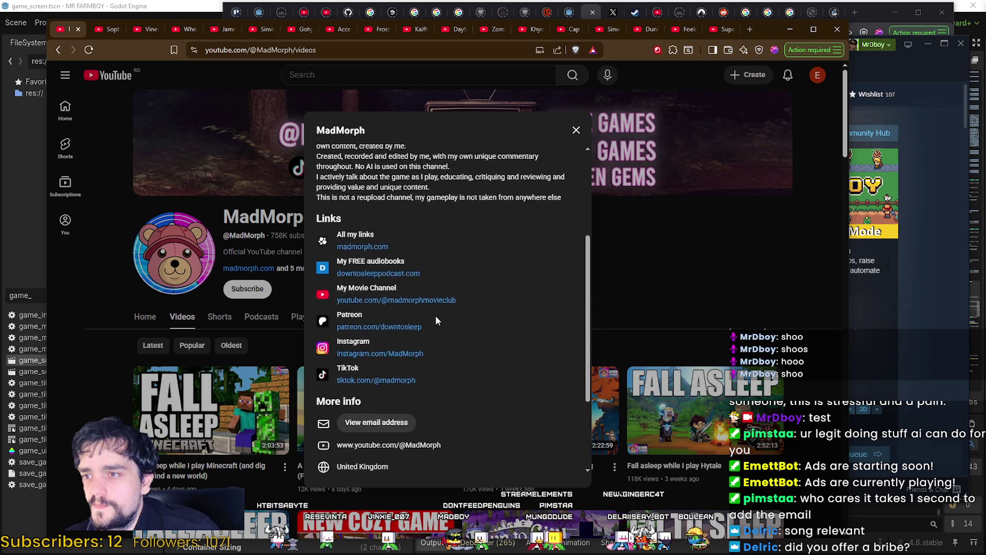
scroll(435, 318, "down", 5)
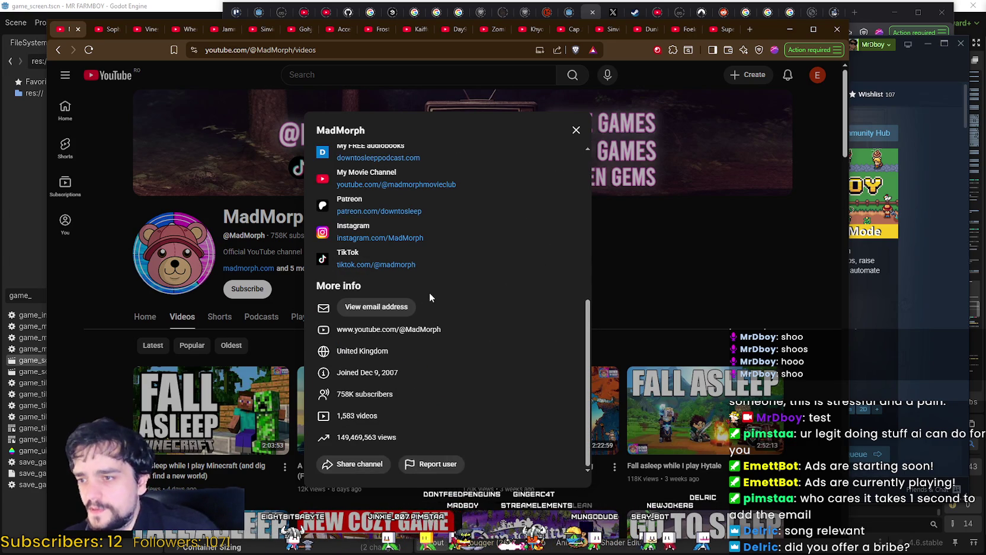
scroll(526, 365, "up", 3)
scroll(475, 356, "up", 3)
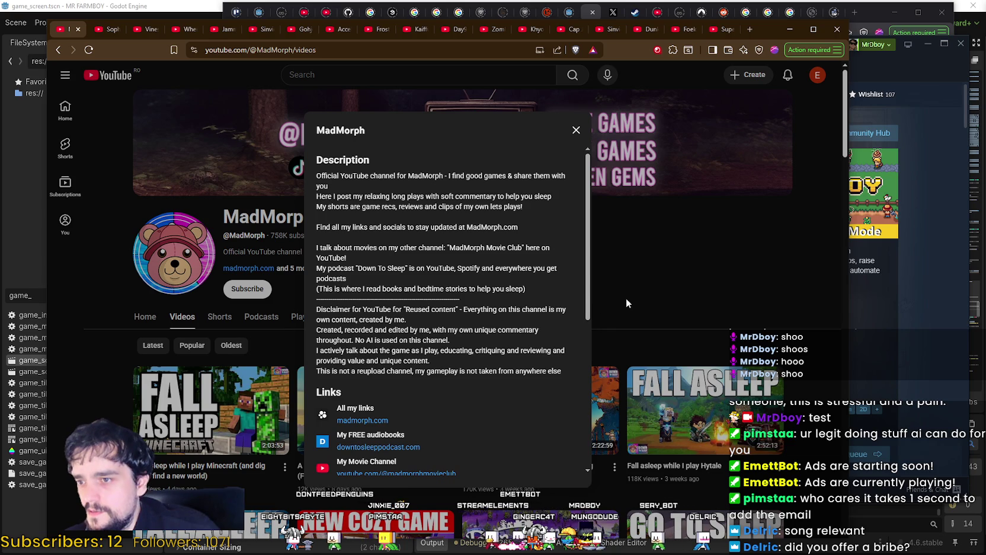
left_click(665, 293)
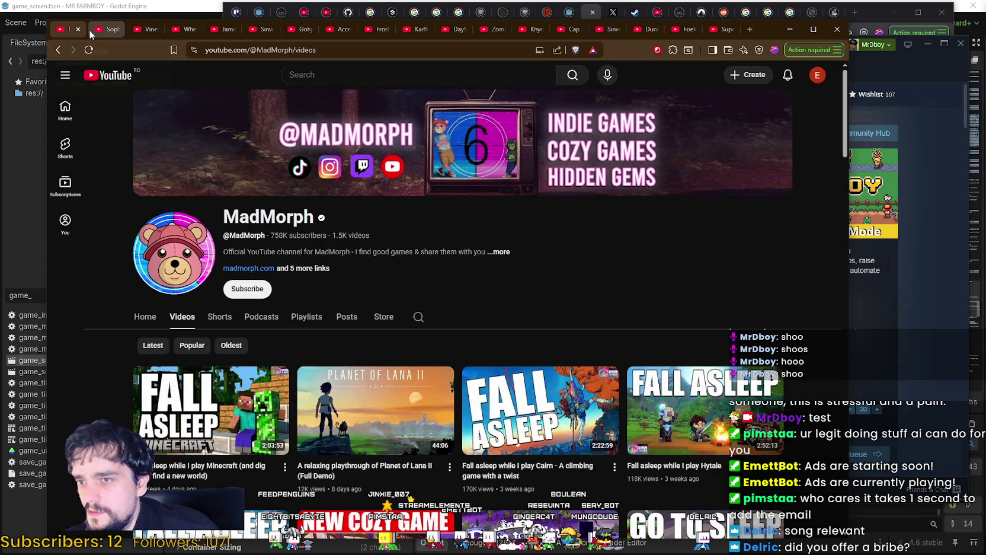
Recheck MadMorph's channel details, dismiss them, and close the MadMorph channel.
left_click(317, 270)
scroll(419, 327, "down", 5)
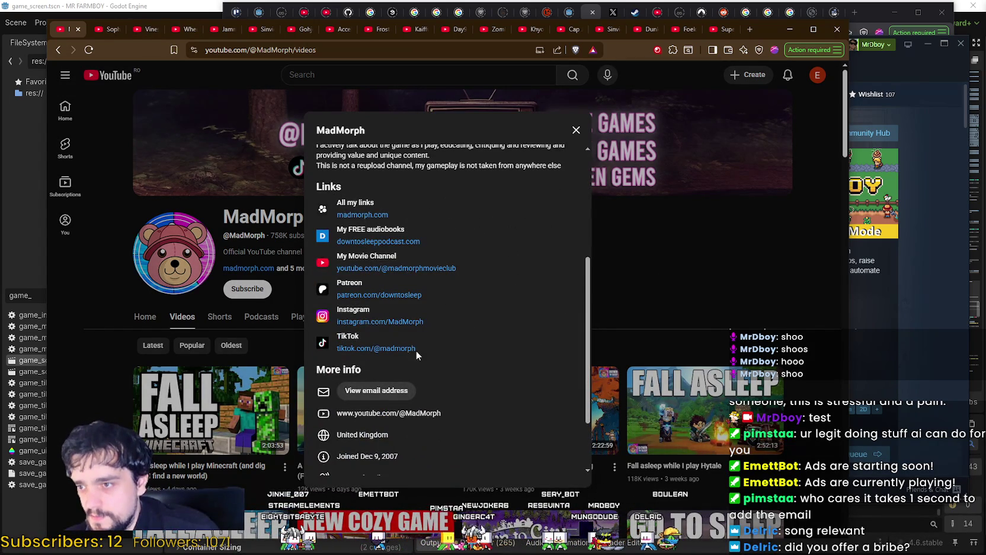
scroll(395, 234, "down", 2)
scroll(466, 339, "up", 4)
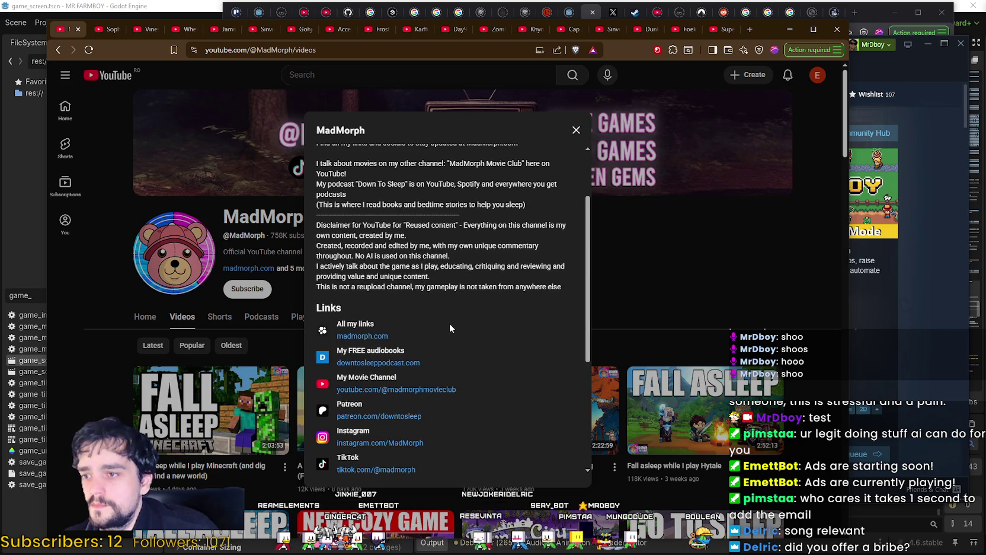
key("Escape")
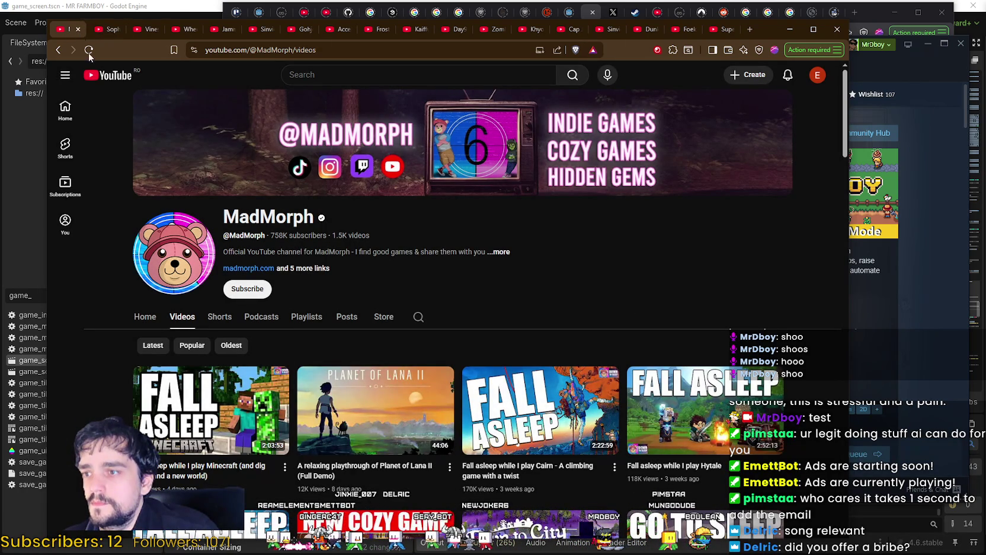
left_click(79, 29)
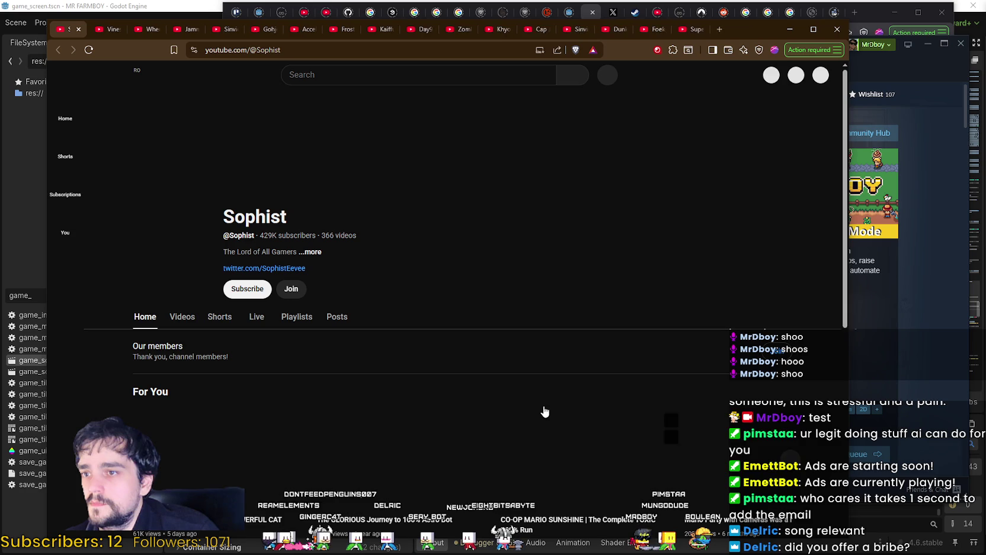
List Sophist's uploaded videos and copy the channel address.
left_click(178, 323)
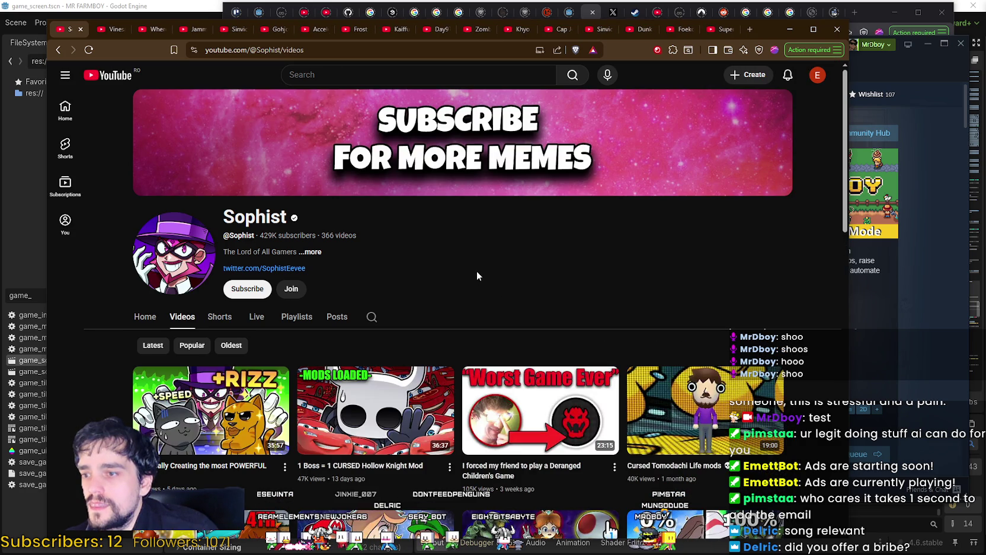
scroll(475, 270, "down", 2)
scroll(460, 243, "up", 2)
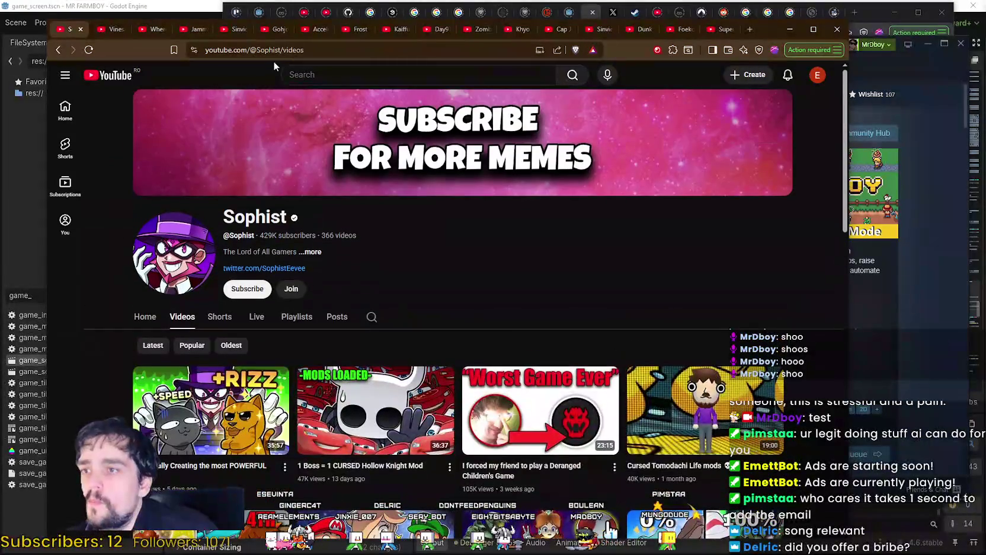
mouse_move(281, 50)
left_mouse_down()
mouse_move(33, 47)
mouse_move(49, 49)
left_mouse_up()
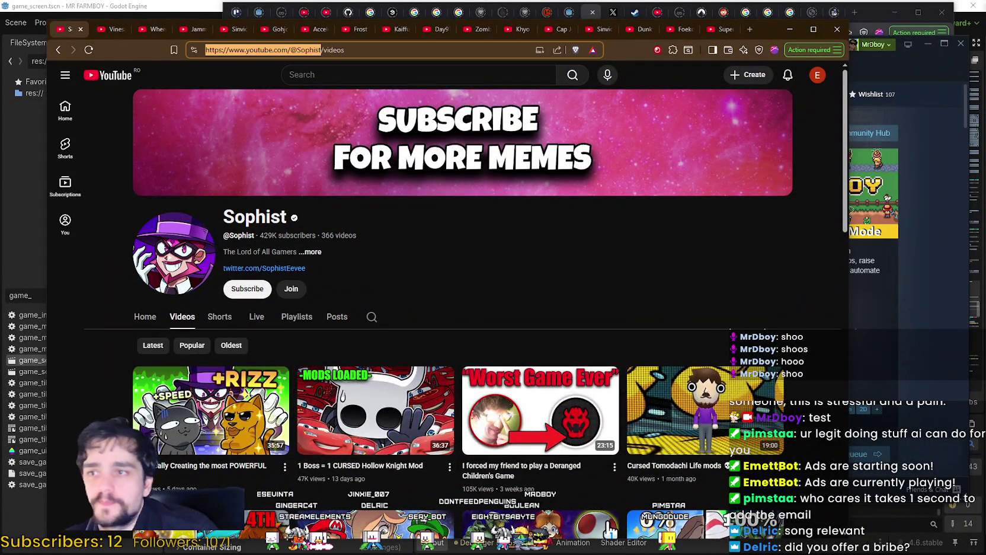
key("ctrl+c")
key("alt+Tab")
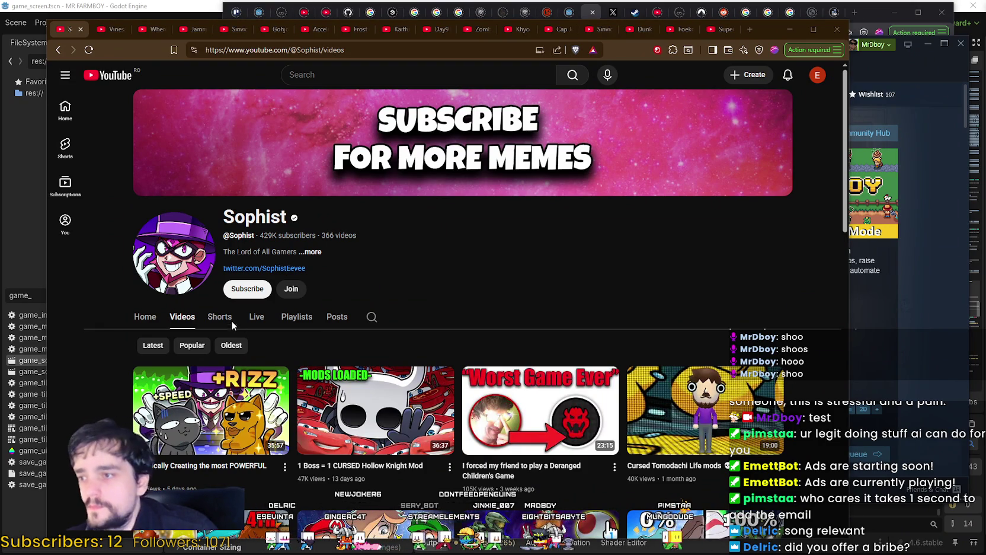
Open Sophist's about details and open its linked Twitter profile in a new tab.
scroll(233, 325, "down", 3)
scroll(296, 325, "down", 3)
scroll(358, 325, "up", 5)
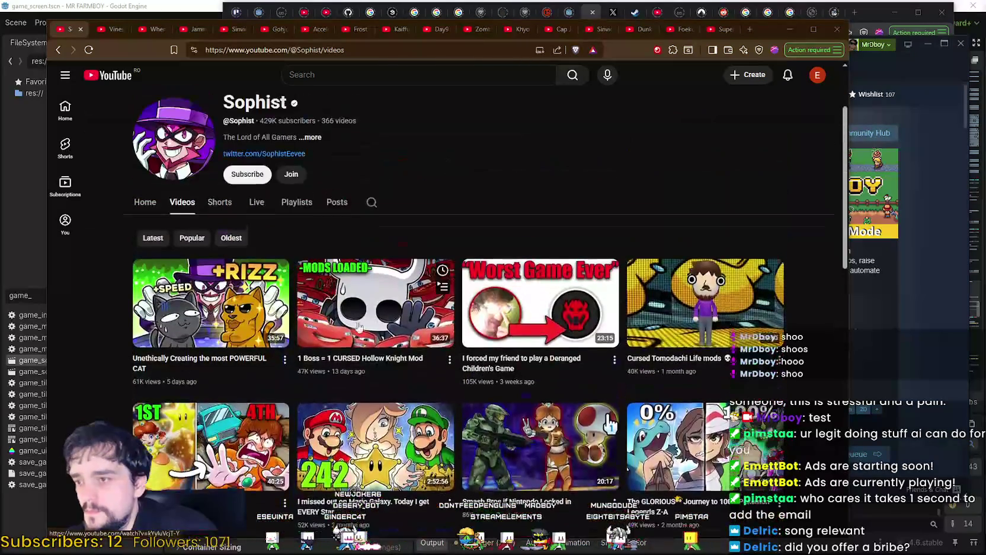
left_click(310, 148)
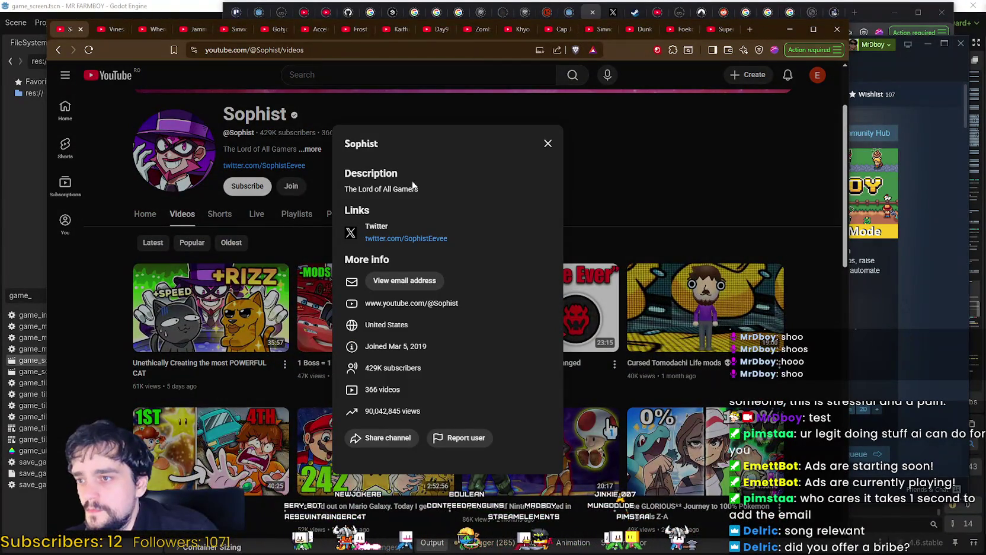
left_click_drag(441, 190, 339, 188)
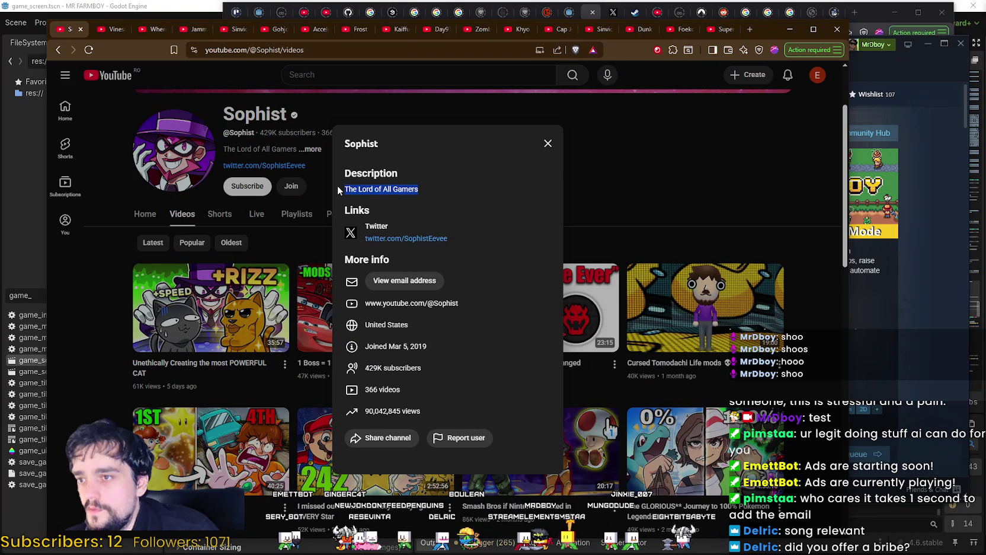
right_click(405, 243)
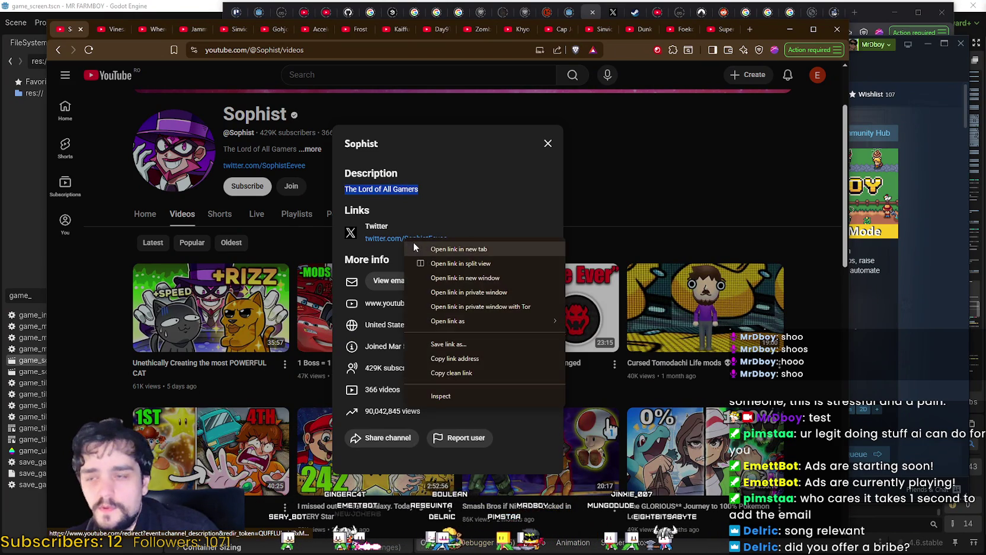
left_click(433, 249)
left_click(626, 183)
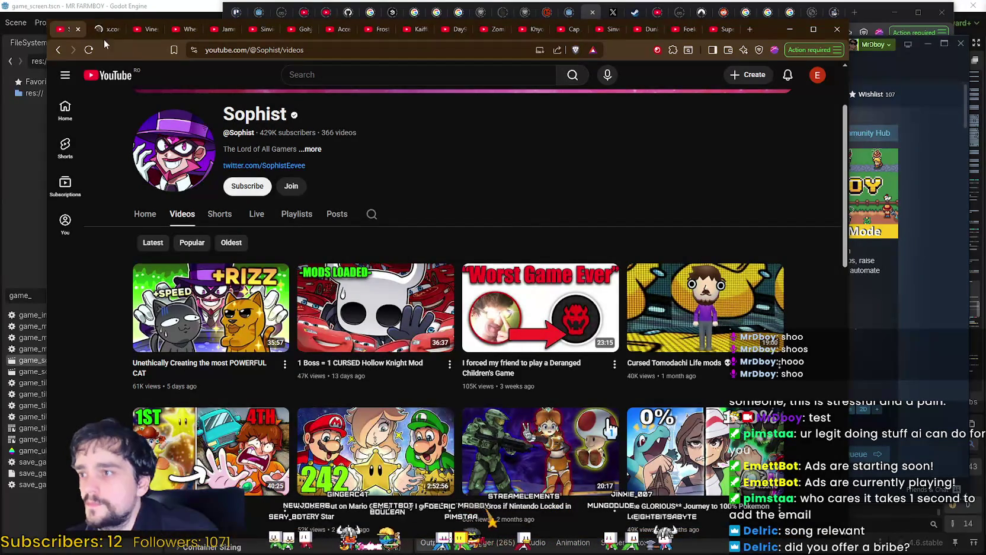
Read the bio on Sophist's X profile (23.3K followers), then close it.
left_click(98, 30)
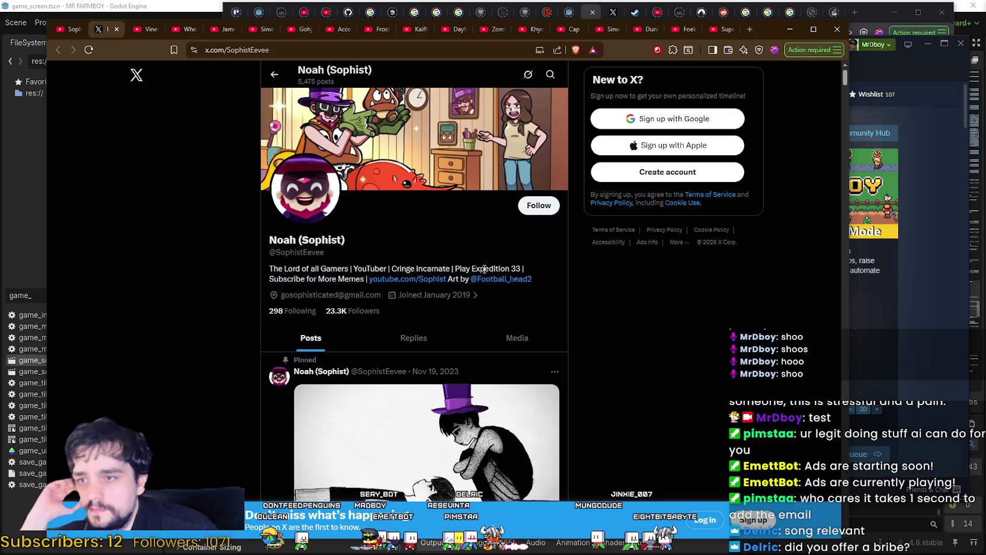
scroll(483, 270, "down", 3)
scroll(475, 265, "up", 2)
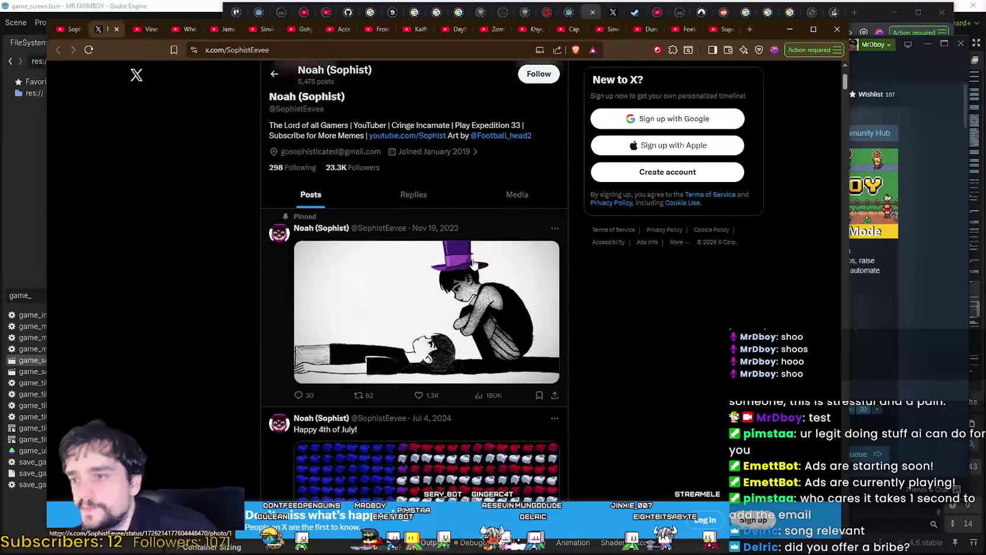
scroll(473, 265, "down", 6)
scroll(492, 281, "up", 7)
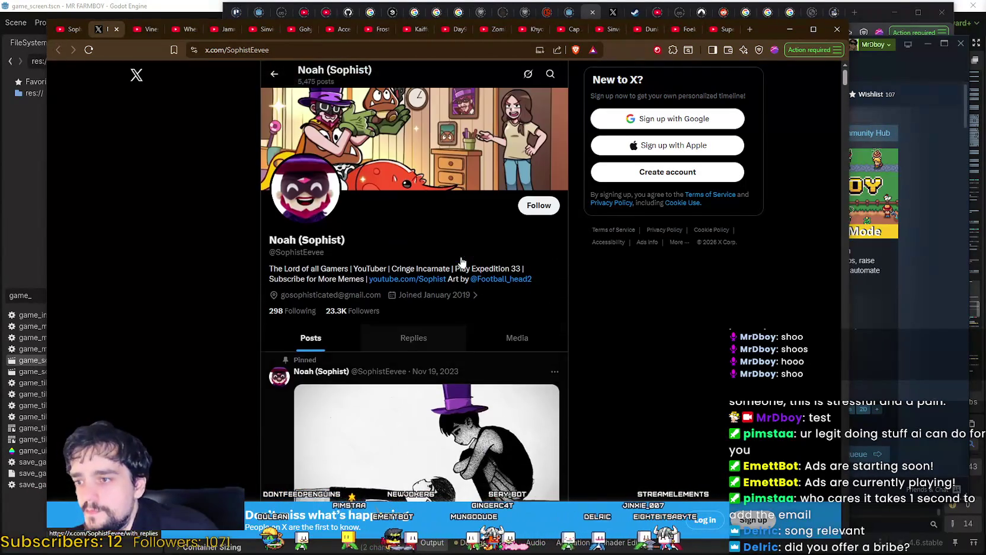
left_click(117, 28)
Reopen Sophist's about details and request to view the business email address.
left_click(310, 149)
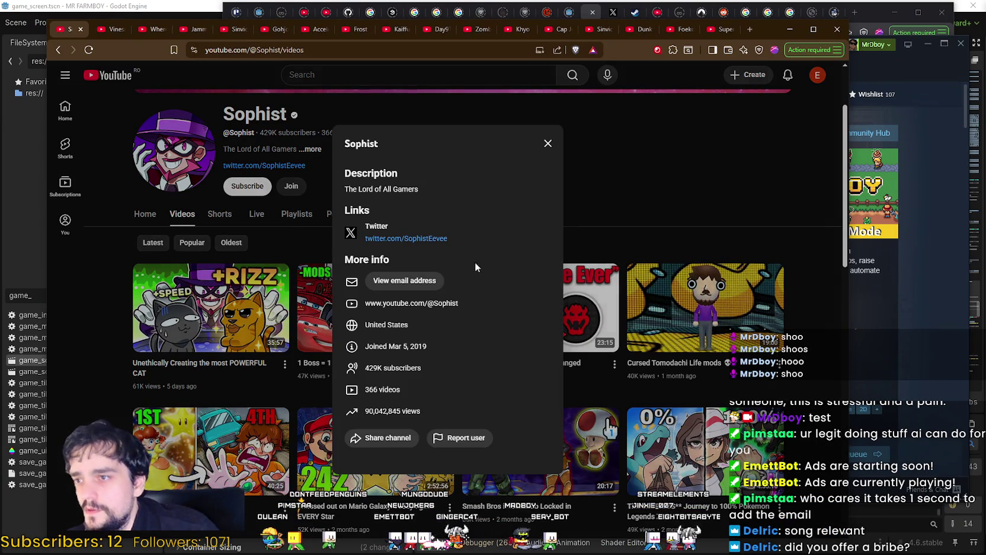
left_click(403, 280)
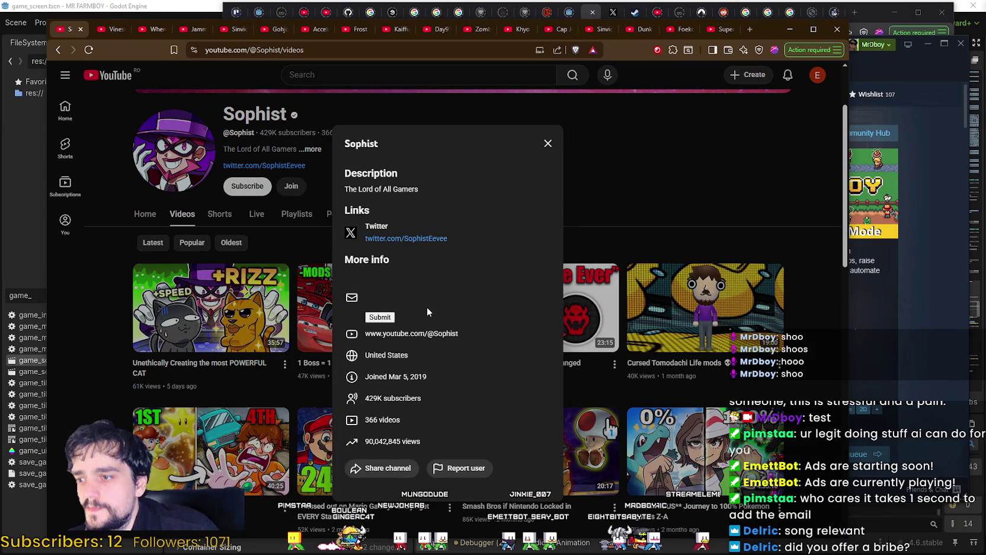
left_click(386, 318)
Solve the stairs reCAPTCHA and submit, then close Sophist and list Vinesauce's videos.
left_click(437, 246)
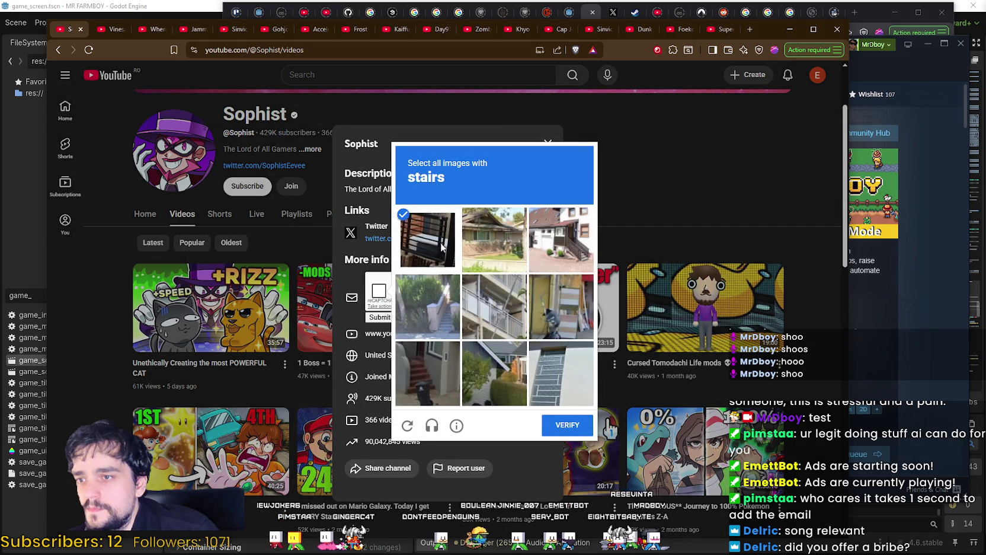
left_click(433, 247)
left_click(565, 249)
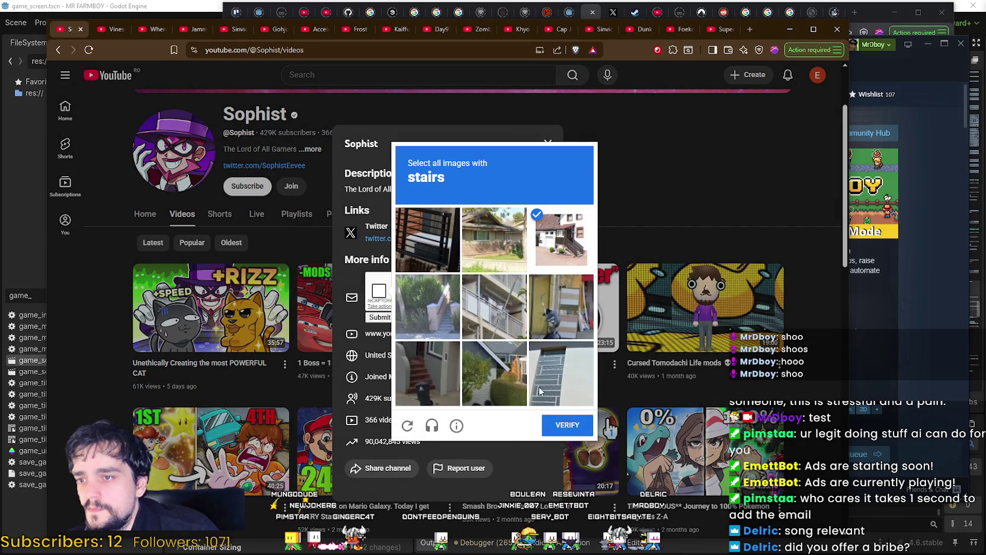
left_click(445, 320)
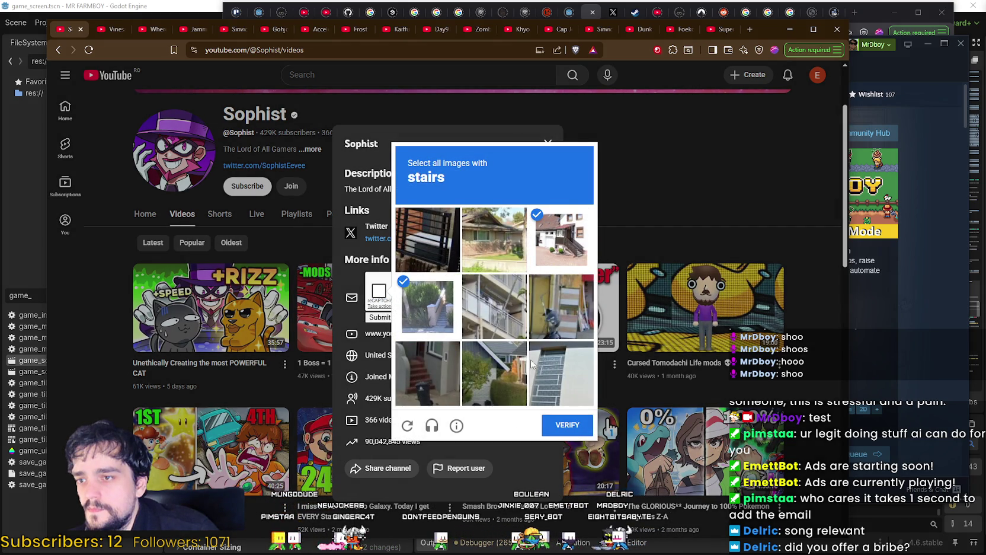
left_click(442, 379)
left_click(572, 427)
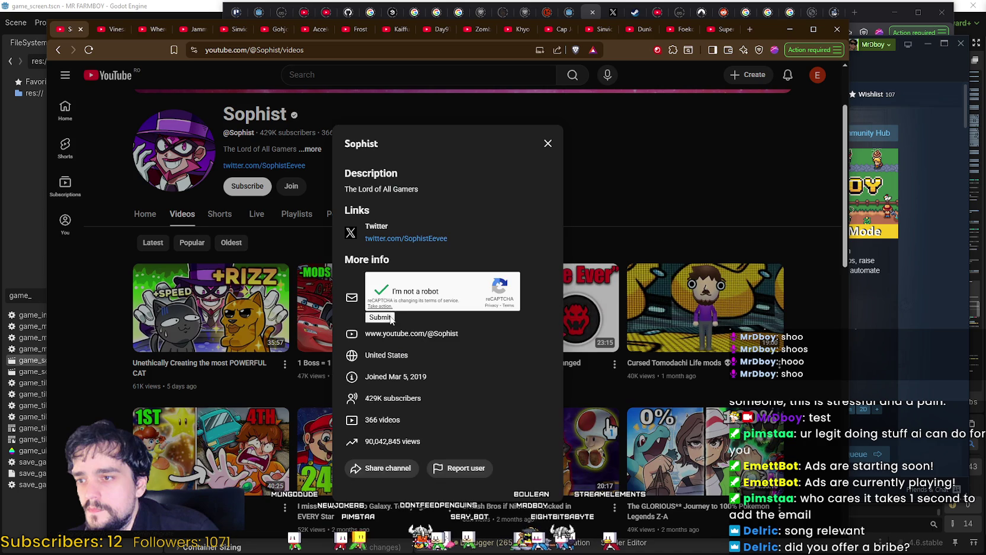
left_click(390, 318)
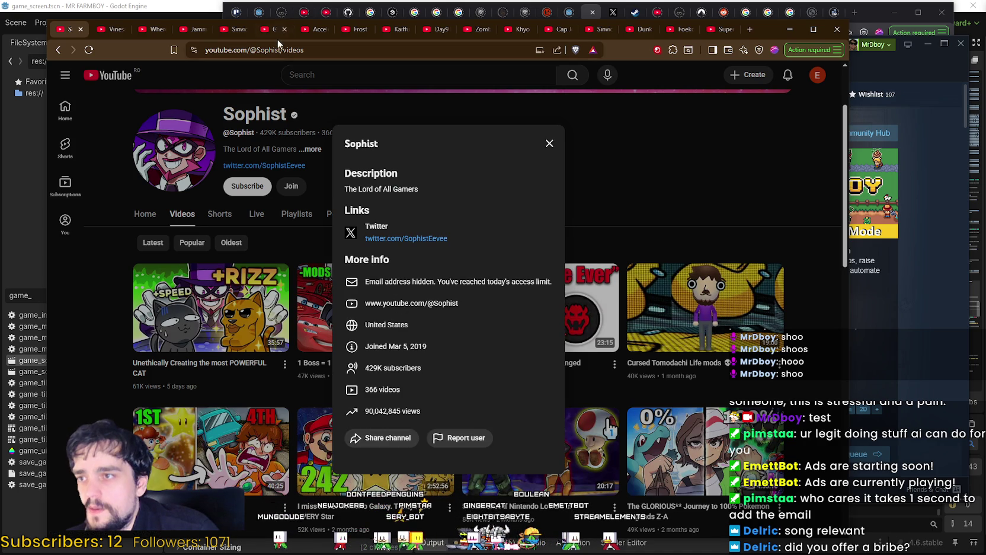
left_click(81, 29)
left_click(182, 316)
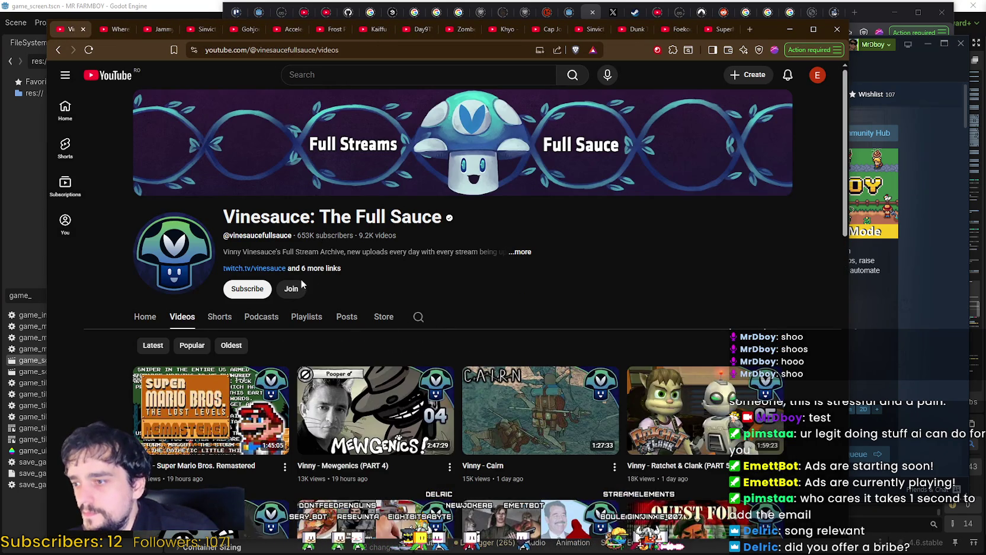
Scroll through Vinesauce: The Full Sauce's video grid.
scroll(300, 277, "down", 3)
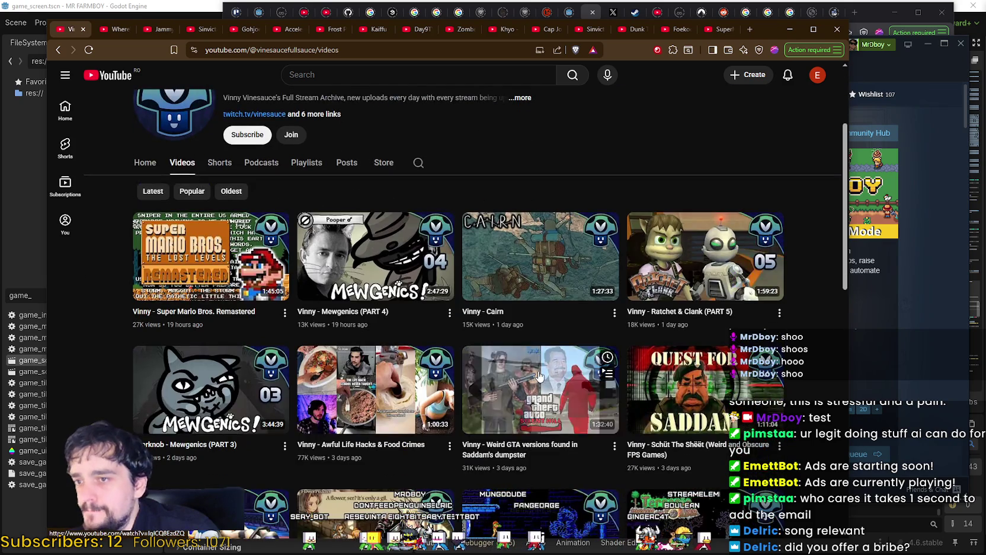
scroll(213, 299, "down", 10)
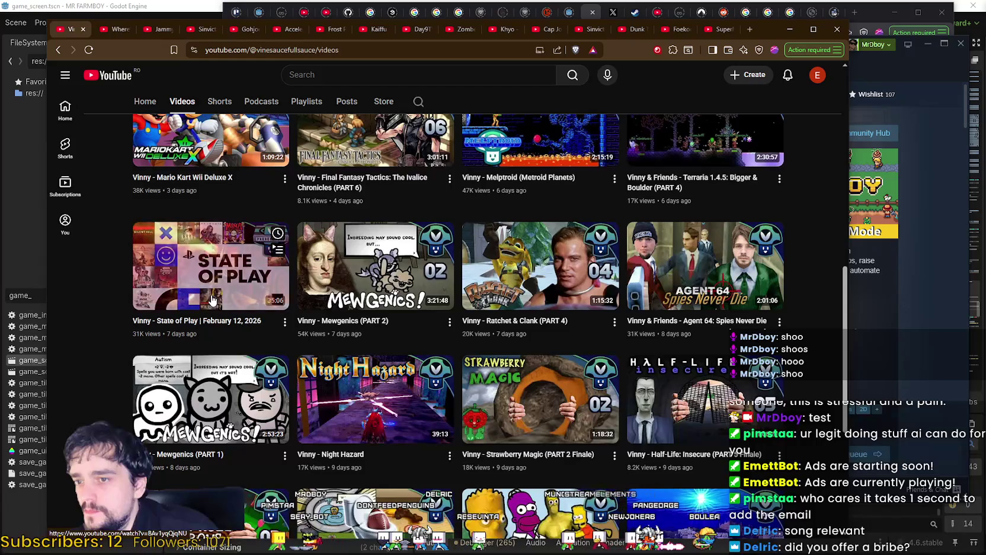
scroll(212, 299, "down", 5)
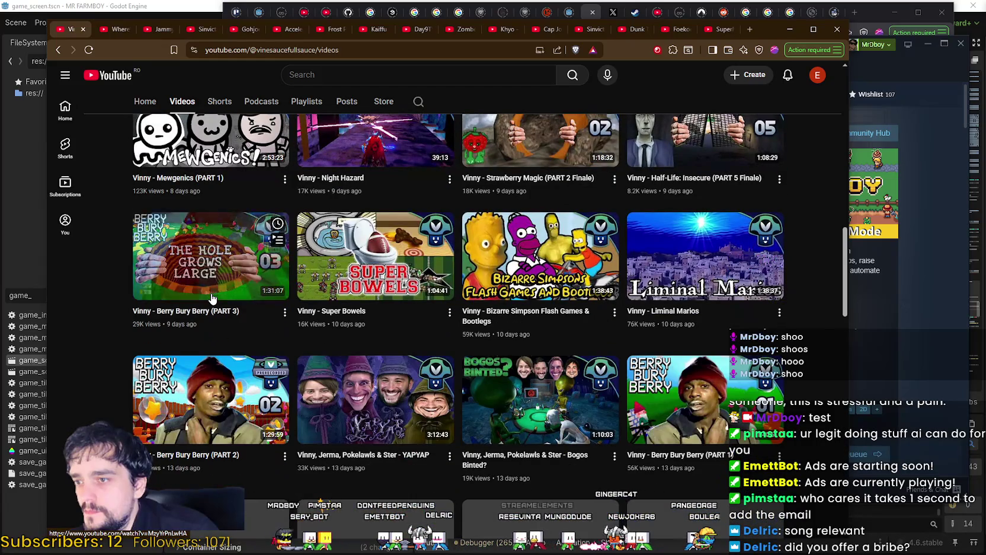
scroll(213, 297, "down", 5)
scroll(212, 291, "up", 5)
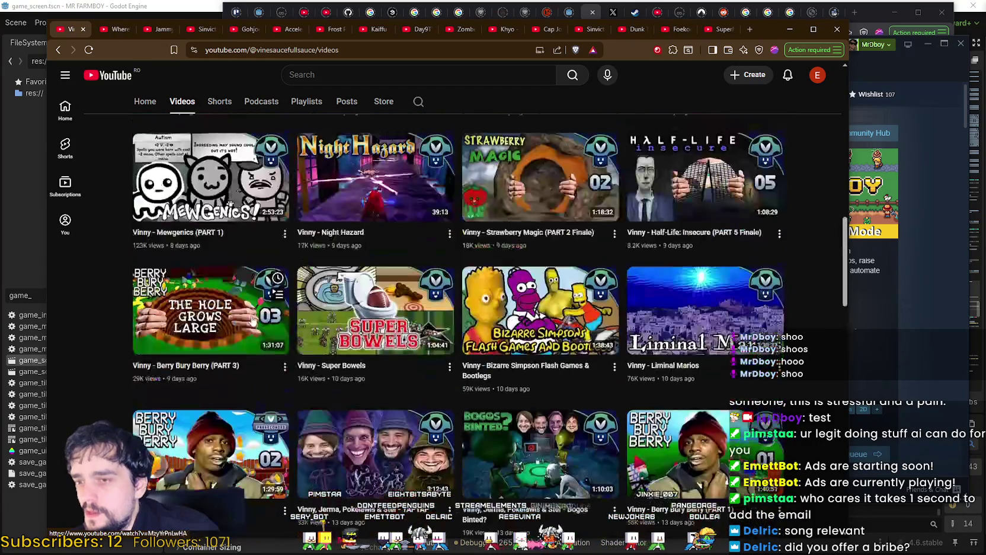
scroll(235, 294, "down", 4)
scroll(236, 294, "down", 6)
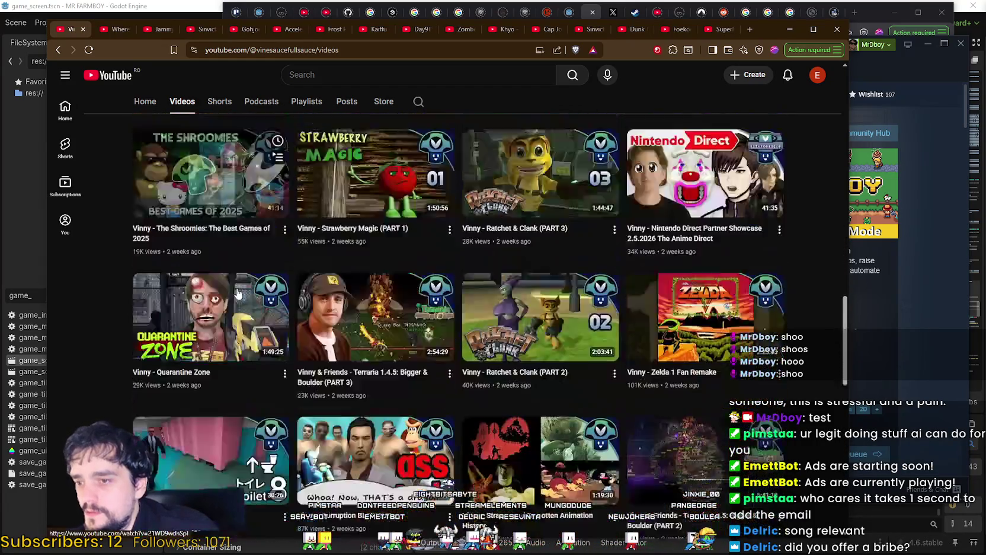
mouse_move(842, 374)
left_mouse_down()
mouse_move(812, 374)
mouse_move(829, 376)
mouse_move(829, 95)
left_mouse_up()
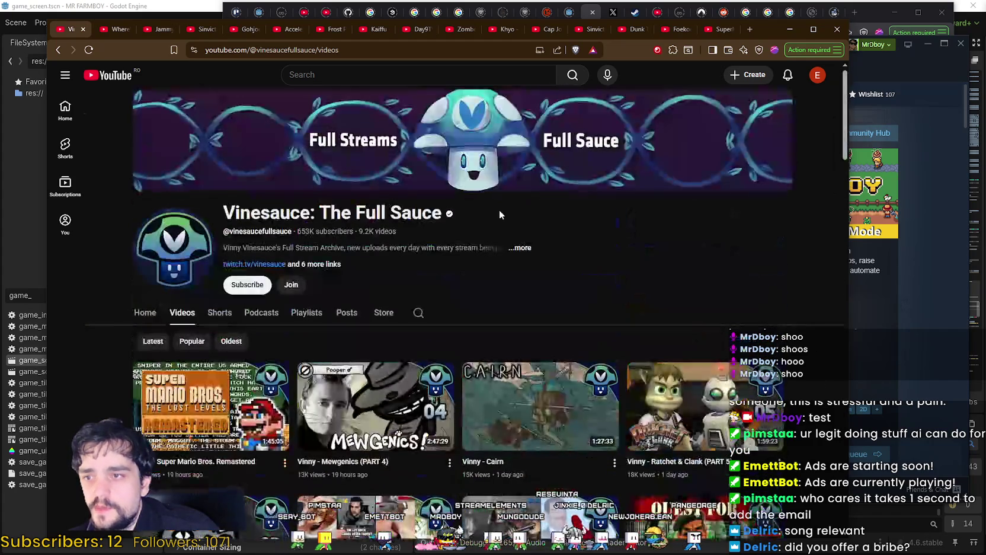
Open Vinny's Twitter (x.com/VinnyVinesauce) from the channel details in a new tab and switch to it.
left_click(510, 254)
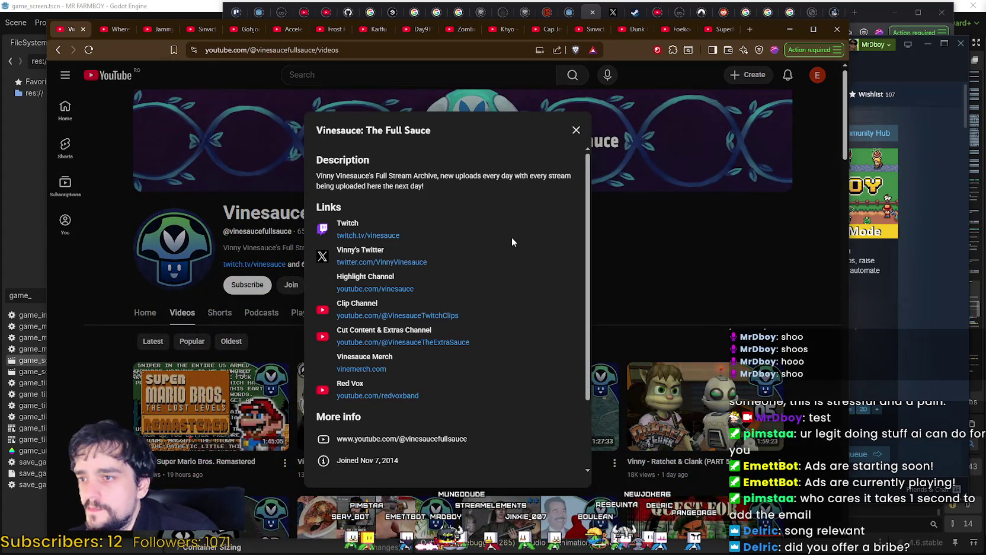
scroll(509, 233, "down", 2)
scroll(509, 233, "up", 2)
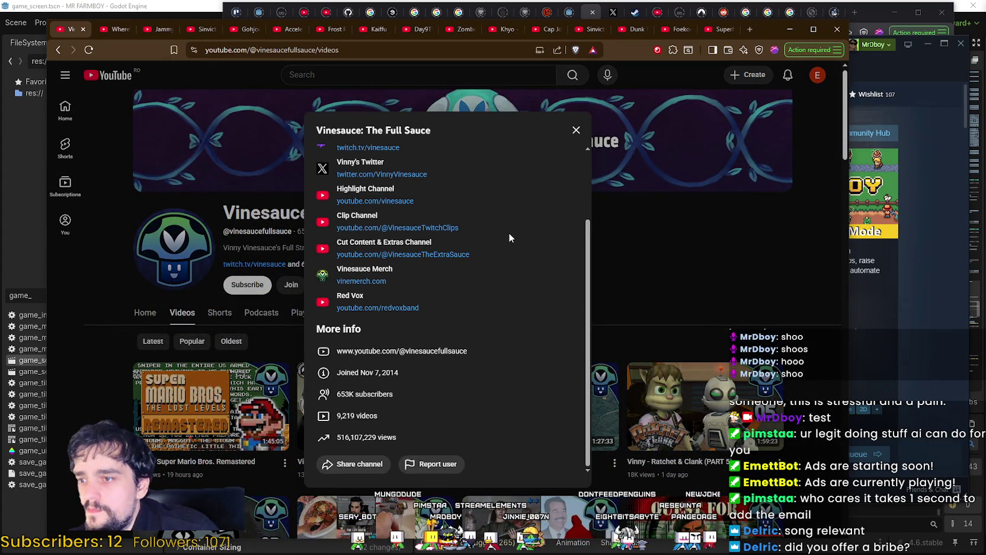
right_click(392, 268)
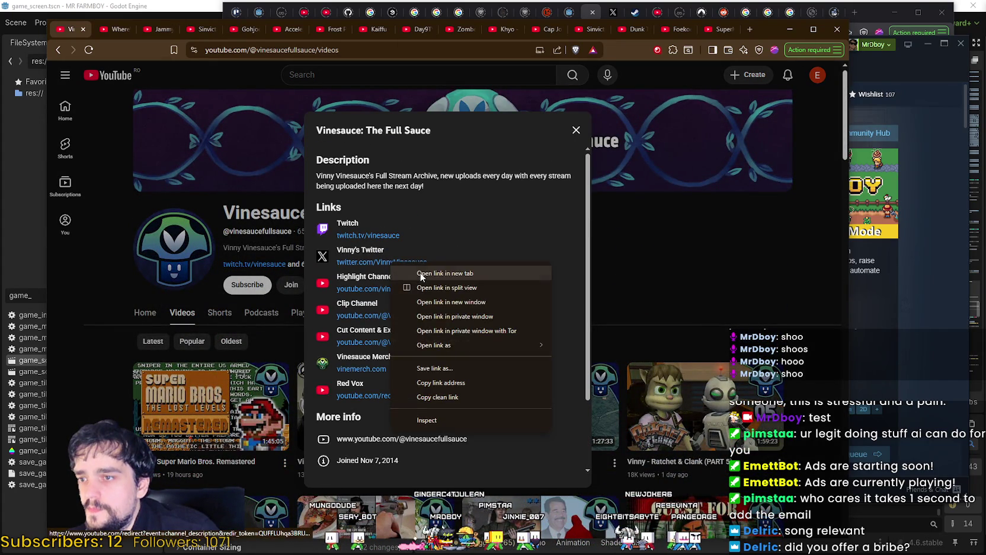
left_click(439, 273)
left_click(104, 30)
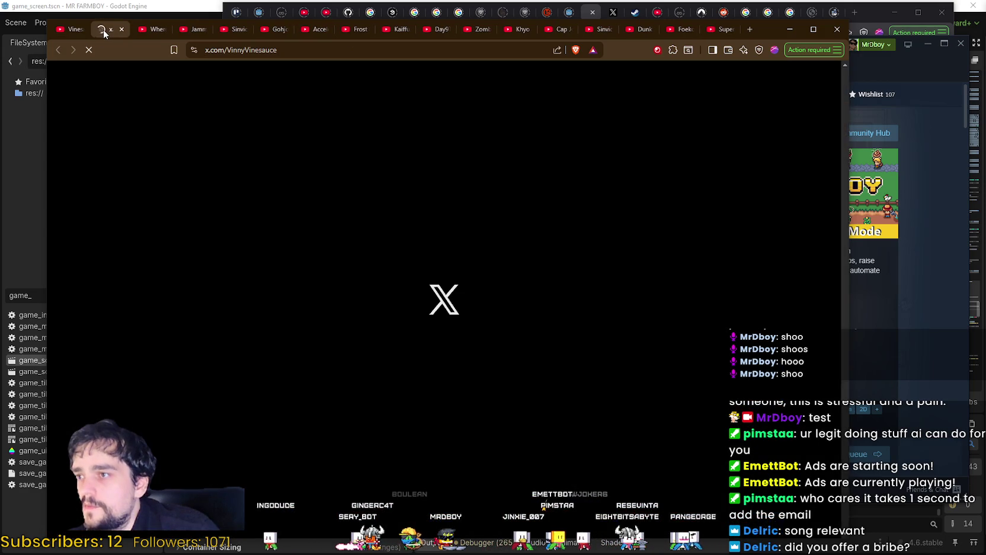
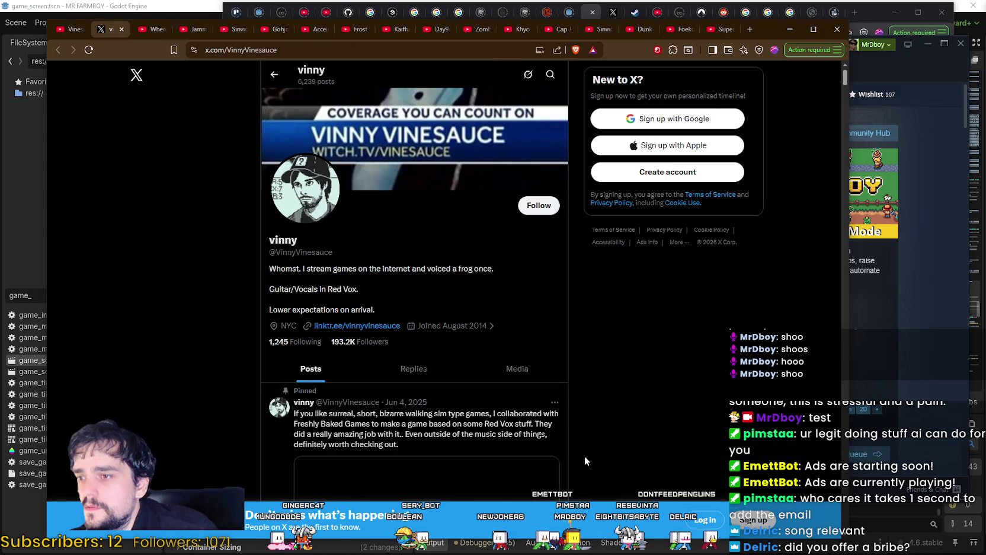
Scroll through the creator's X profile feed, return to the top, and close the X tab.
scroll(581, 450, "down", 5)
scroll(575, 444, "up", 4)
scroll(575, 444, "down", 5)
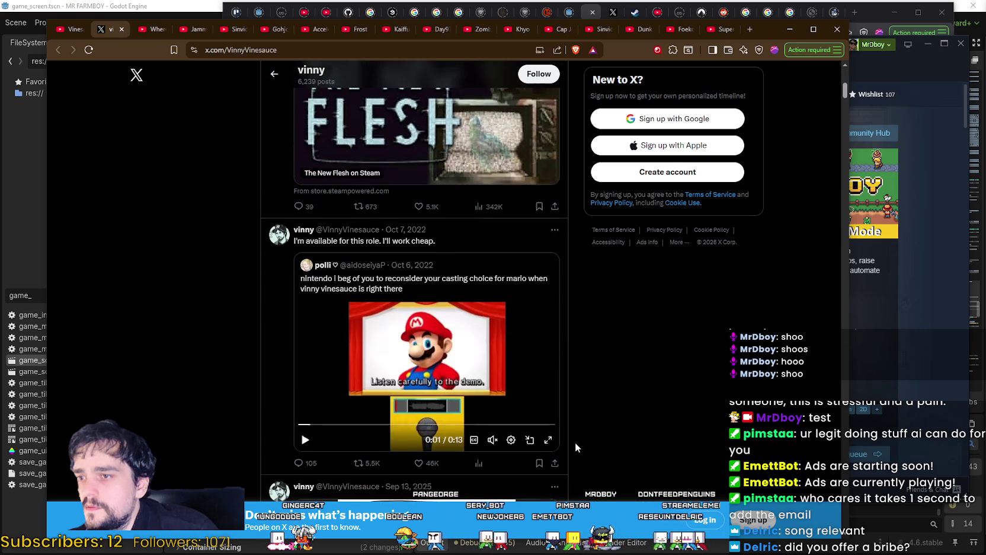
scroll(575, 442, "up", 2)
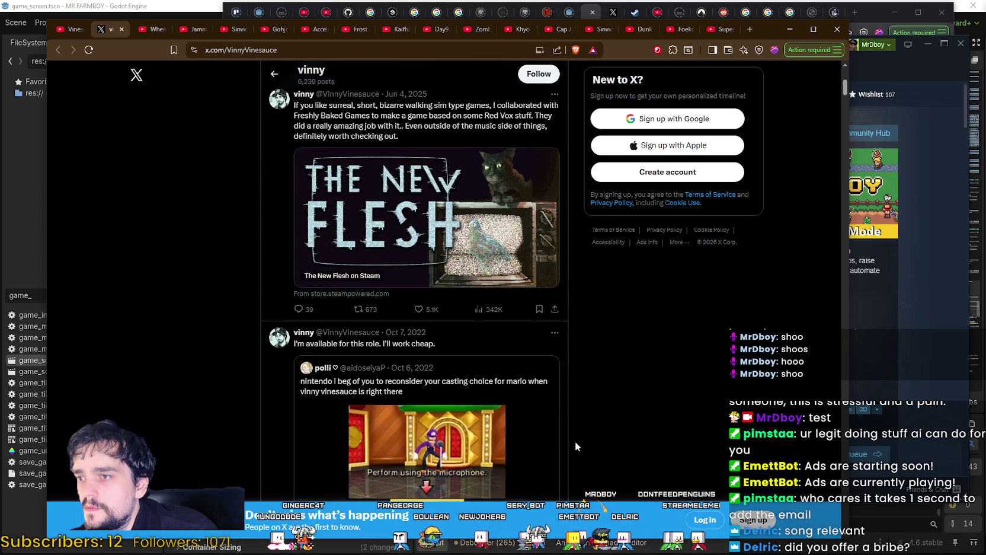
scroll(575, 441, "down", 10)
scroll(569, 426, "up", 3)
scroll(572, 403, "up", 15)
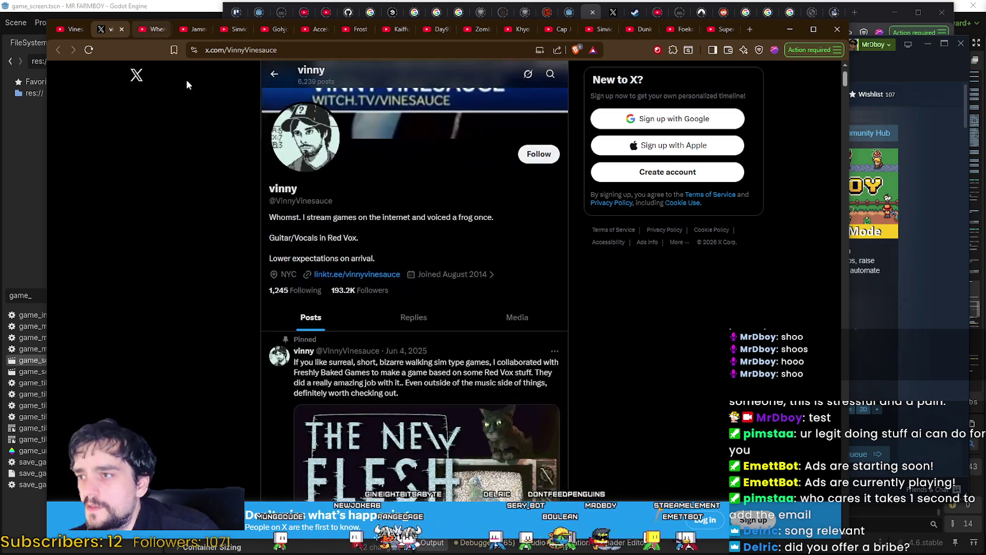
scroll(186, 85, "up", 1)
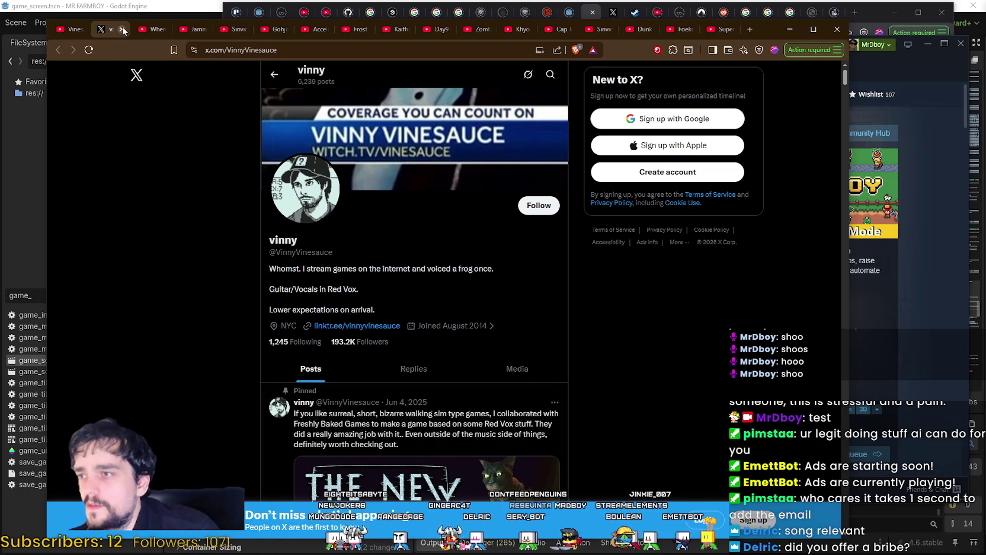
left_click(122, 29)
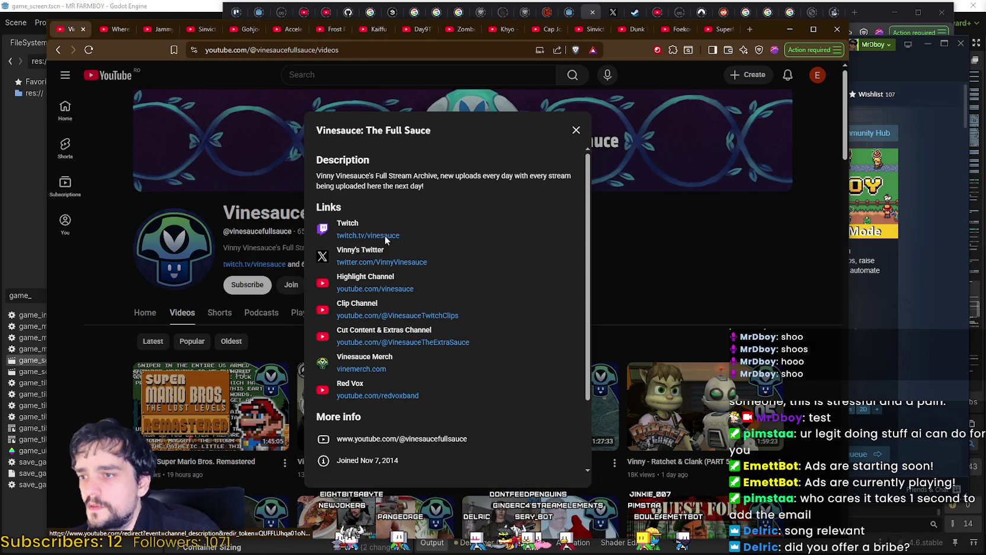
Open the Twitch link from the YouTube links list in a new tab and switch to the Vinesauce Twitch tab.
right_click(400, 242)
left_click(432, 249)
scroll(525, 339, "down", 2)
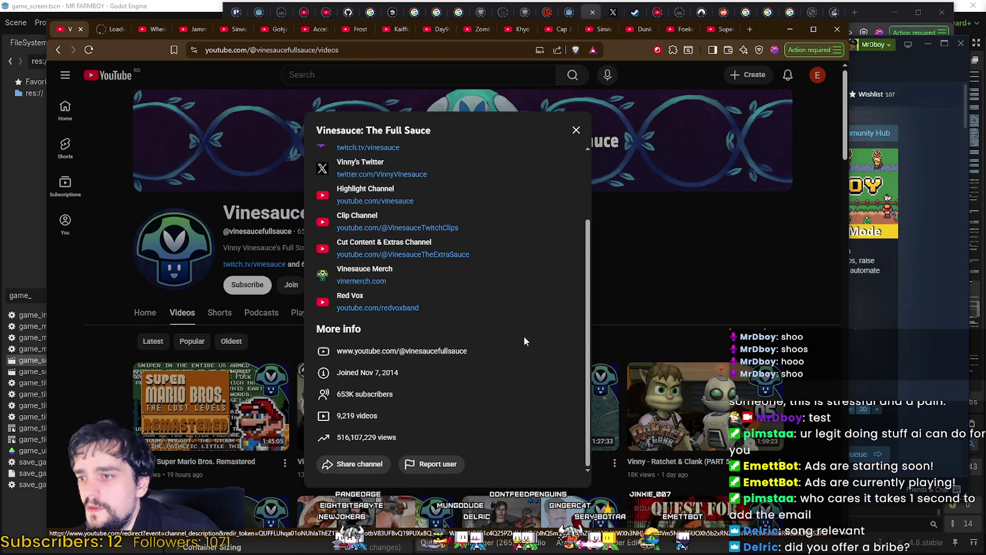
scroll(512, 320, "up", 2)
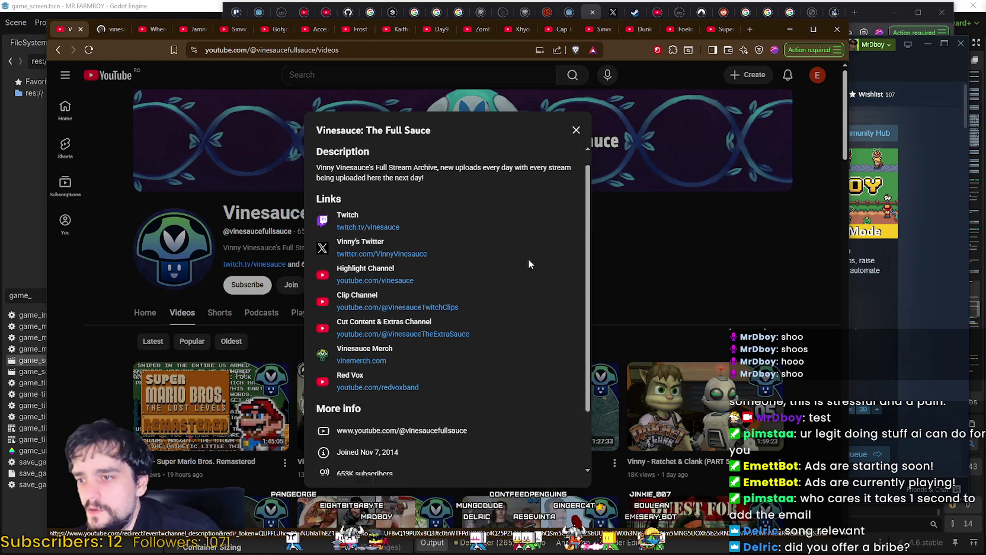
scroll(522, 256, "down", 2)
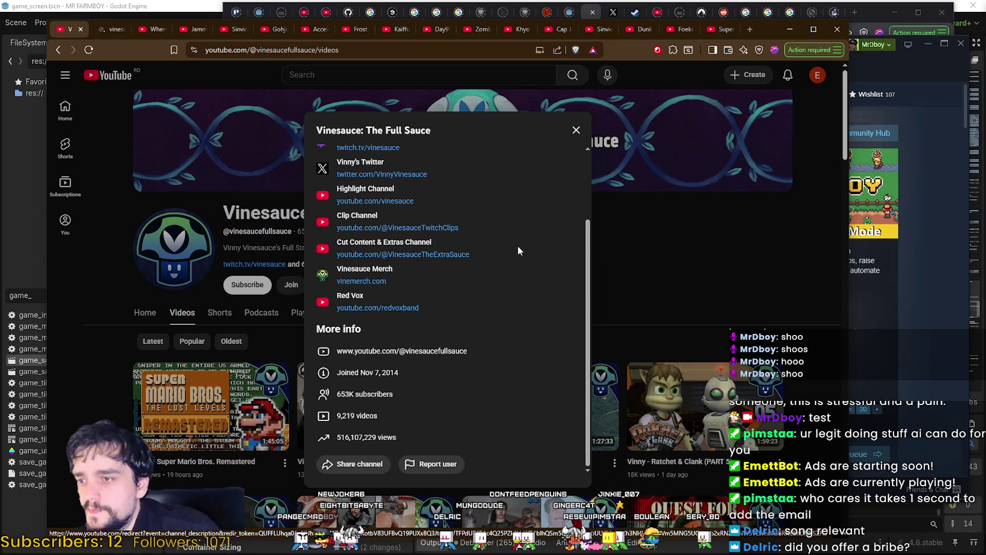
left_click(112, 33)
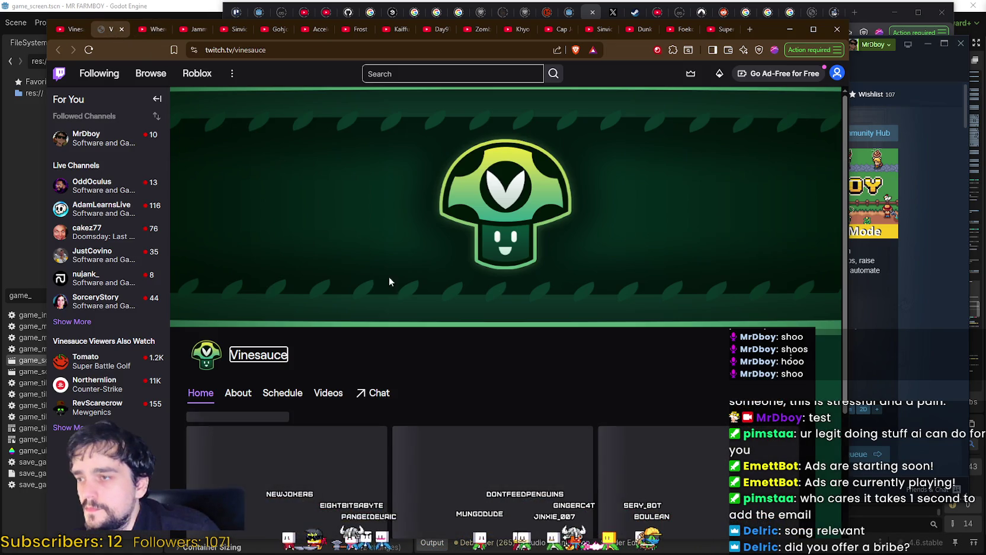
Show the Vinesauce About page, pause the offline replay, and read the welcome paragraph.
left_click(239, 392)
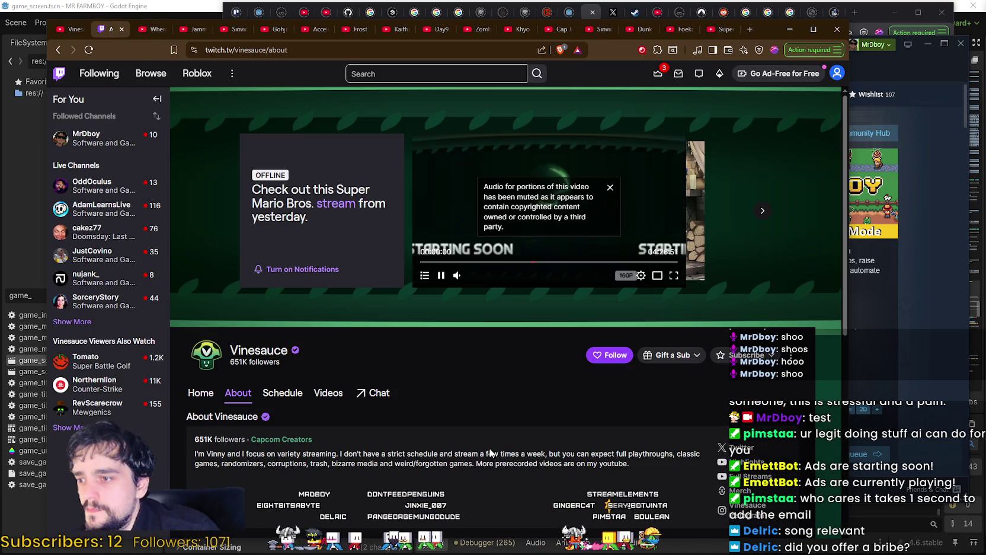
scroll(330, 495, "down", 3)
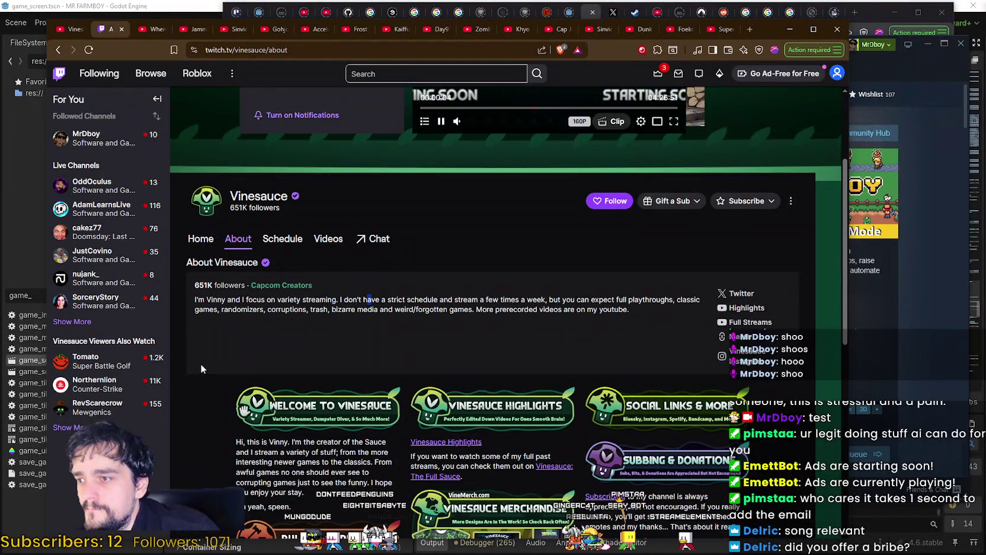
scroll(200, 364, "down", 2)
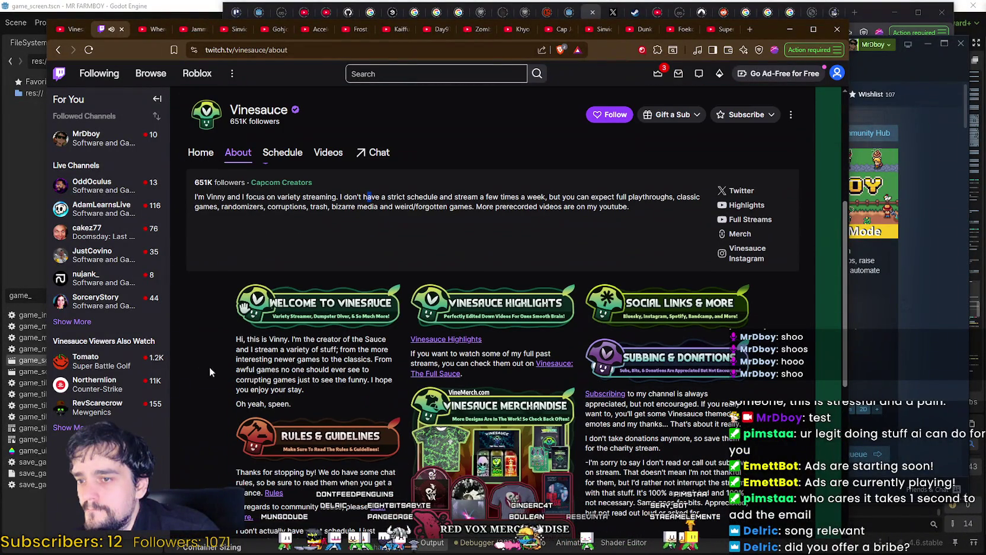
scroll(210, 366, "up", 5)
left_click(439, 277)
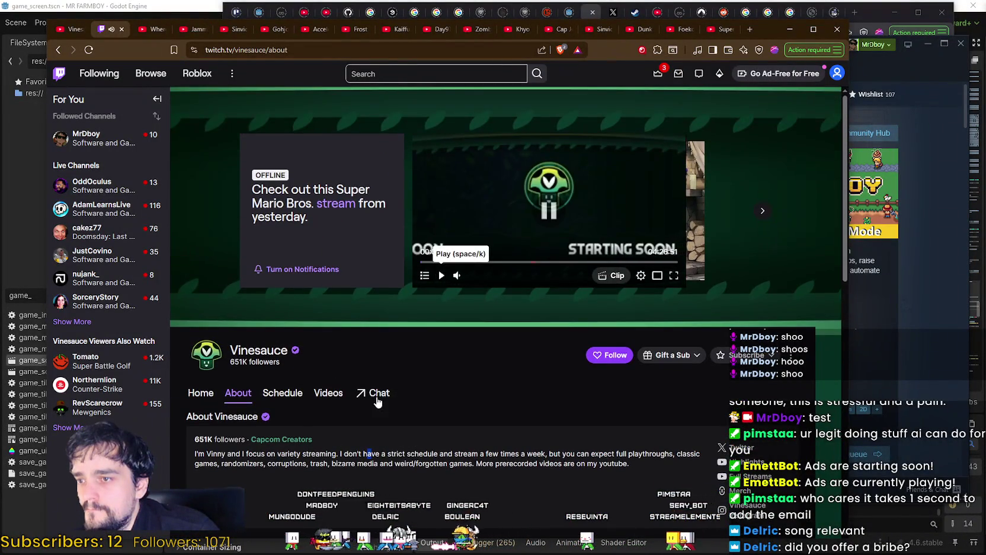
scroll(245, 356, "down", 5)
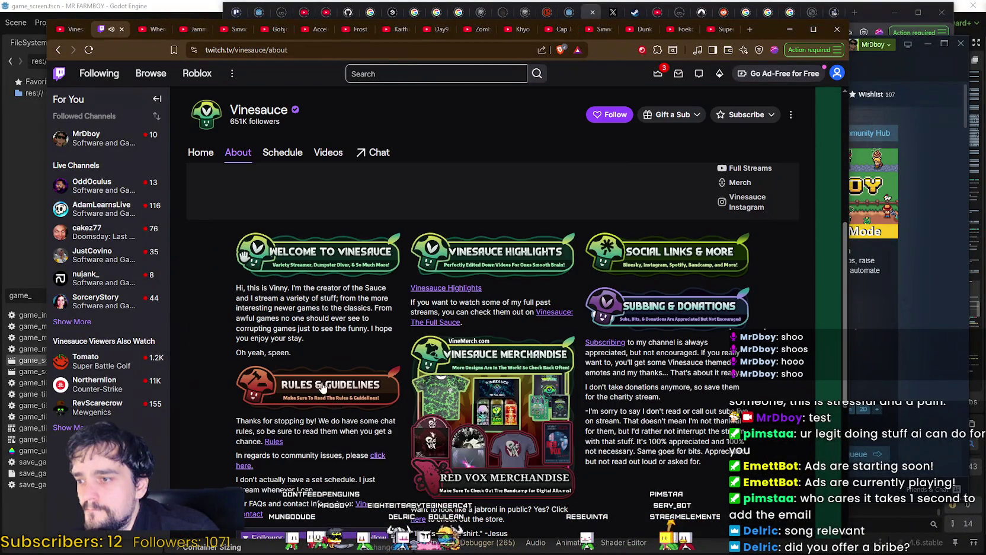
triple_click(256, 283)
left_click(348, 349)
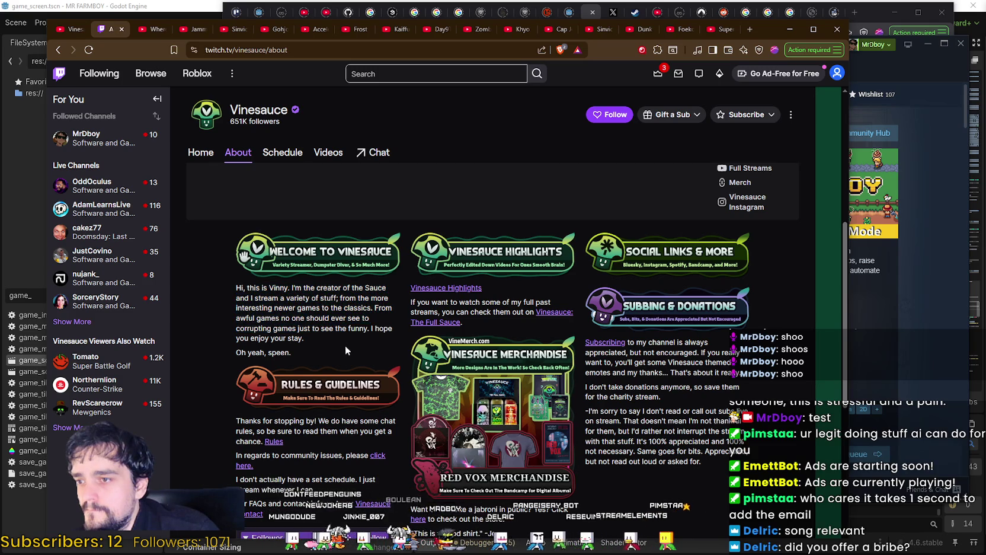
Scroll through the About info panels and open the channel's Twitter profile in a new tab.
scroll(345, 346, "down", 2)
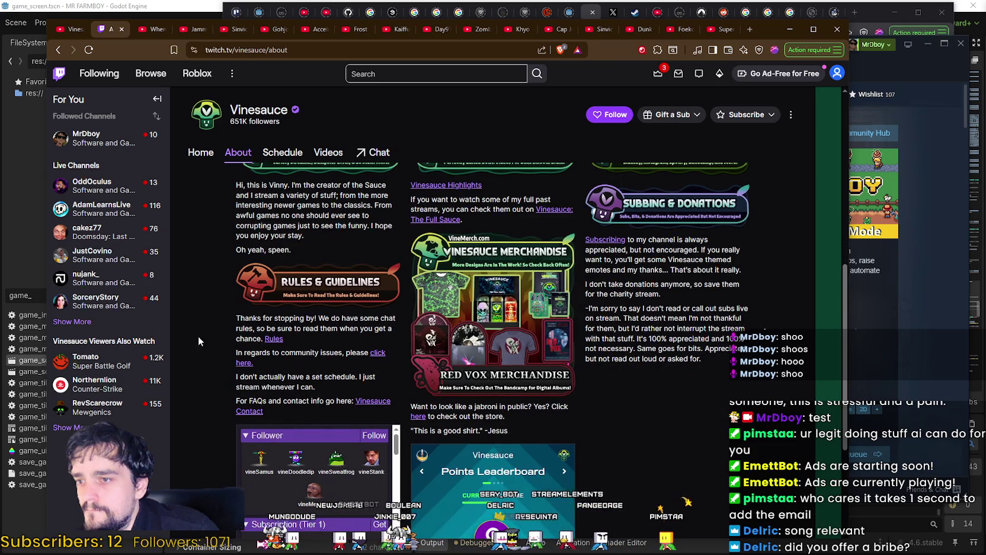
scroll(218, 327, "down", 4)
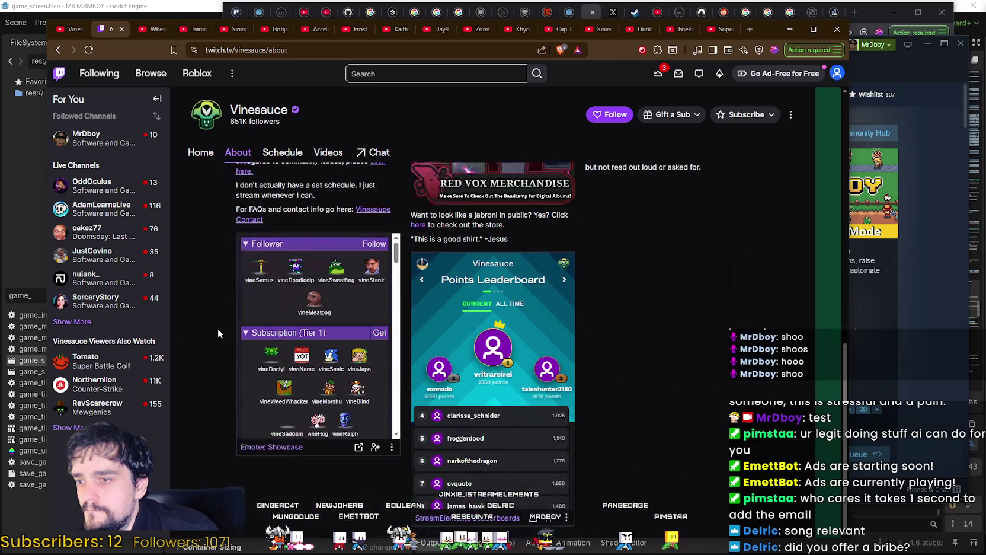
scroll(218, 325, "up", 5)
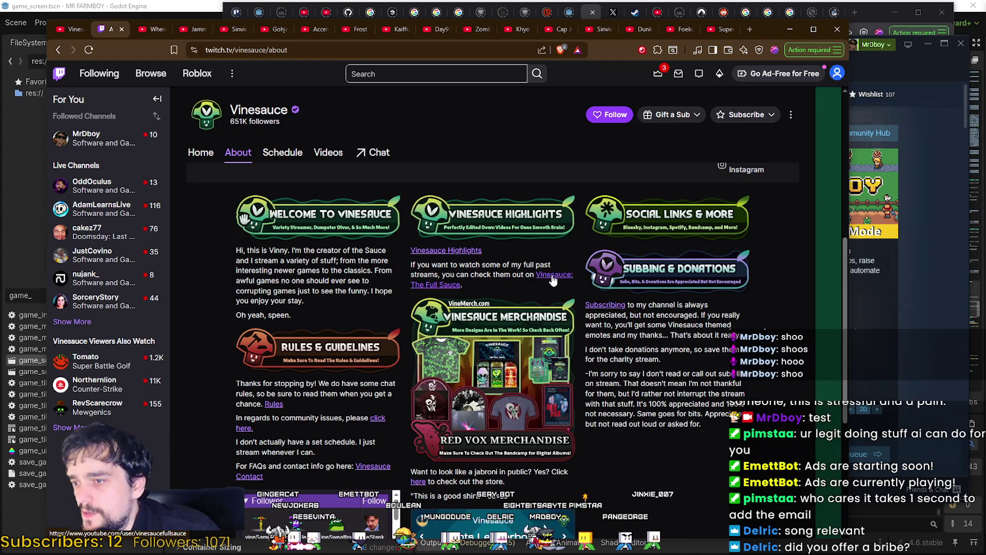
scroll(186, 361, "up", 3)
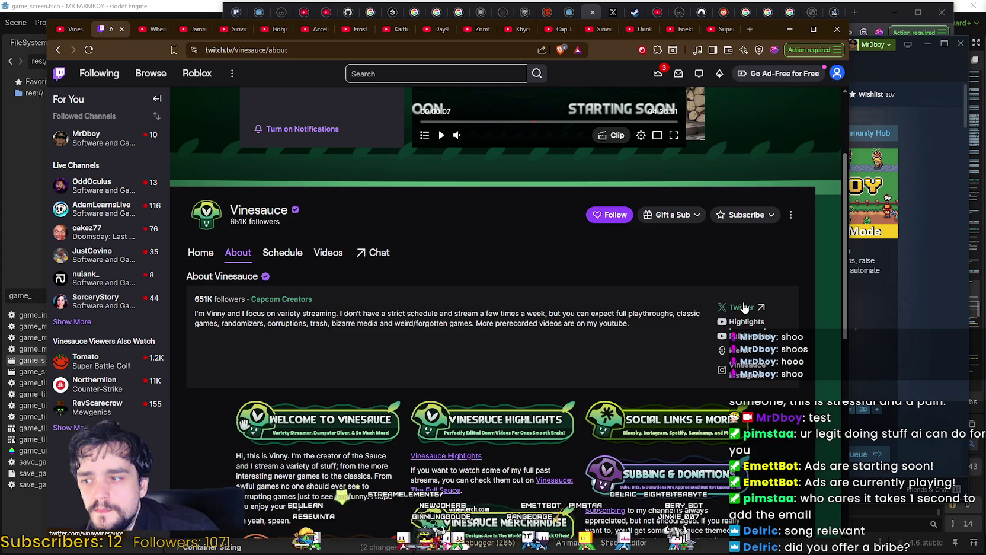
scroll(259, 244, "up", 2)
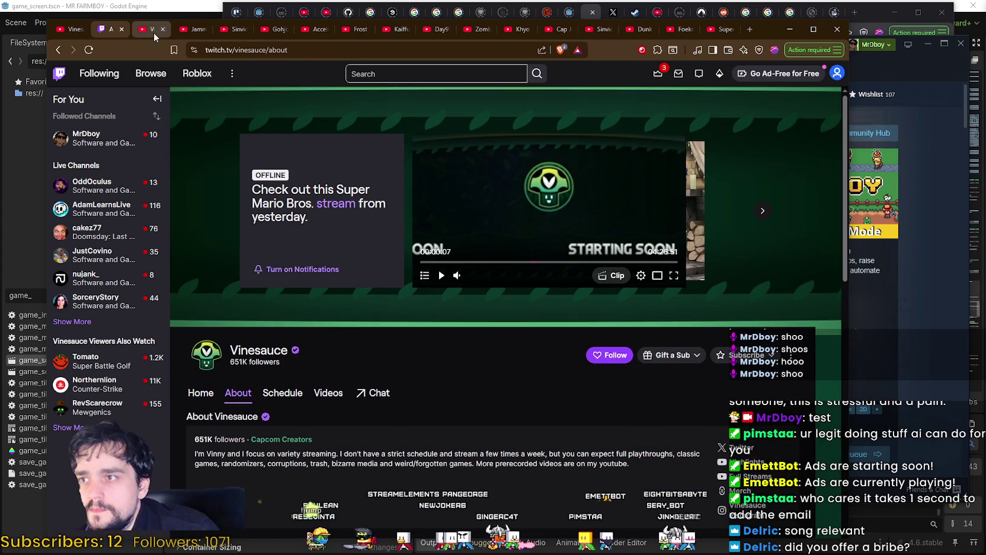
left_click(741, 448)
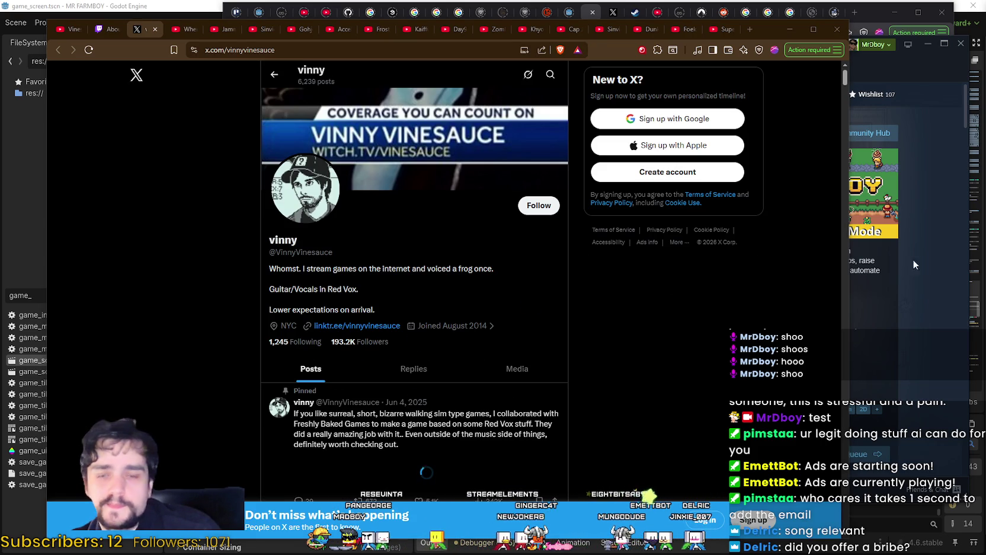
Close the X profile, the Vinesauce Twitch tabs and the Vinesauce YouTube tab.
left_click(155, 29)
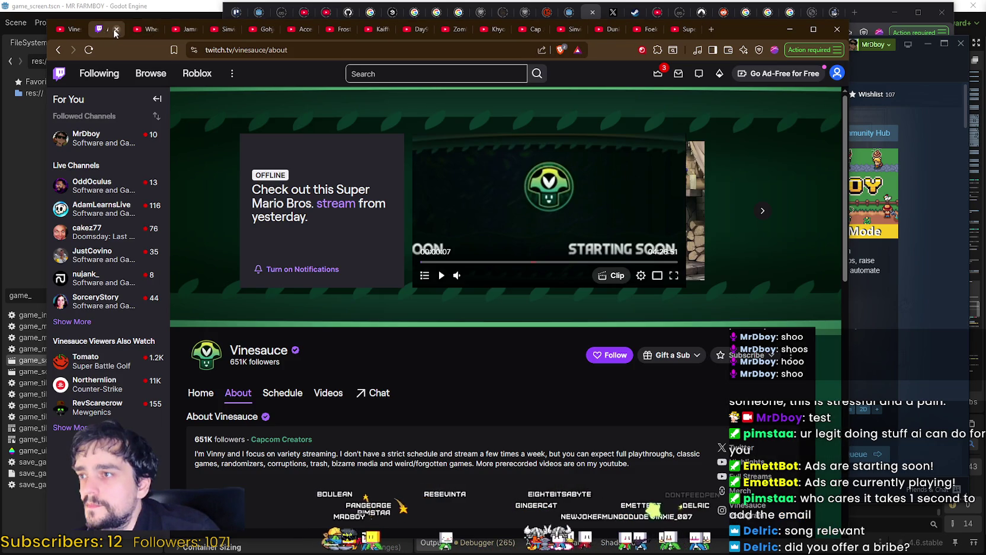
left_click(116, 29)
left_click(70, 29)
left_click(78, 29)
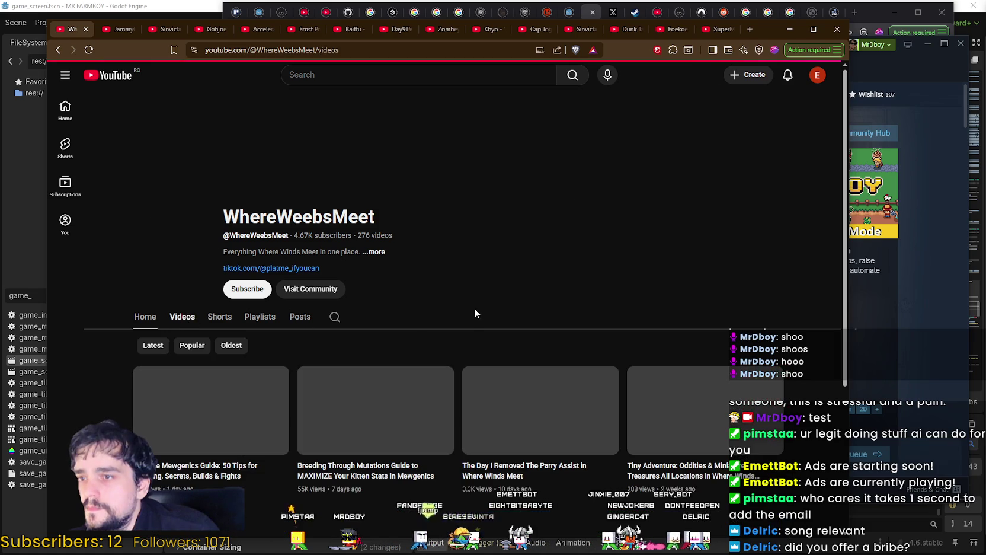
Browse the WhereWeebsMeet Videos grid, return to the header, and copy the channel URL from the address bar.
scroll(455, 285, "down", 2)
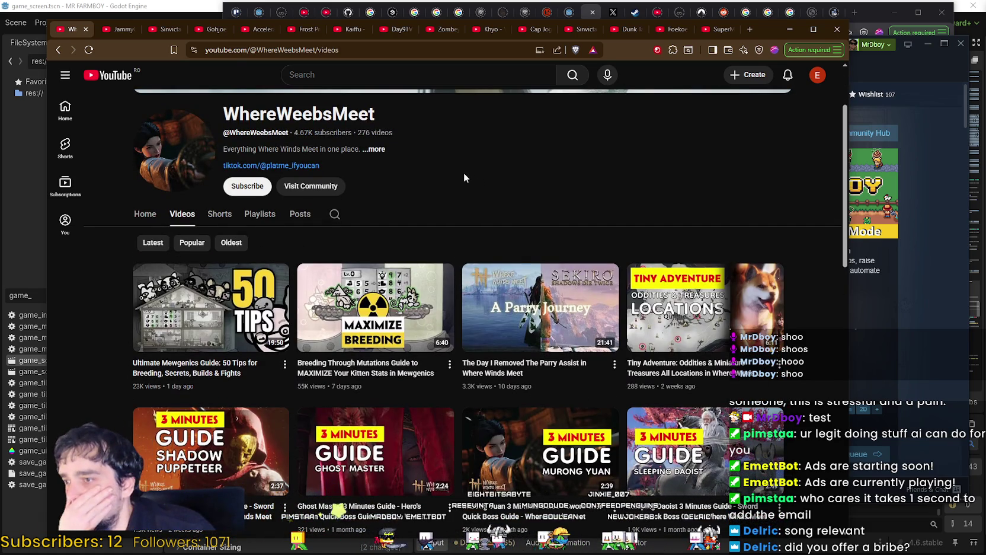
scroll(456, 172, "down", 10)
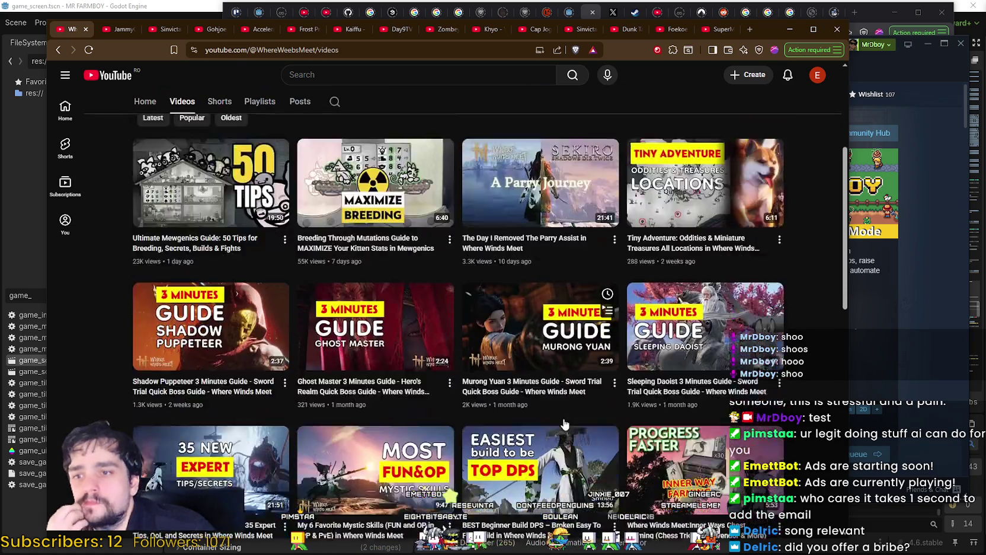
scroll(555, 419, "down", 5)
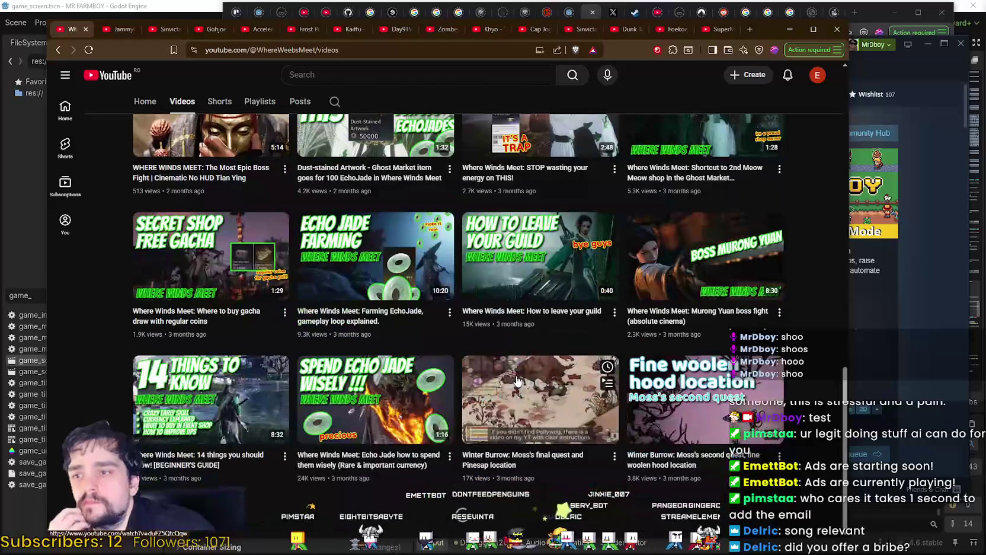
scroll(499, 378, "down", 4)
scroll(497, 374, "up", 3)
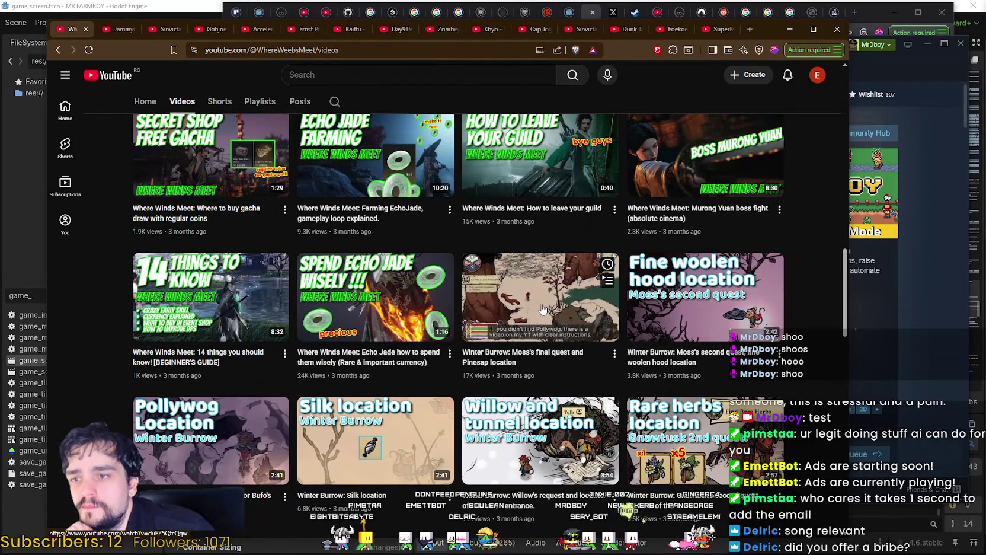
scroll(704, 303, "down", 10)
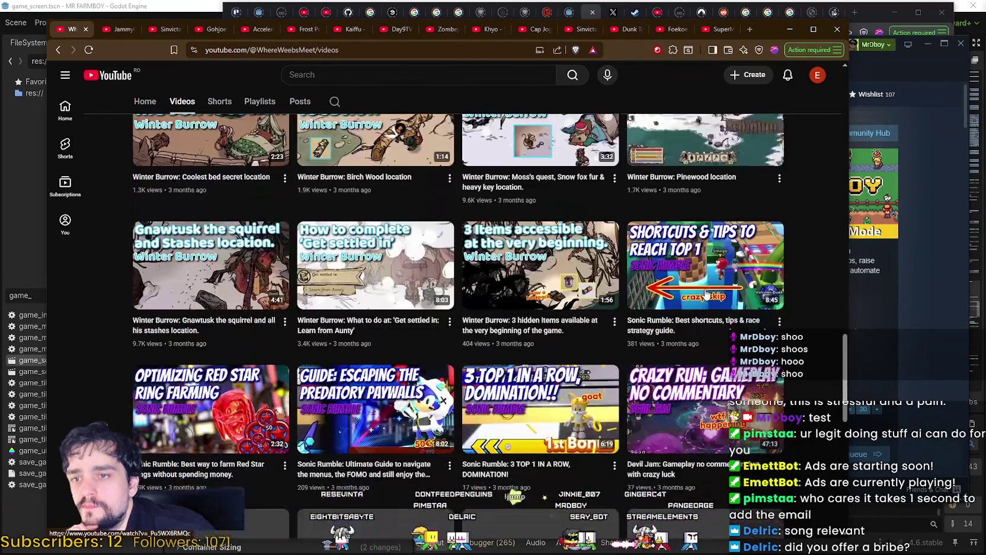
scroll(701, 290, "down", 4)
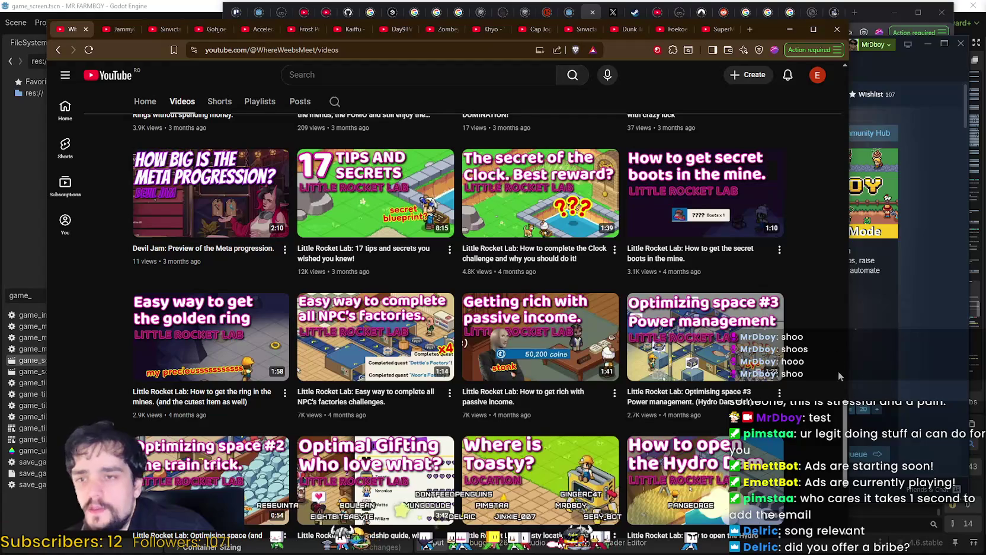
scroll(298, 371, "down", 4)
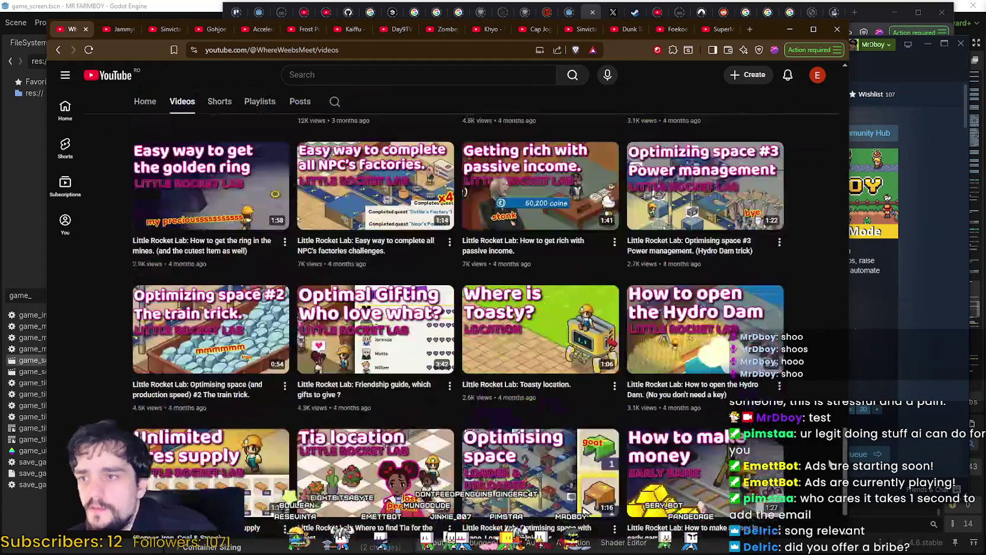
scroll(511, 116, "up", 20)
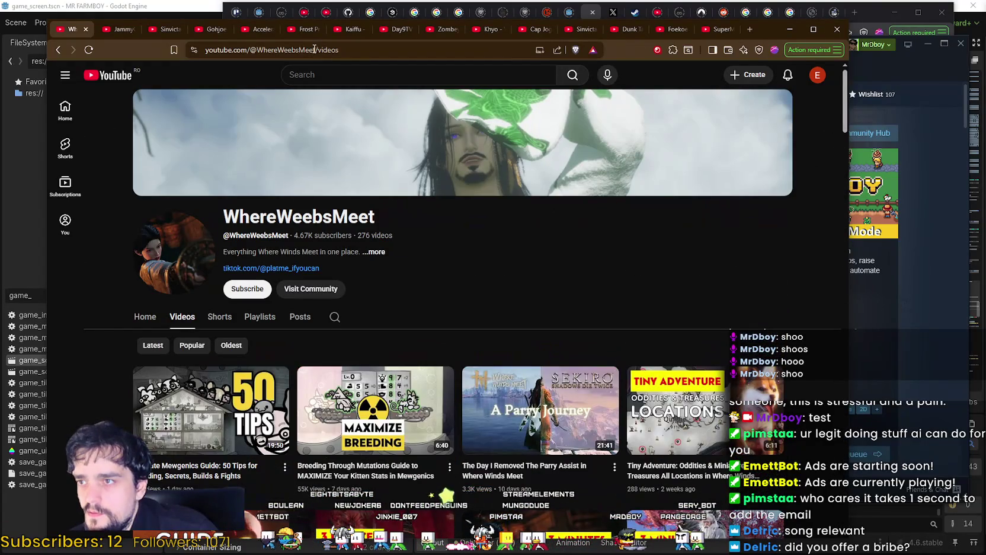
left_click_drag(314, 50, 1, 22)
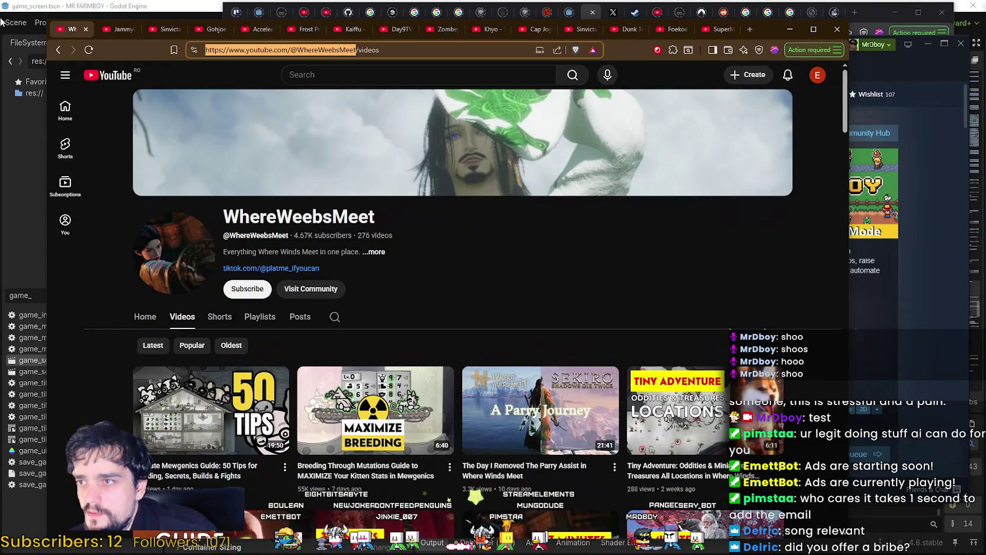
key("alt+Tab")
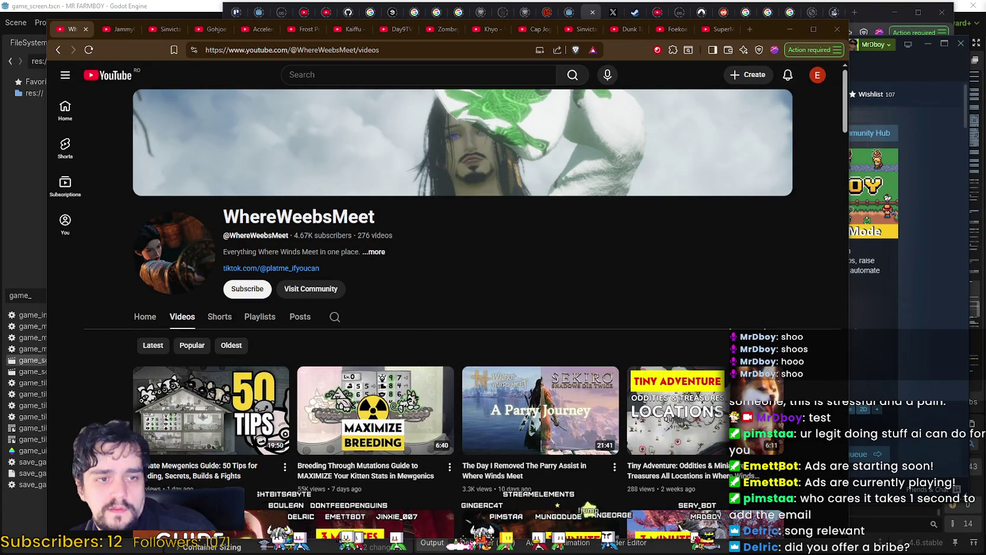
Copy the contact e-mail from WhereWeebsMeet's channel details, then close the WhereWeebsMeet tab.
left_click(381, 251)
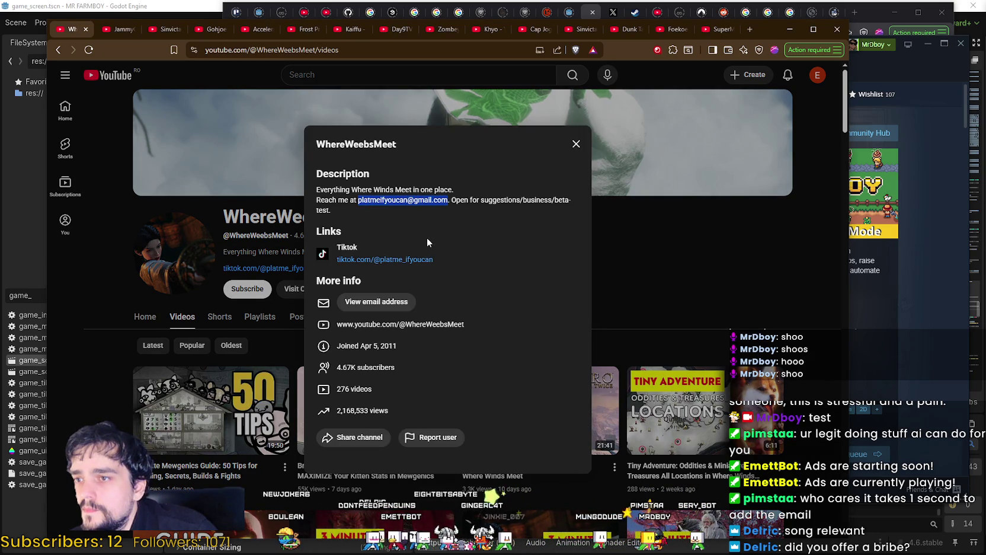
key("alt+Tab")
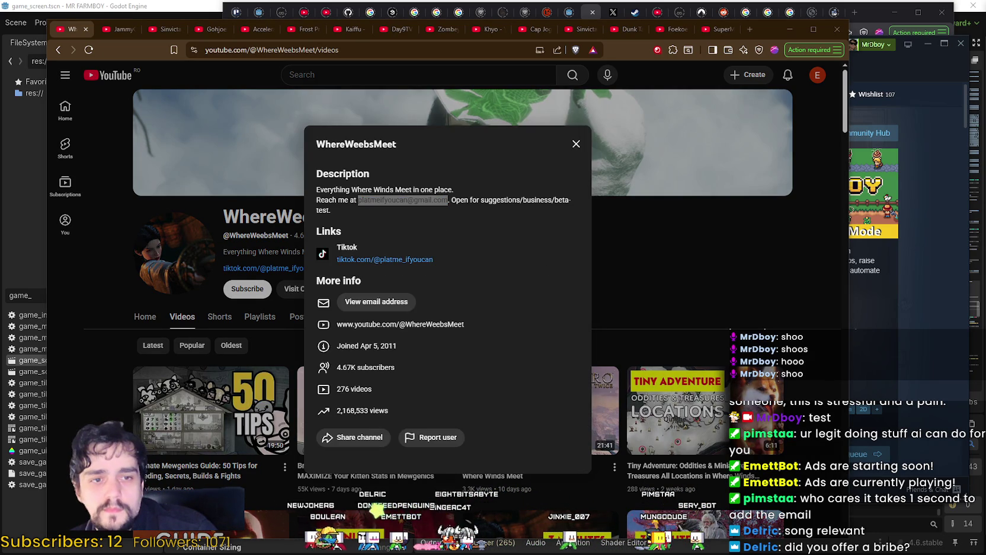
left_click(87, 29)
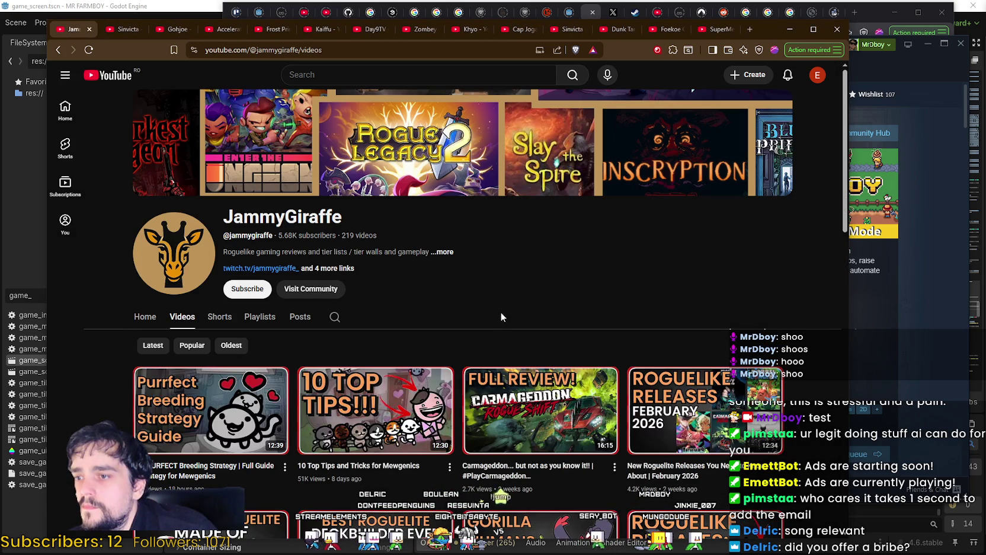
Copy the JammyGiraffe channel URL from the address bar and open the channel's '...more' details.
scroll(500, 312, "down", 10)
scroll(501, 313, "up", 10)
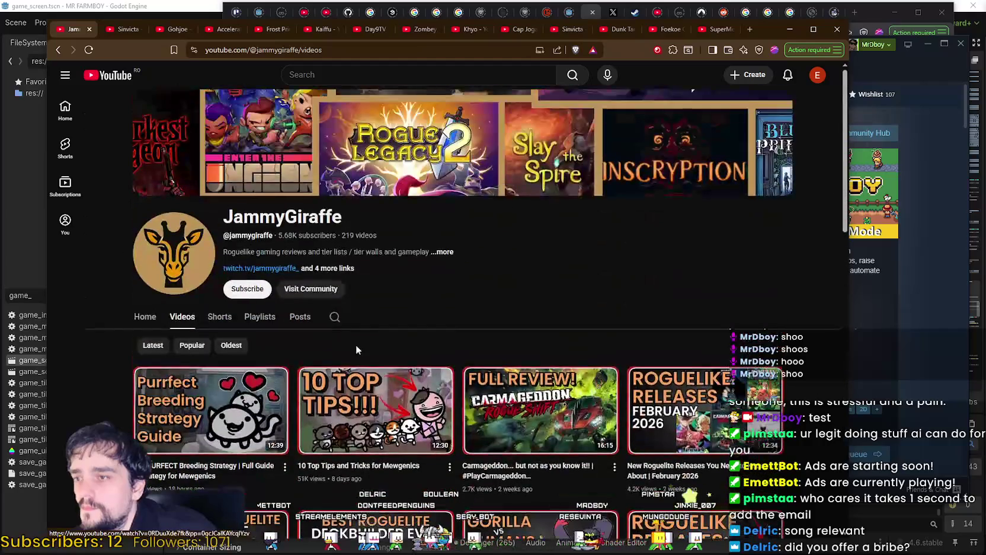
left_click(301, 48)
mouse_move(290, 50)
left_mouse_down()
mouse_move(342, 50)
mouse_move(133, 49)
left_mouse_up()
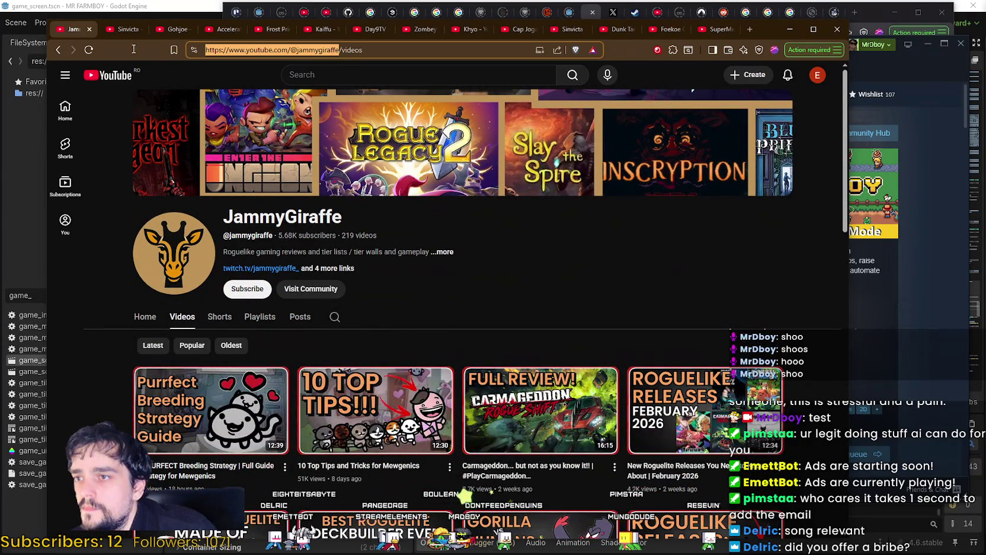
key("alt+Tab")
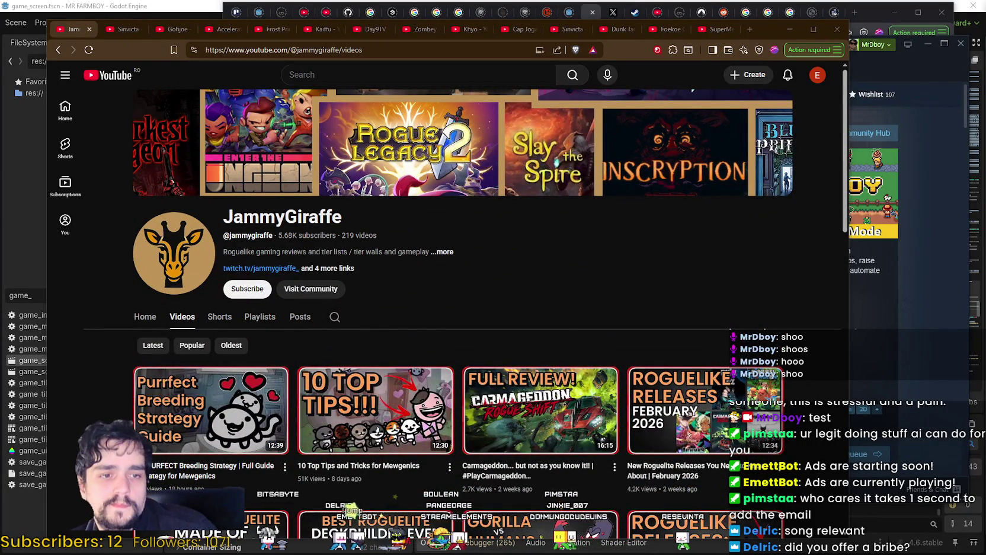
left_click(442, 251)
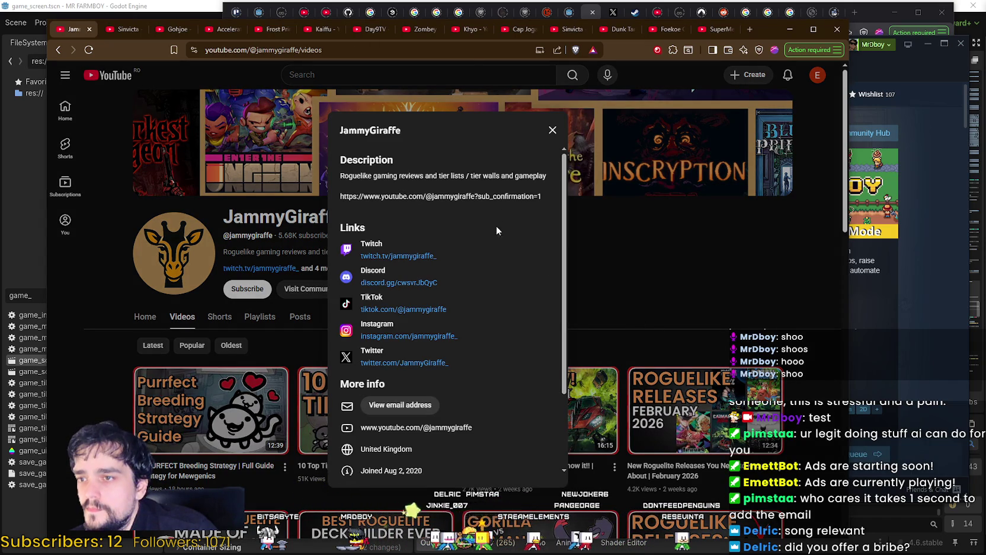
right_click(407, 355)
left_click(451, 370)
left_click(119, 29)
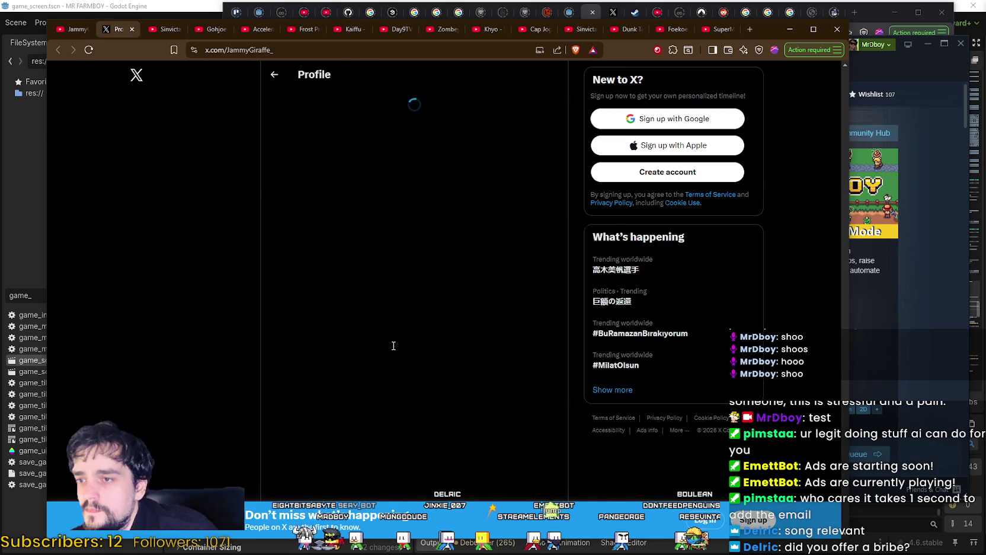
left_click_drag(341, 268, 559, 305)
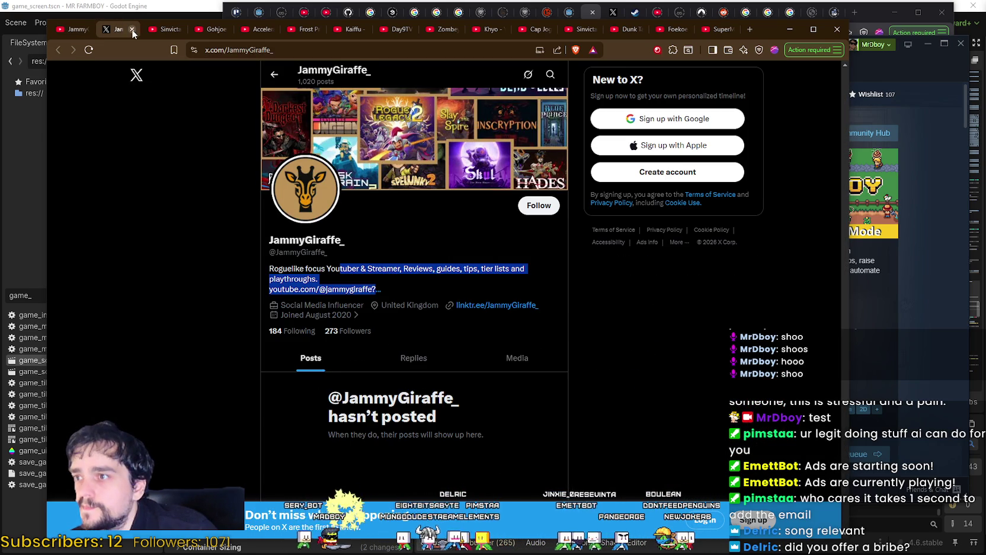
left_click(132, 30)
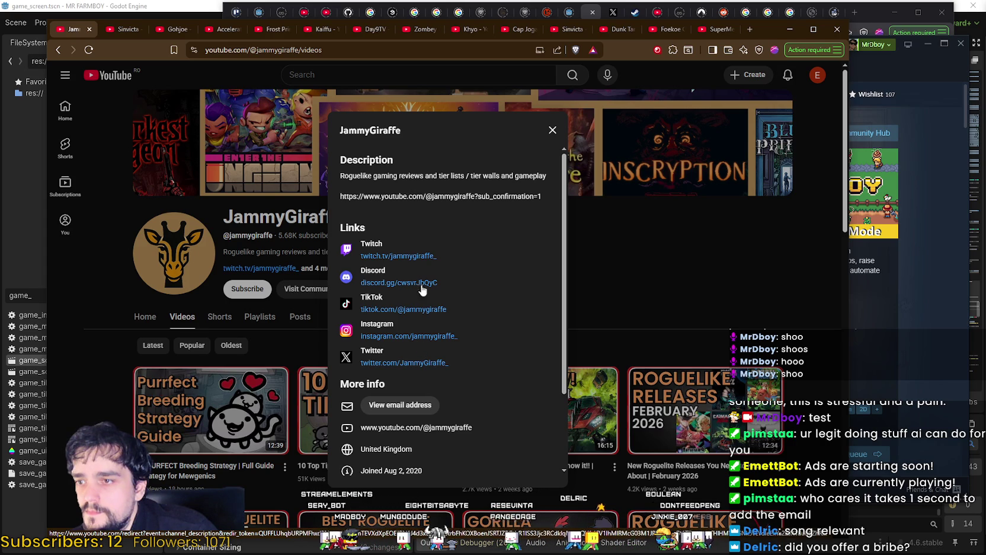
Check the channel's country, United Kingdom, then close the details and the JammyGiraffe tab.
scroll(476, 280, "down", 3)
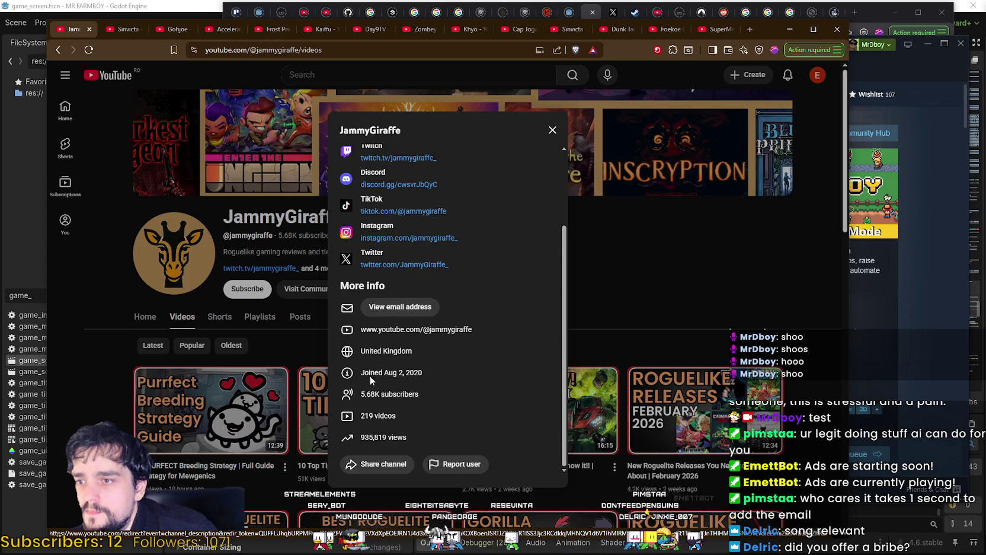
triple_click(378, 349)
scroll(499, 395, "up", 5)
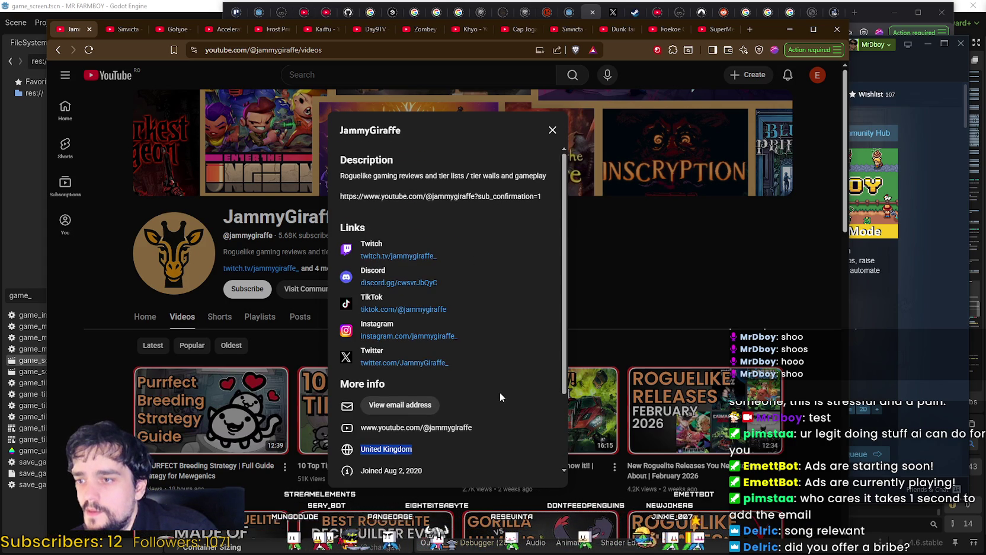
left_click(618, 293)
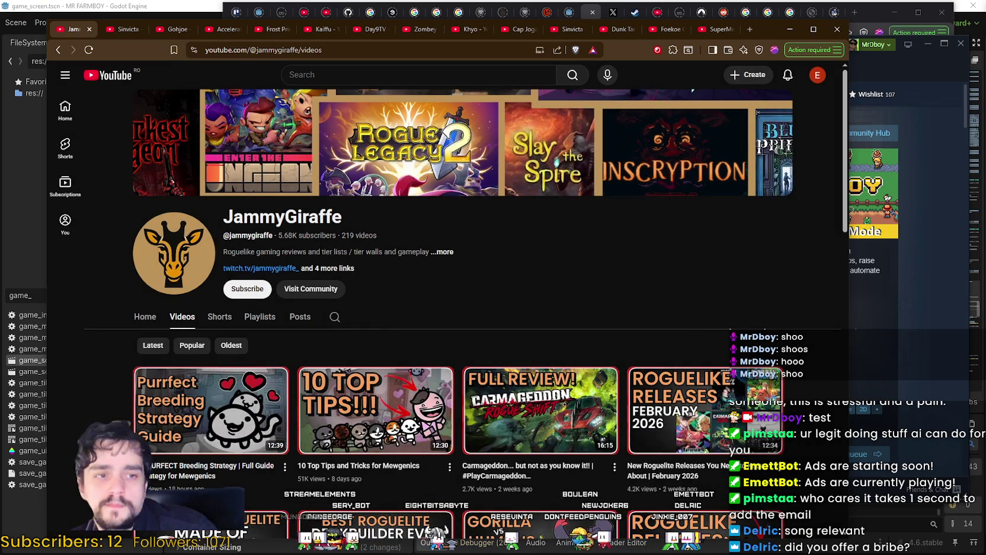
left_click(90, 30)
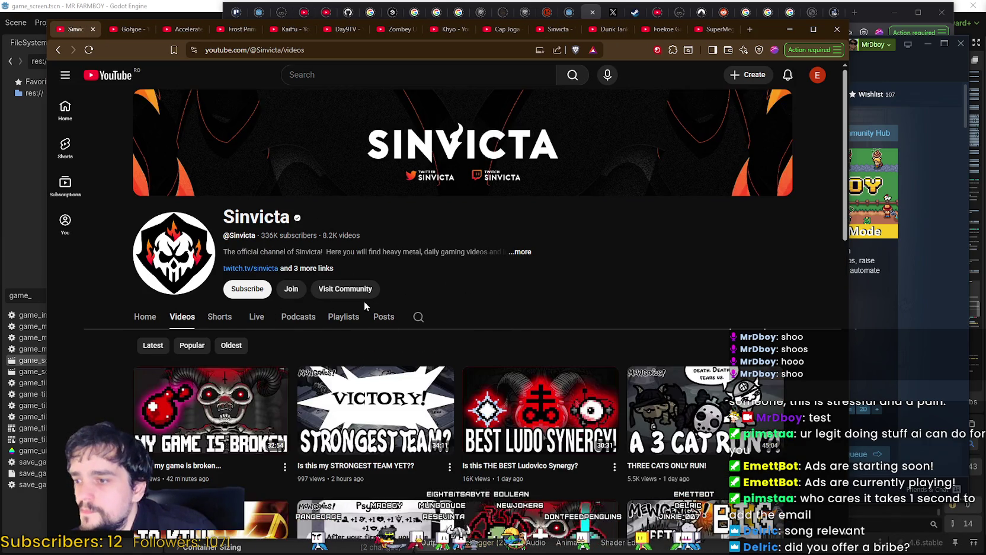
Scroll through Sinvicta's Videos grid and copy the channel URL from the address bar.
scroll(336, 284, "down", 4)
scroll(336, 288, "down", 8)
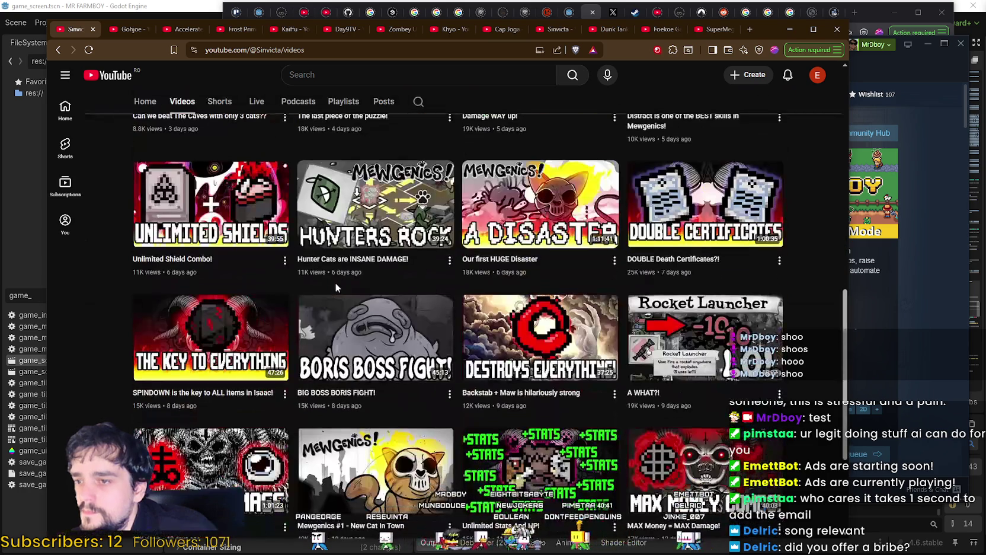
scroll(336, 286, "down", 4)
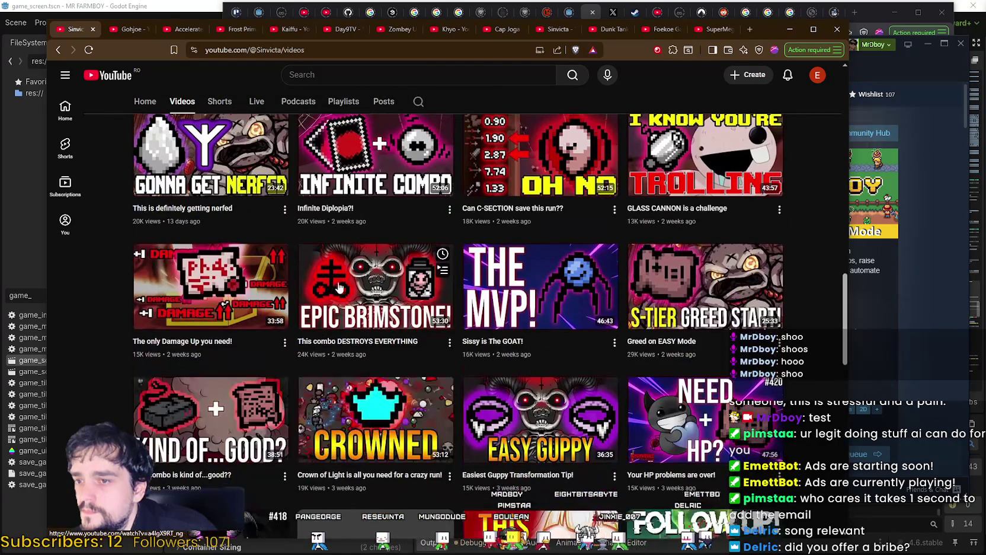
mouse_move(849, 329)
left_mouse_down()
mouse_move(853, 525)
mouse_move(846, 95)
left_mouse_up()
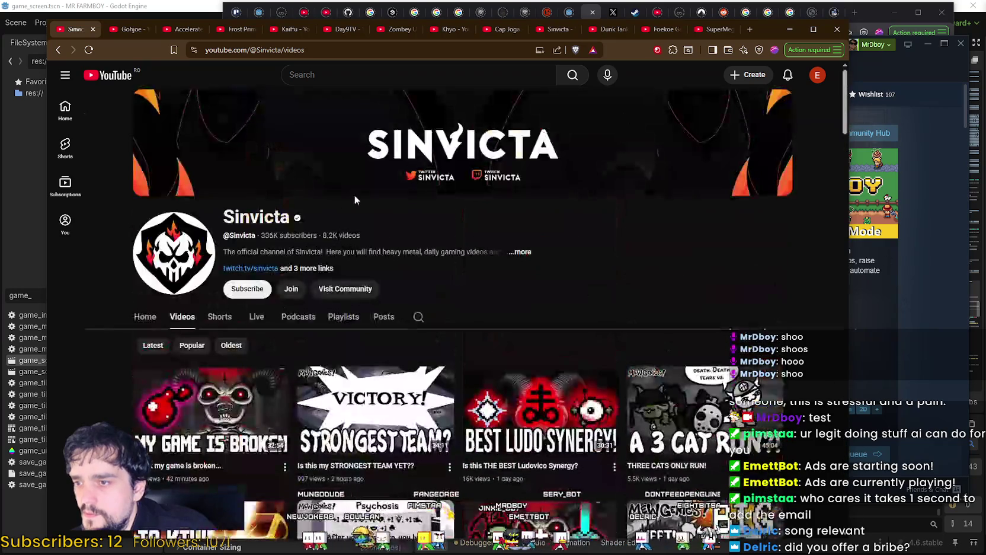
left_click_drag(276, 42, 138, 89)
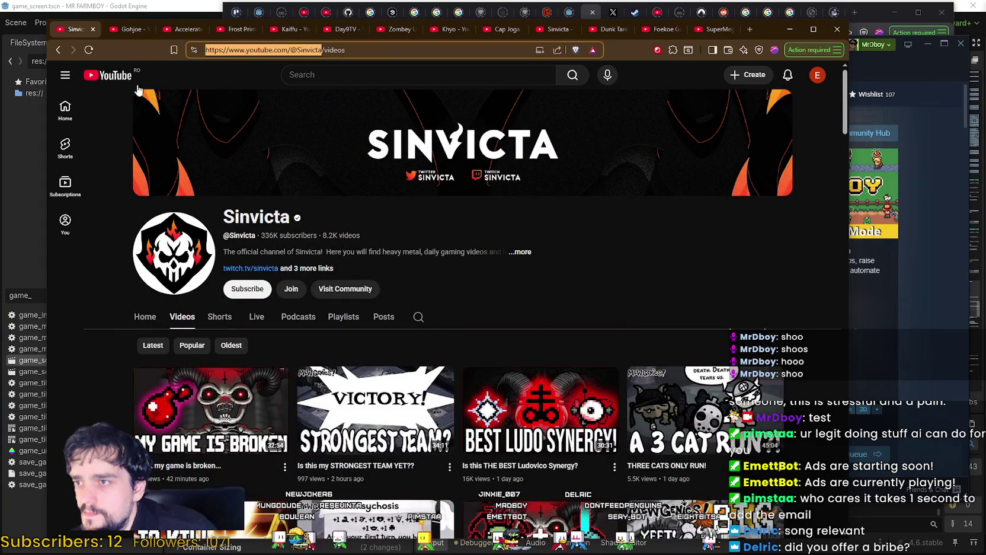
key("alt+Tab")
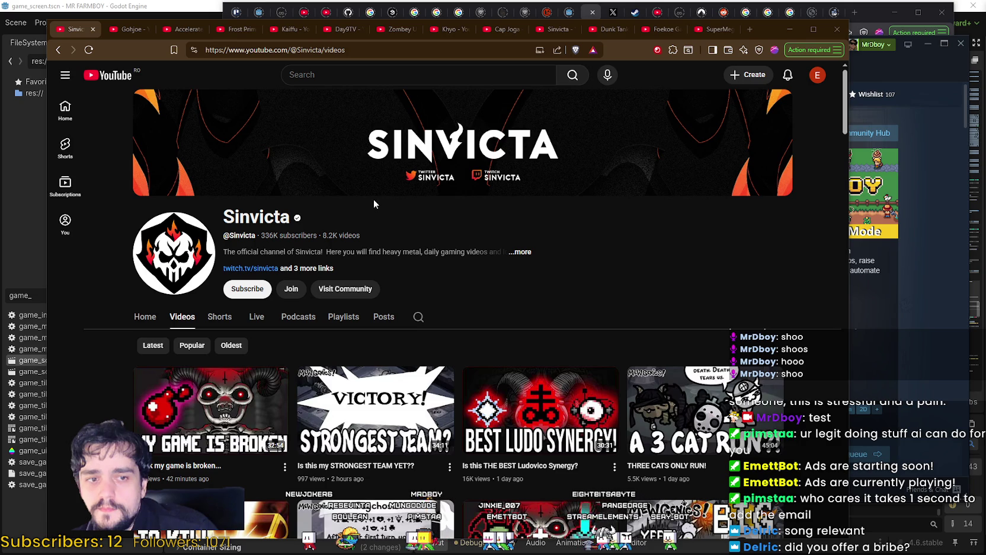
left_click(520, 254)
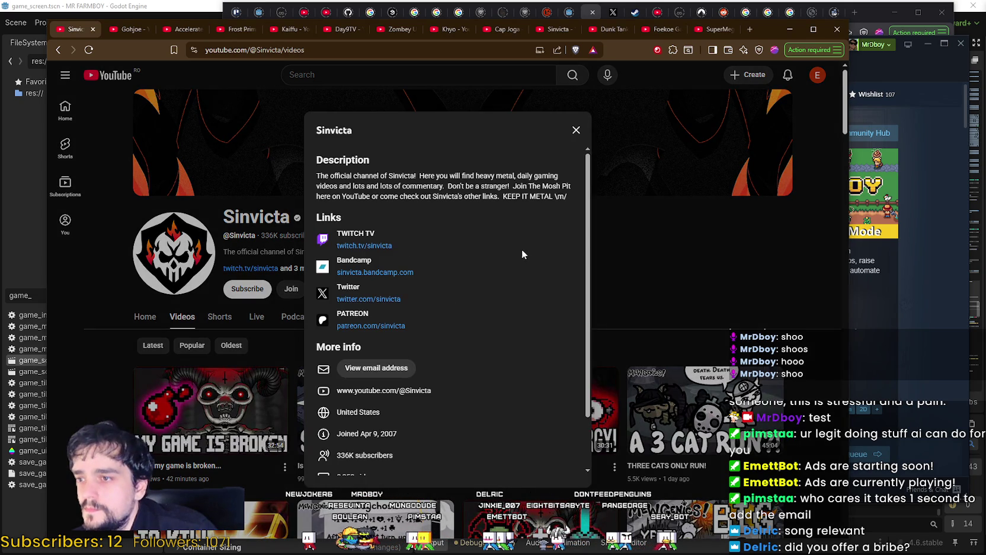
right_click(390, 304)
left_click(436, 311)
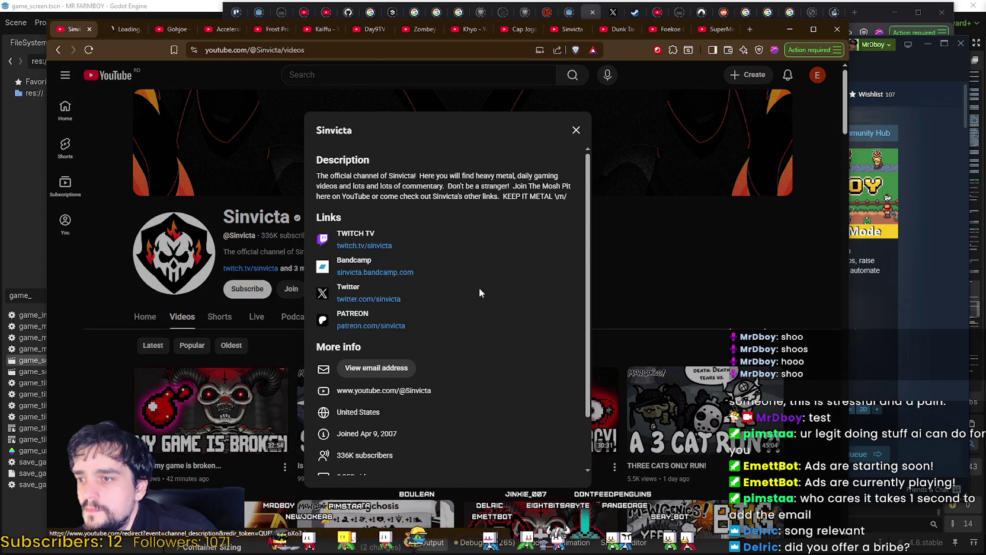
left_click(121, 30)
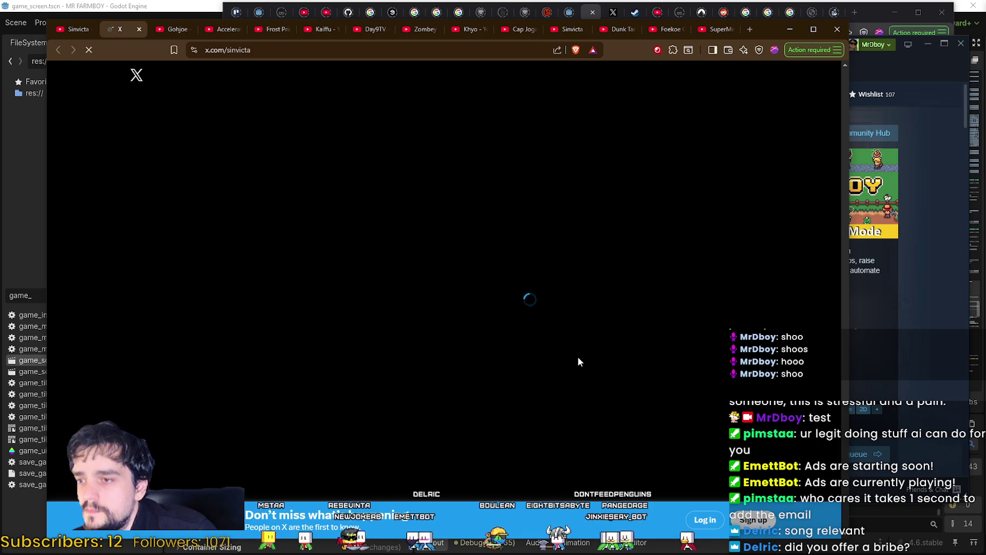
Copy the business e-mail from Sinvicta's X bio, then close the X tab and the channel details.
left_click_drag(285, 289, 410, 287)
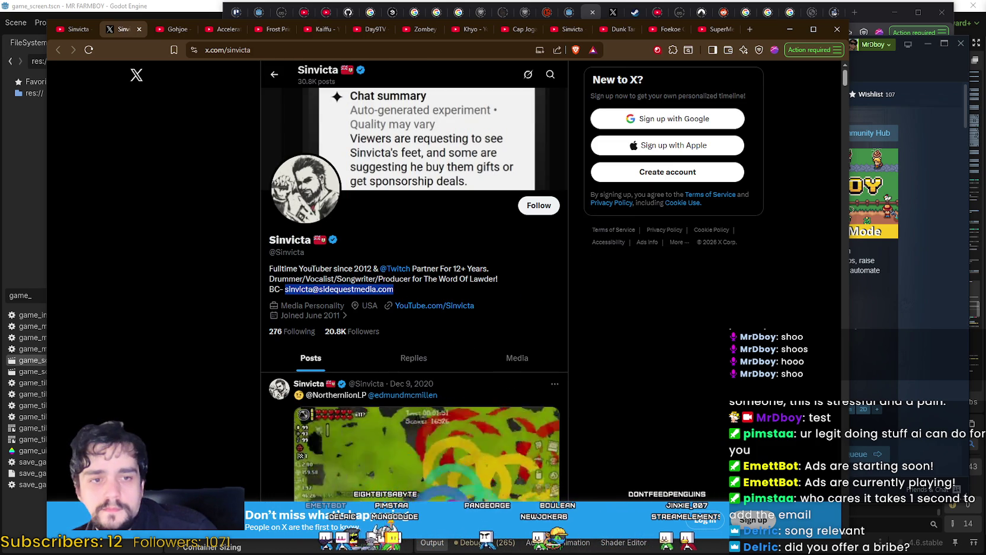
key("alt+Tab")
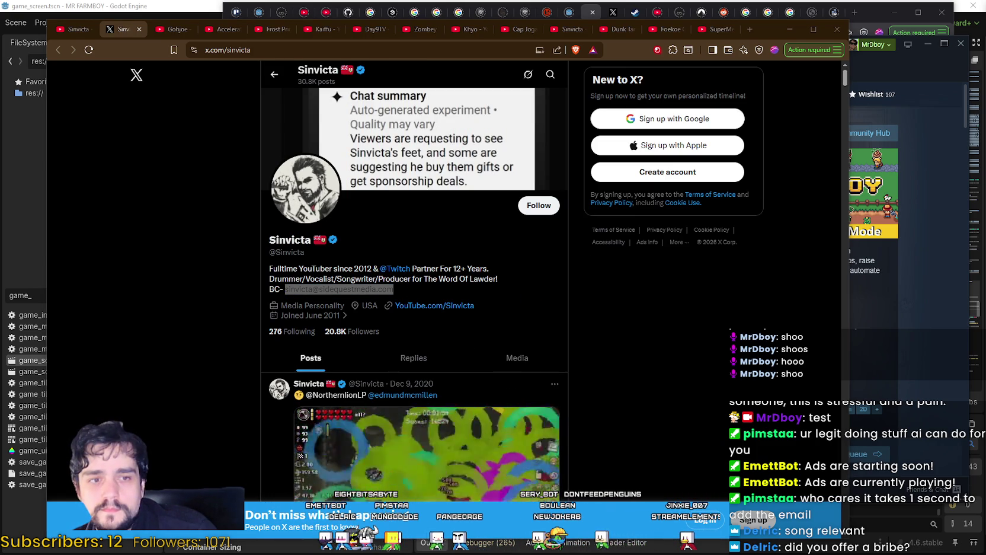
scroll(622, 384, "down", 3)
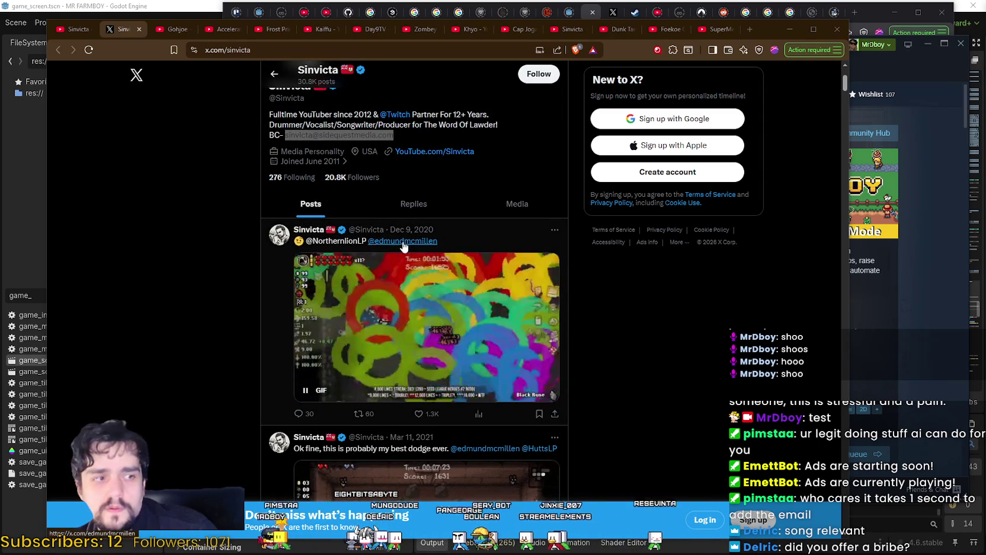
mouse_move(399, 245)
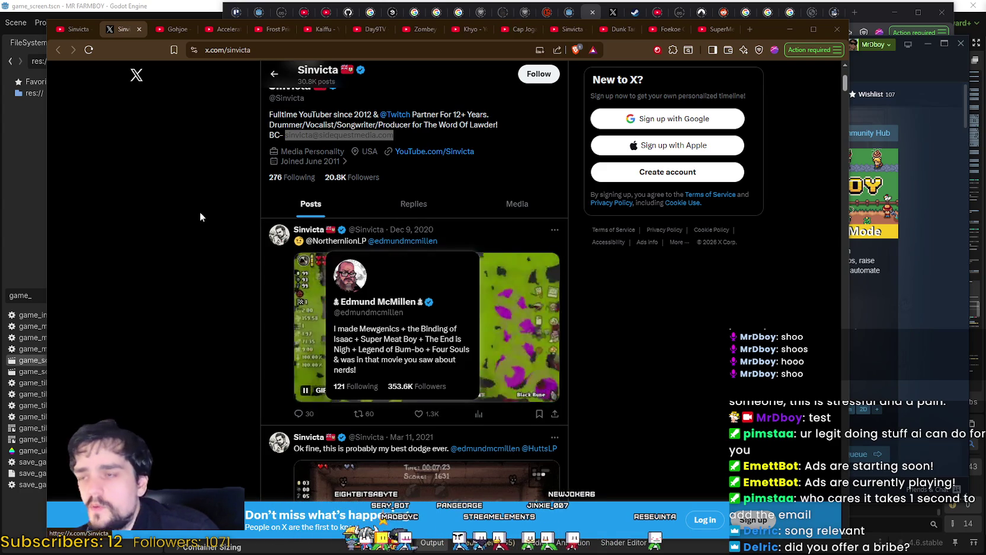
left_click(138, 29)
left_click(639, 206)
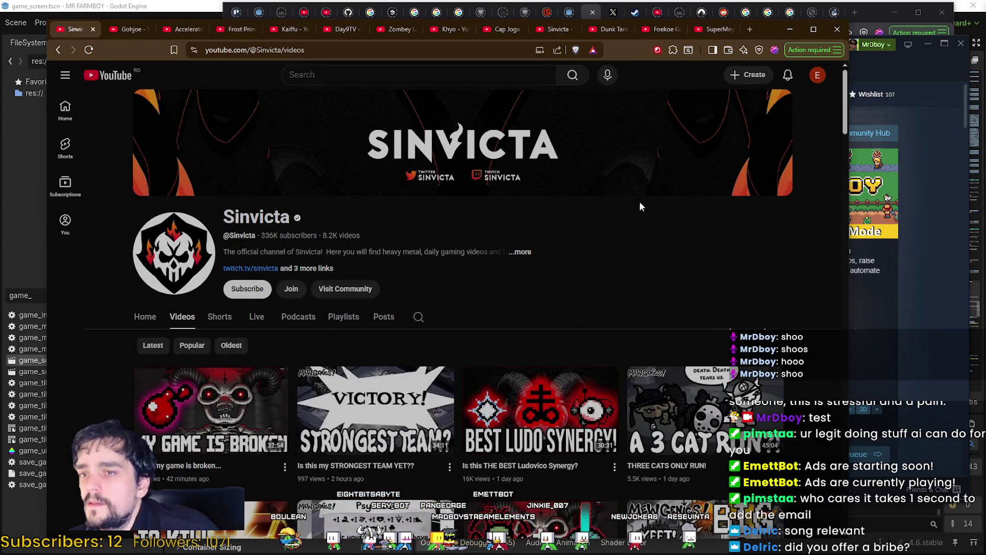
Close the Sinvicta channel, show Gohjoe's full videos list, and copy its channel URL.
left_click(89, 28)
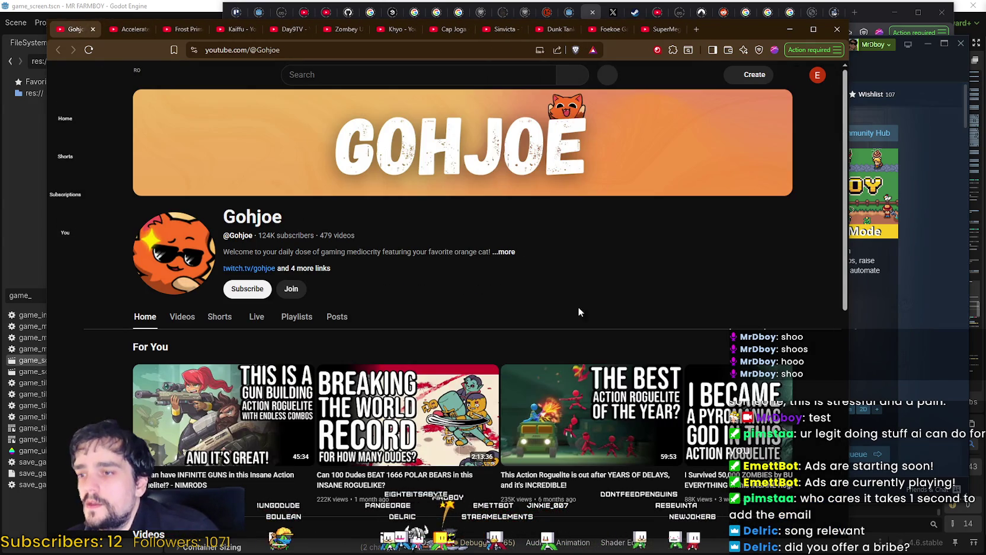
left_click(190, 322)
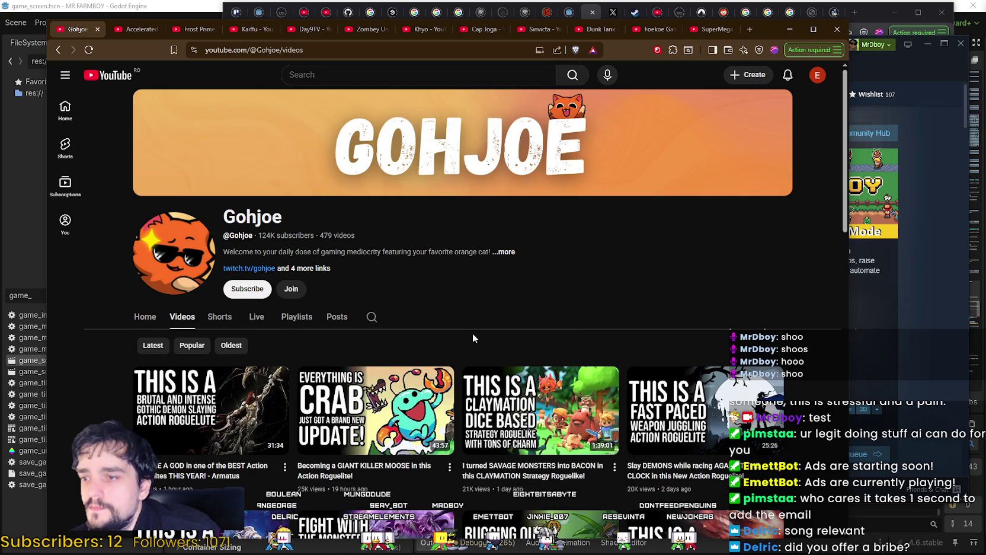
scroll(473, 337, "down", 9)
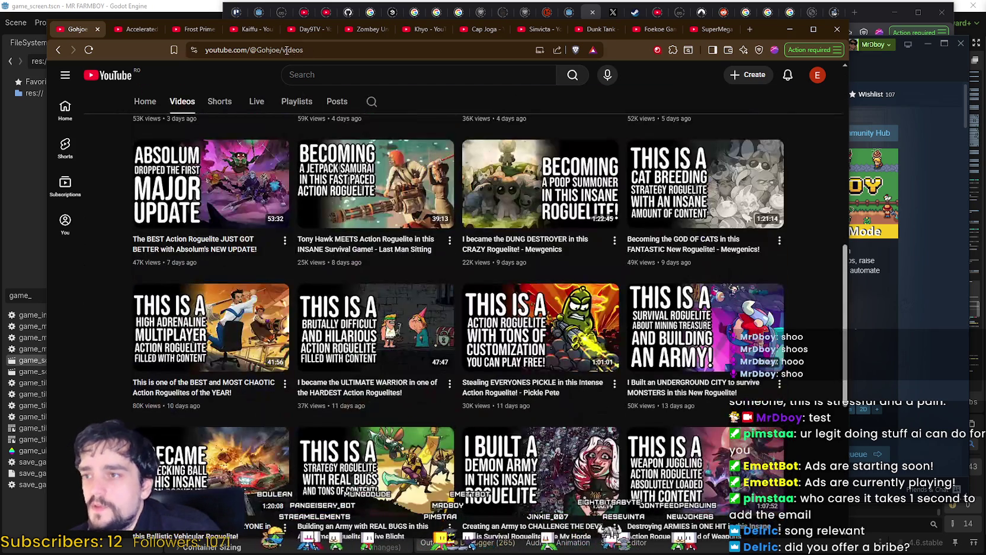
left_click_drag(286, 51, 202, 51)
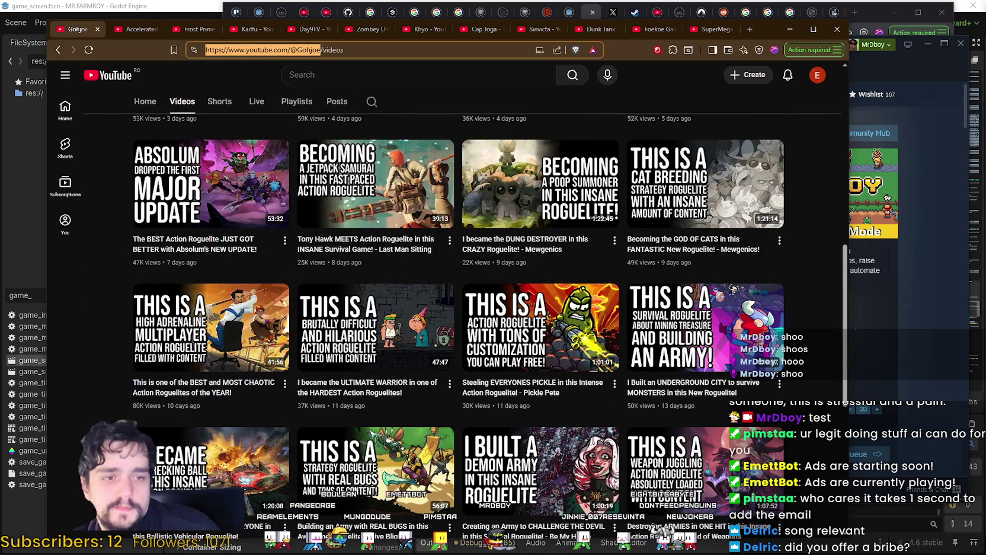
key("alt+Tab")
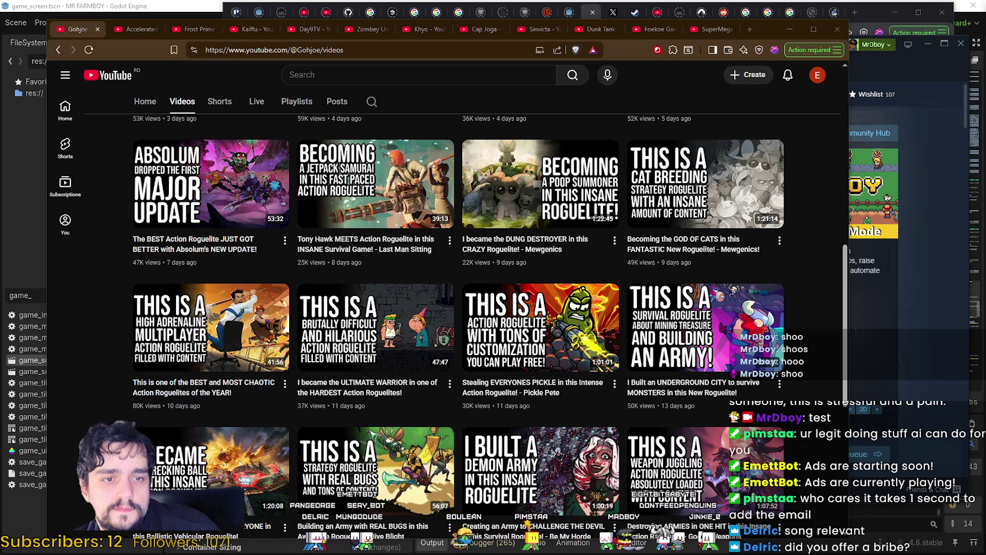
scroll(495, 140, "up", 10)
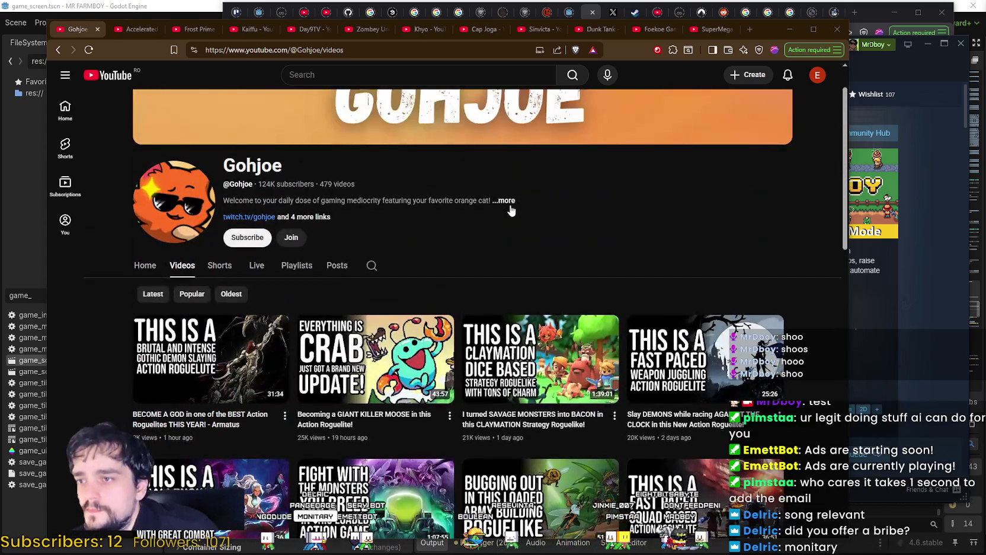
left_click(506, 201)
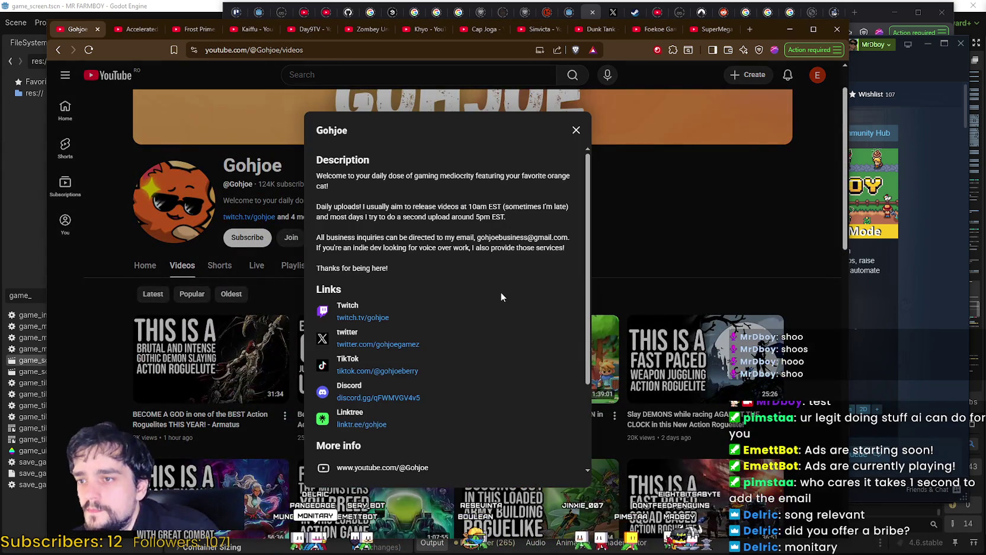
left_click_drag(354, 177, 491, 285)
left_click(479, 247)
scroll(454, 260, "down", 2)
right_click(401, 236)
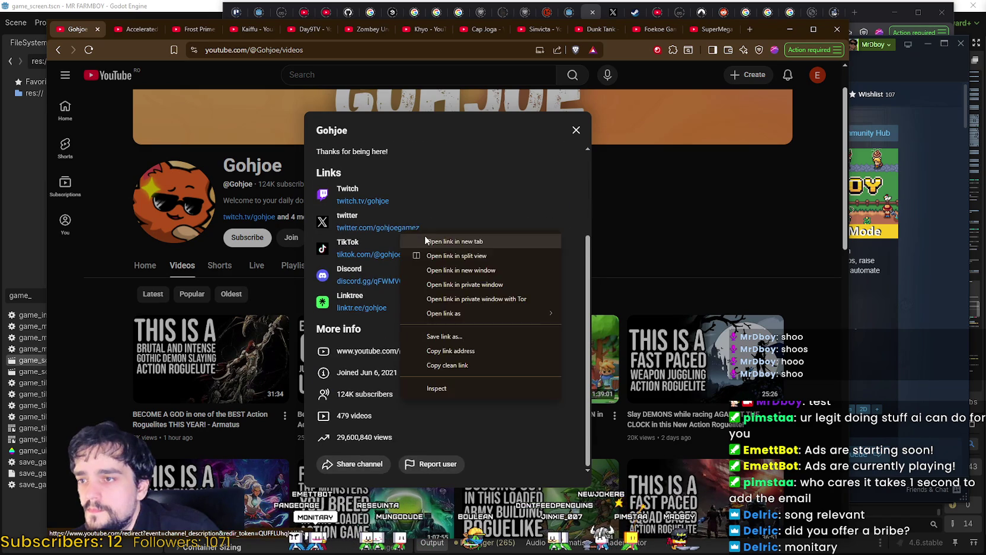
left_click(450, 241)
scroll(486, 335, "up", 1)
left_click(120, 32)
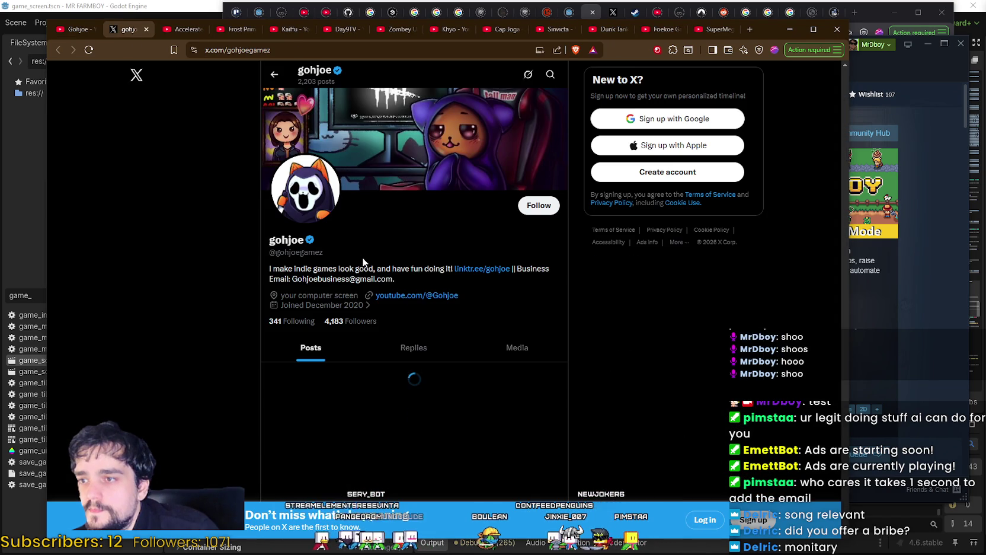
Select the whole business email in the creator's X profile bio.
left_click_drag(291, 278, 405, 274)
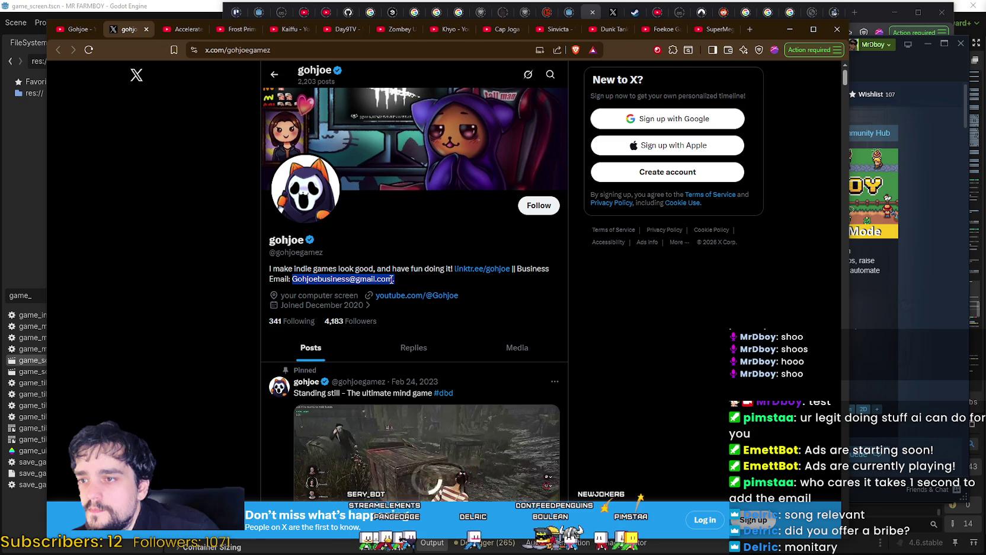
left_click(341, 278)
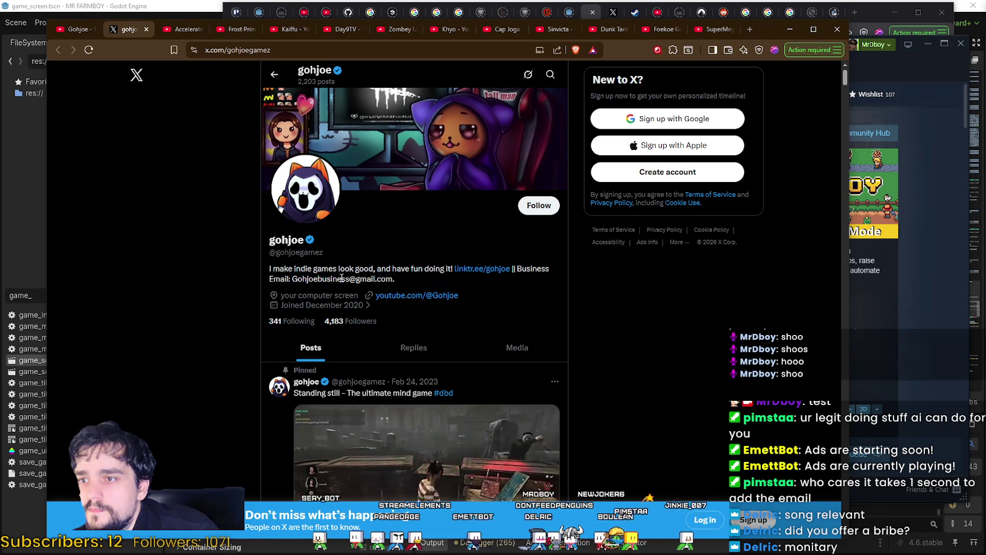
double_click(342, 278)
scroll(364, 291, "down", 3)
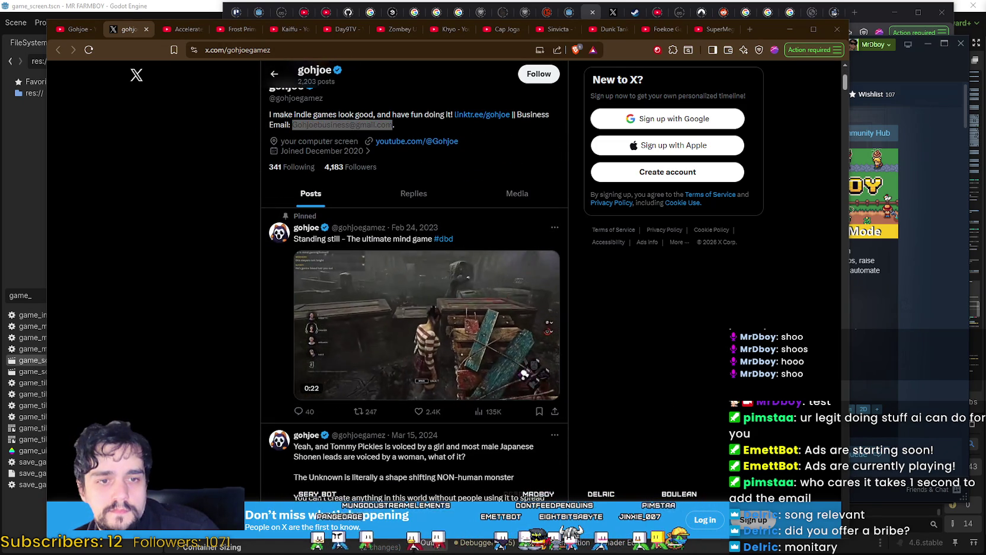
Close the X profile, the channel details panel and the orange-cat channel's page.
left_click(145, 29)
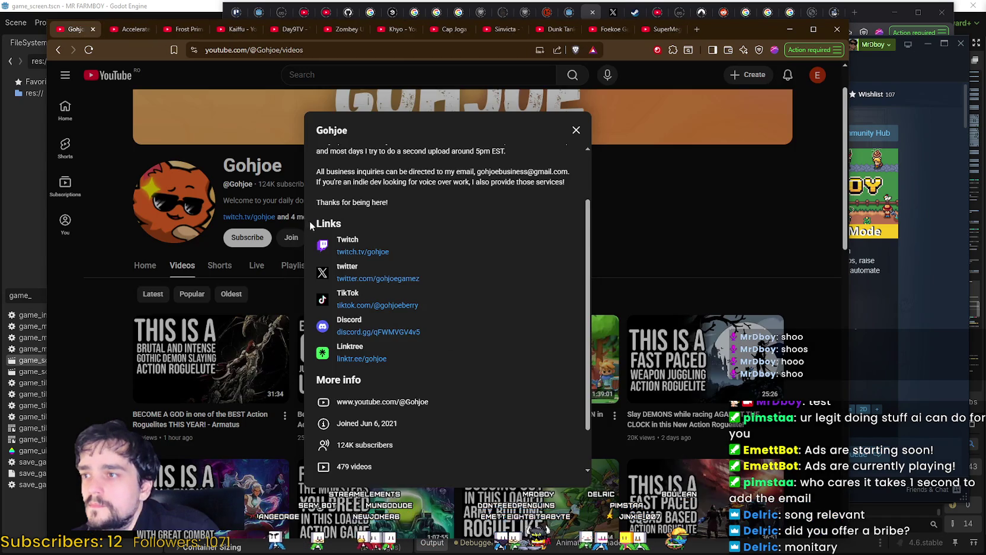
left_click(251, 143)
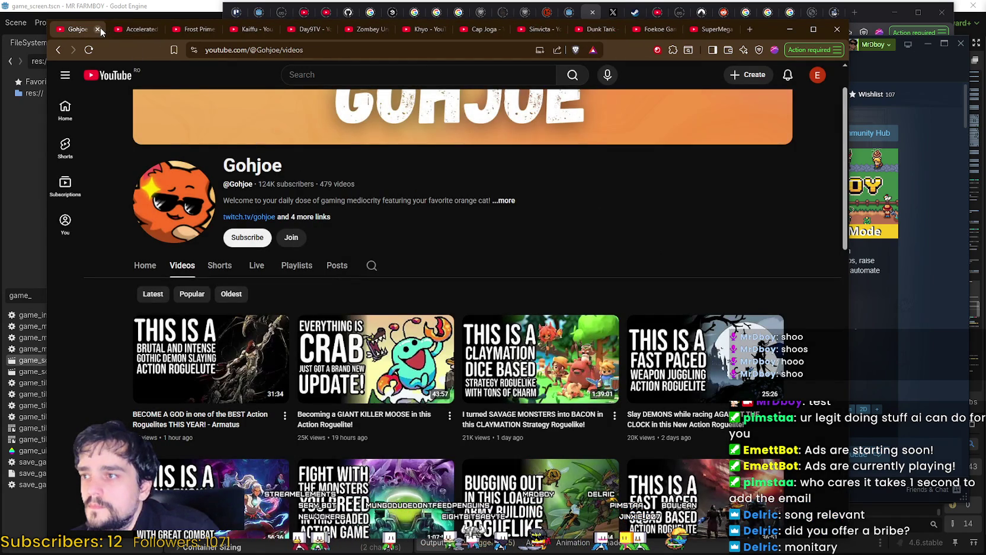
left_click(99, 29)
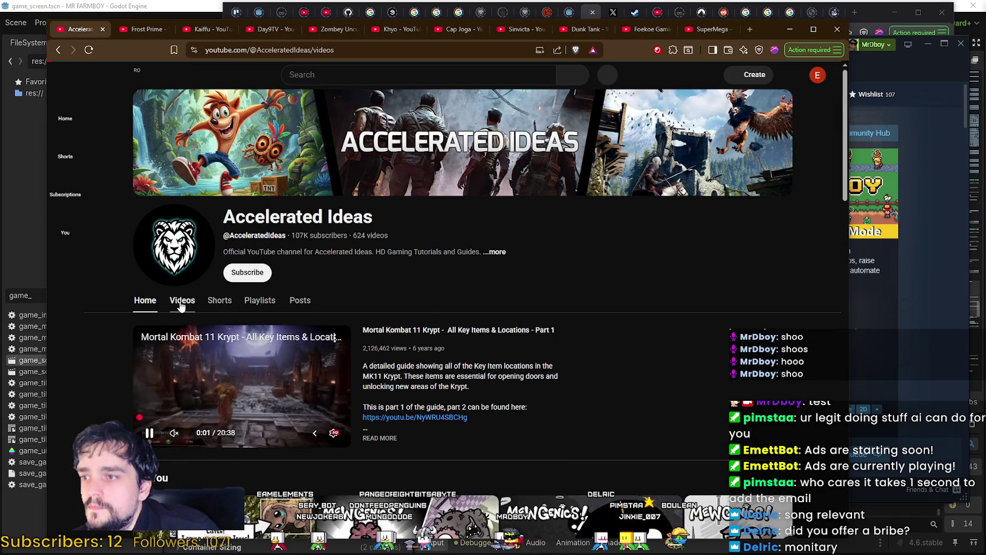
Scroll through the Mewgenics guide channel's full Videos grid and back up.
left_click(180, 305)
scroll(615, 287, "down", 10)
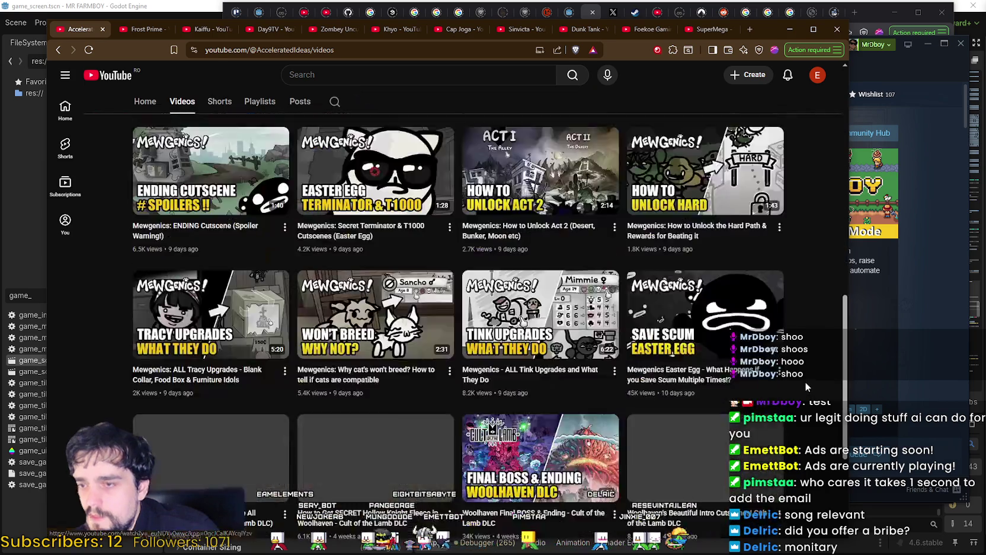
scroll(803, 382, "down", 3)
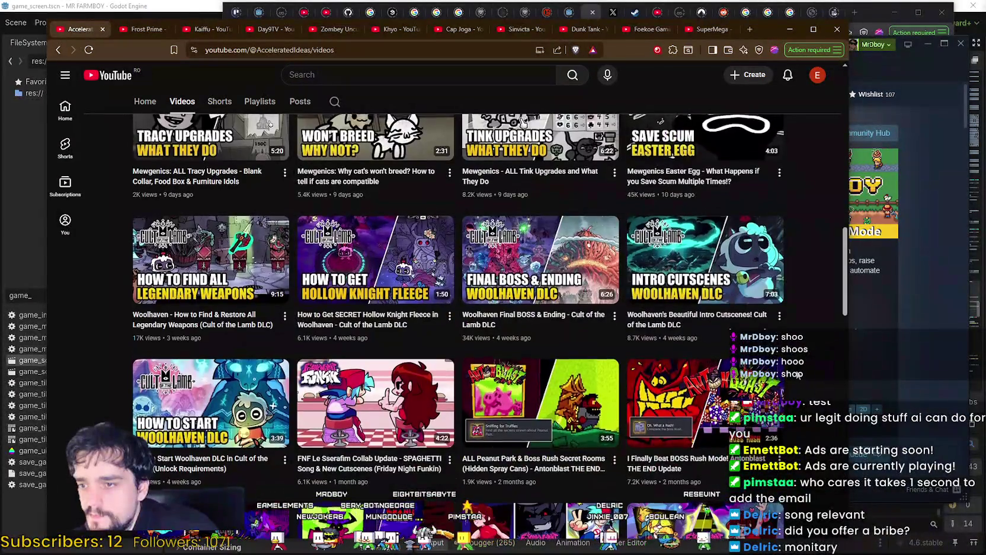
scroll(799, 375, "down", 9)
scroll(786, 301, "down", 7)
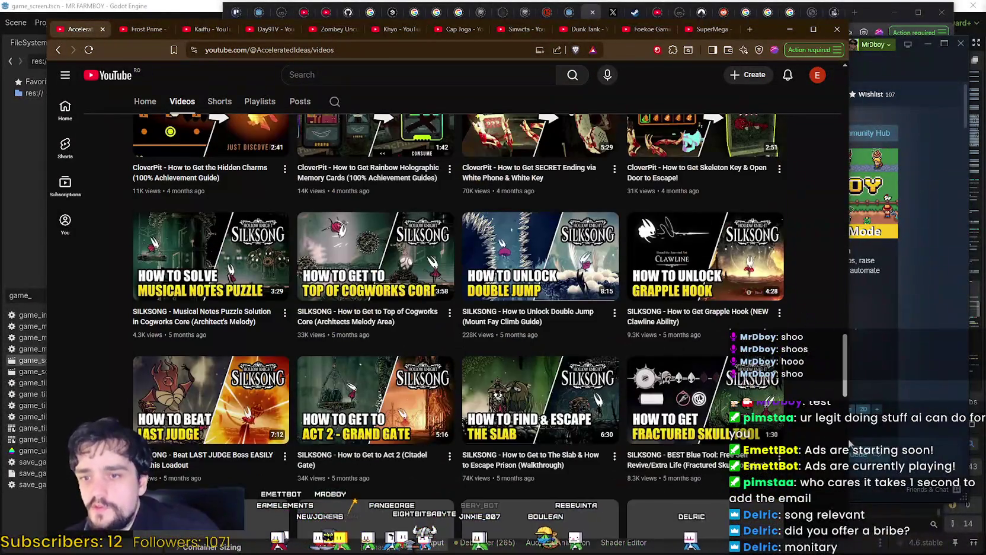
mouse_move(845, 386)
left_mouse_down()
mouse_move(834, 168)
mouse_move(848, 112)
mouse_move(838, 121)
left_mouse_up()
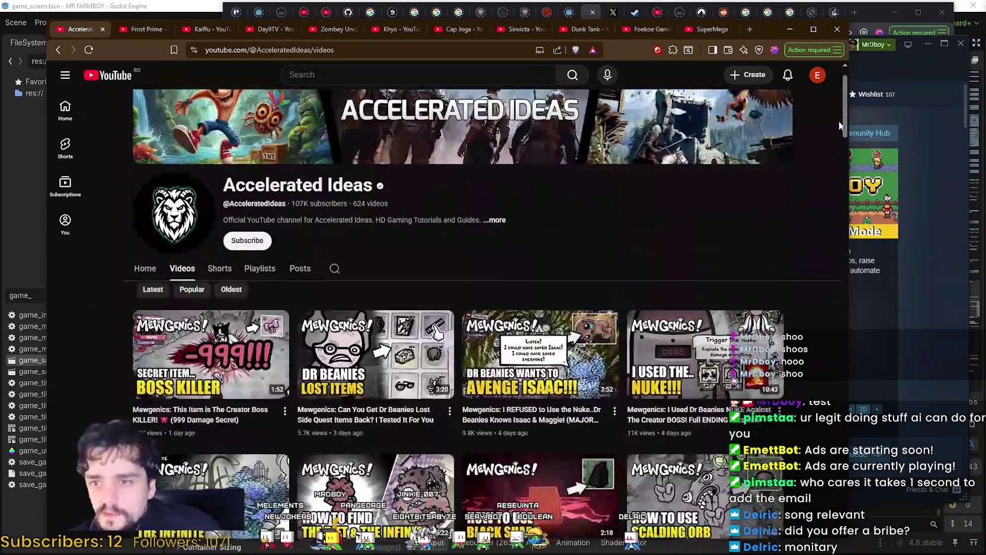
scroll(839, 120, "down", 1)
scroll(838, 121, "up", 2)
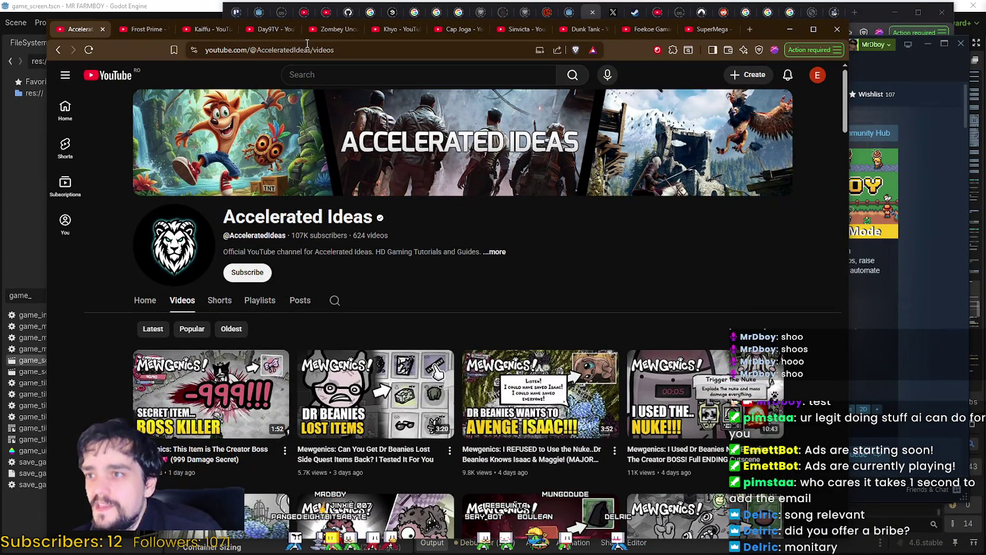
Select the channel's web address, review its About details, then close the channel page.
left_click_drag(312, 45, 7, 40)
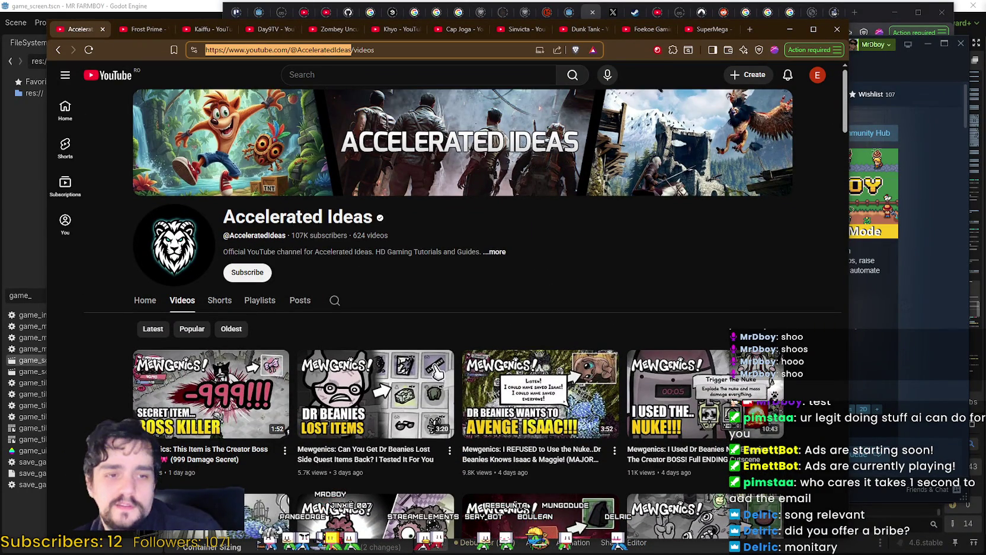
key("alt+Tab")
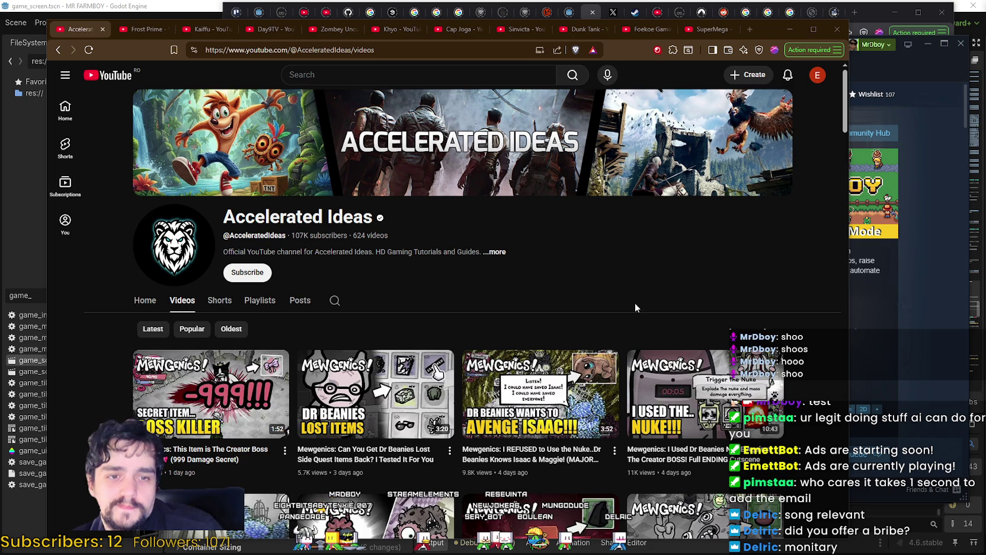
left_click(497, 254)
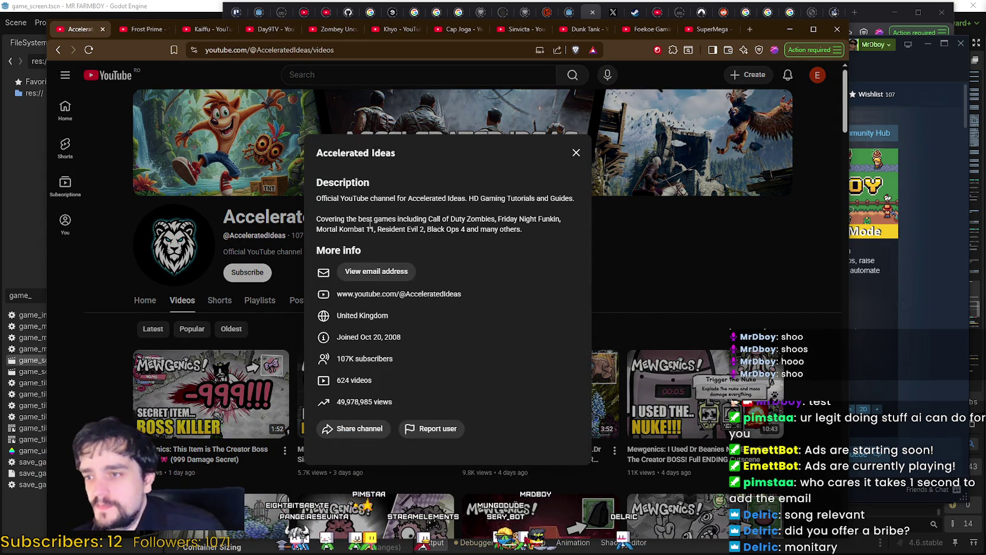
left_click(727, 260)
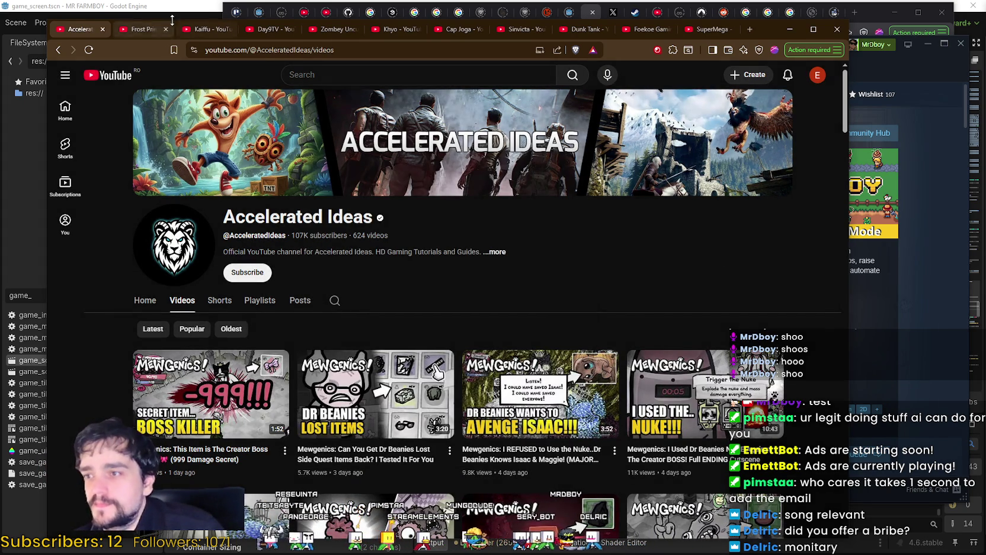
left_click(103, 29)
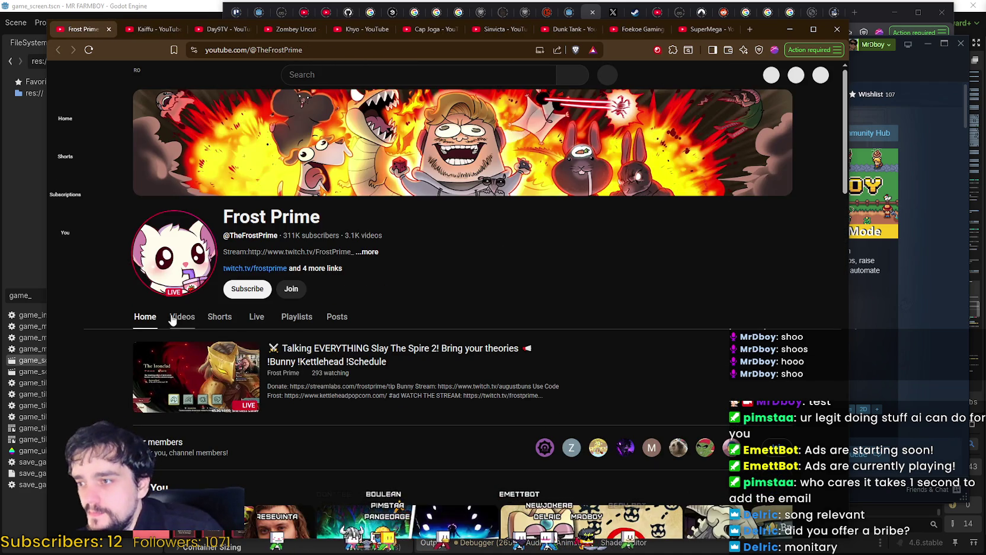
Glance at Frost Prime's videos, then return to the channel's Home page.
left_click(179, 317)
left_click(145, 317)
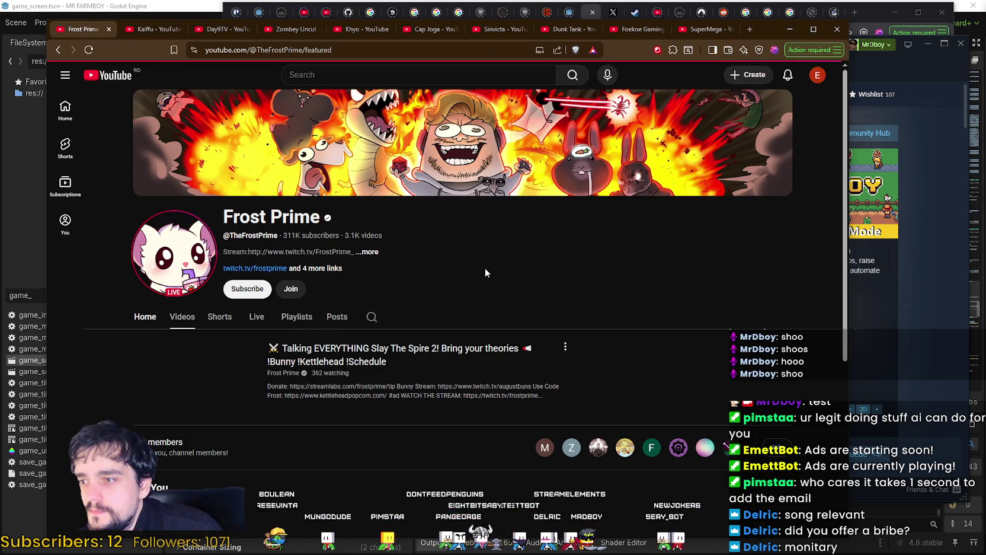
mouse_move(223, 377)
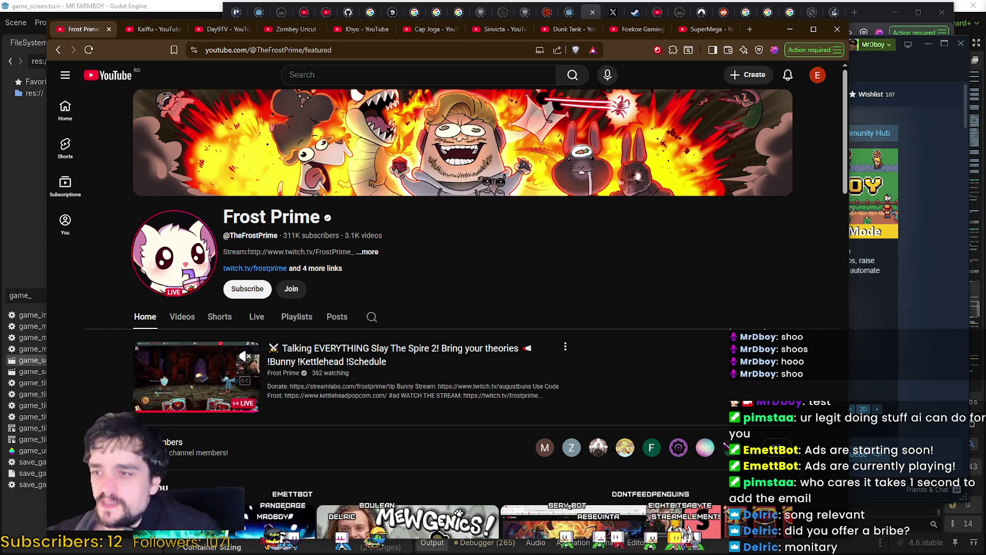
Open Frost Prime's Twitter link from the channel details in a new tab.
left_click(366, 253)
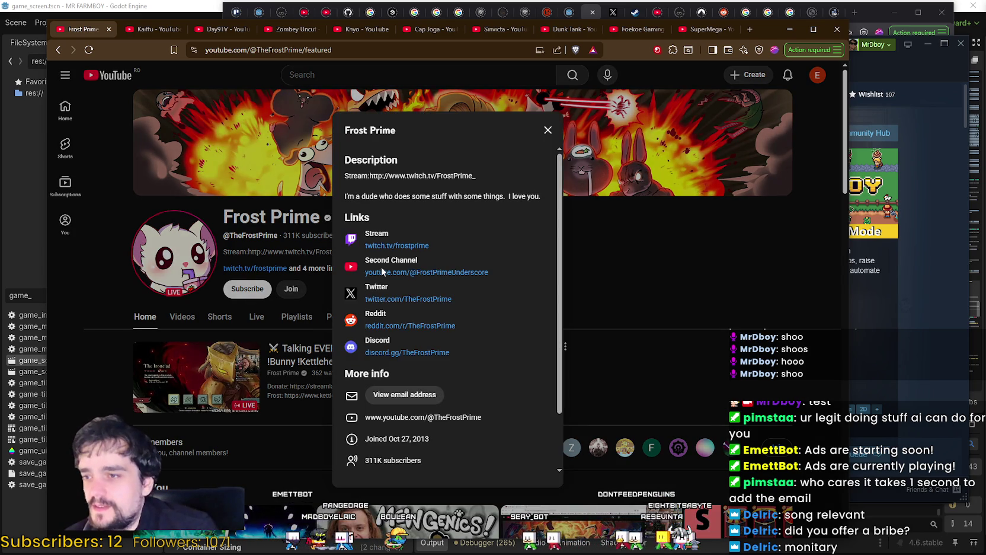
scroll(385, 269, "down", 2)
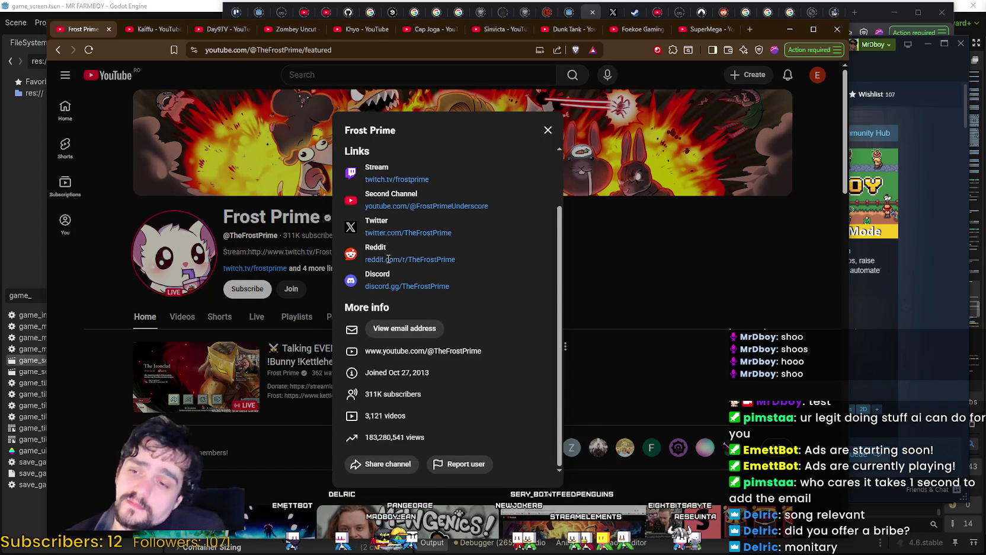
scroll(493, 460, "up", 2)
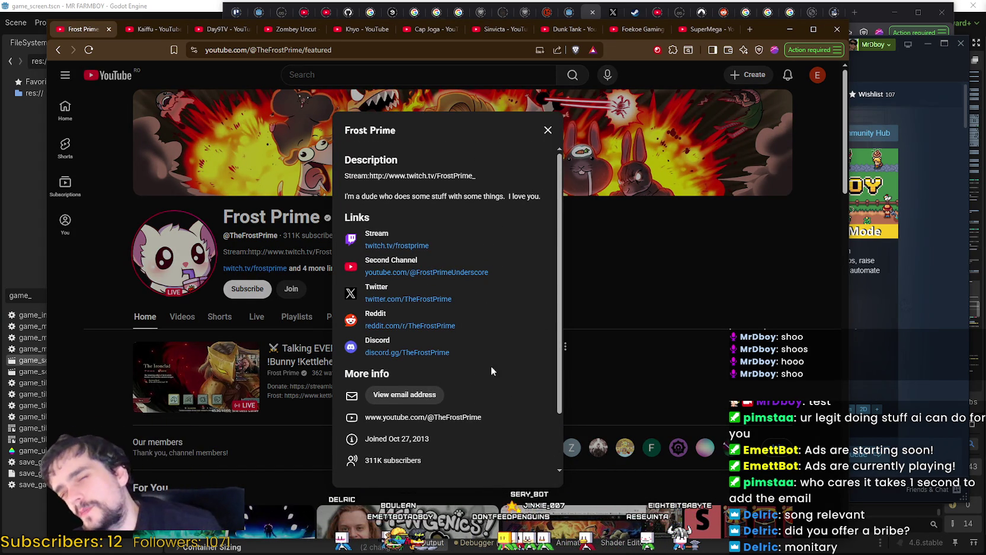
right_click(409, 302)
left_click(441, 312)
left_click(656, 296)
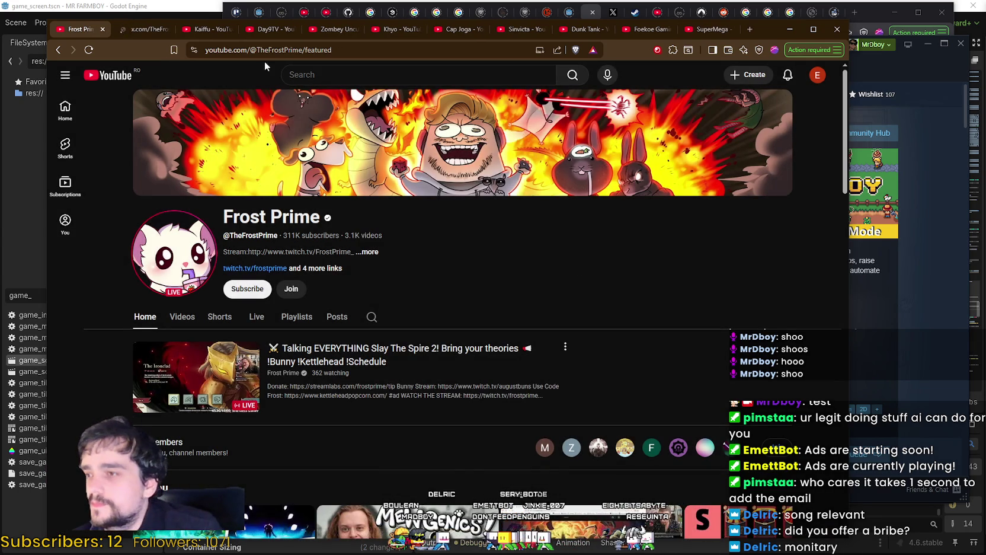
left_click_drag(342, 50, 206, 51)
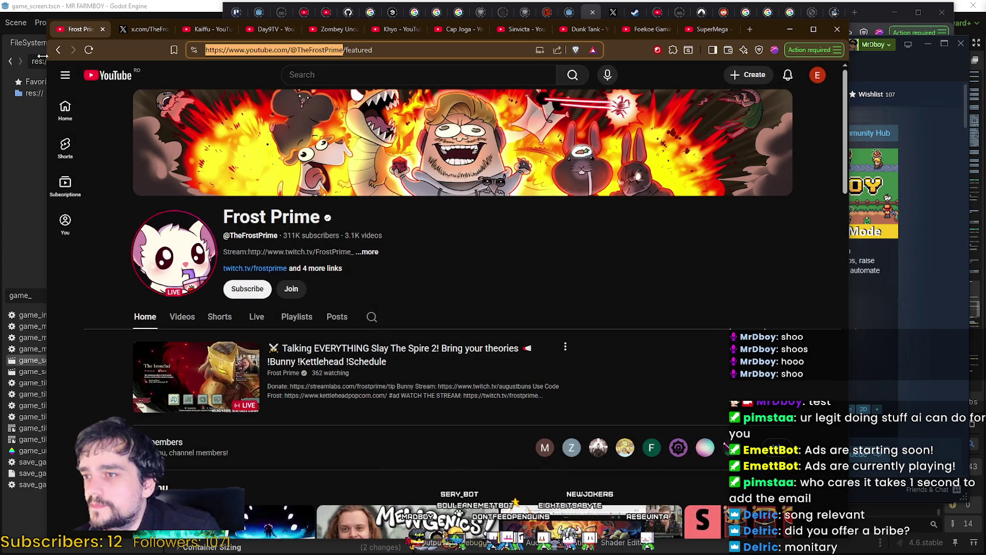
key("alt+Tab")
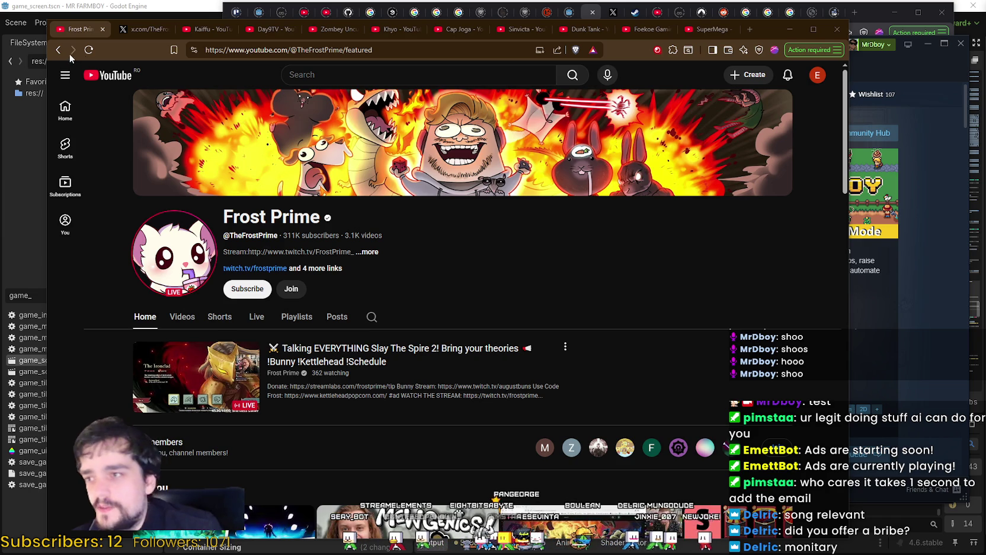
left_click(143, 29)
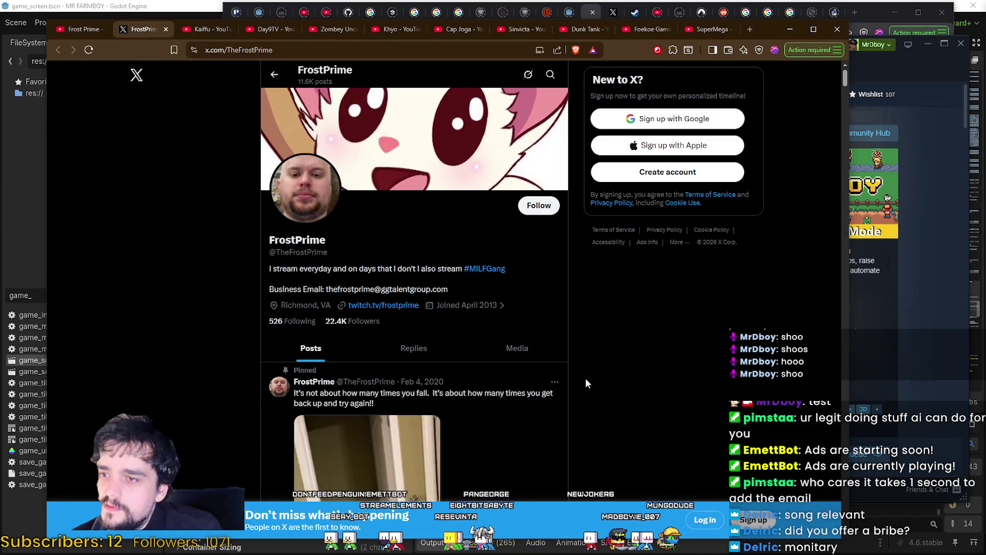
Copy FrostPrime's business email from the X bio and close the profile tab.
left_click_drag(327, 290, 449, 289)
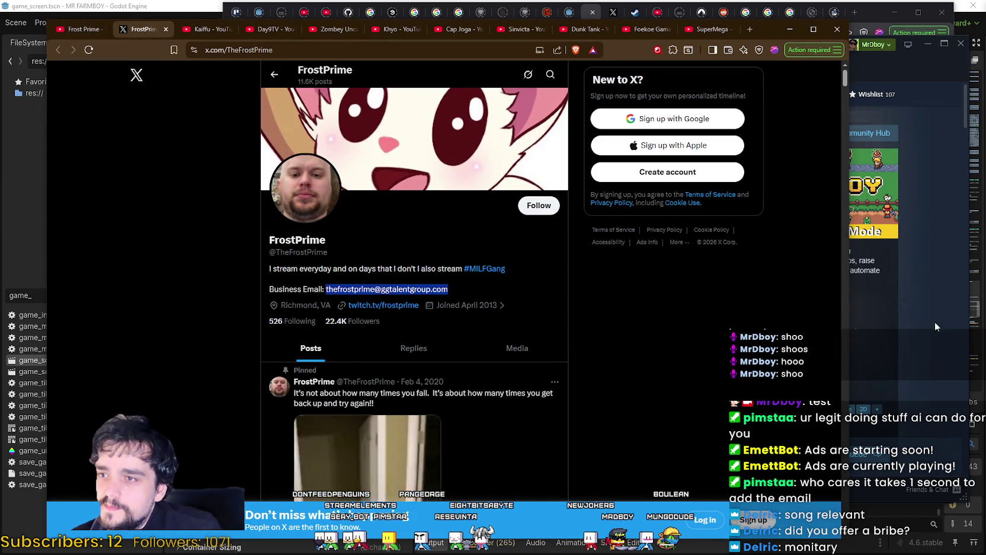
key("alt+Tab")
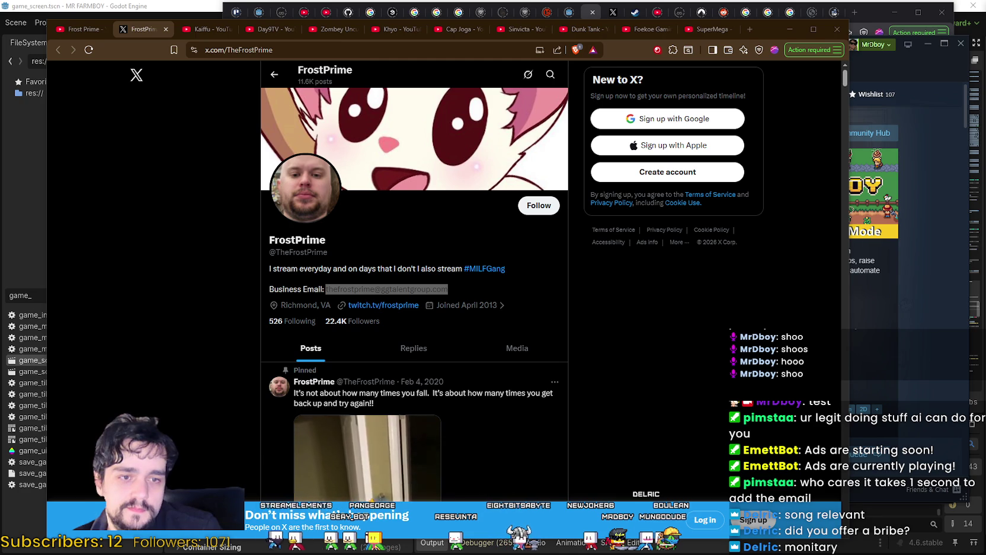
scroll(441, 357, "down", 2)
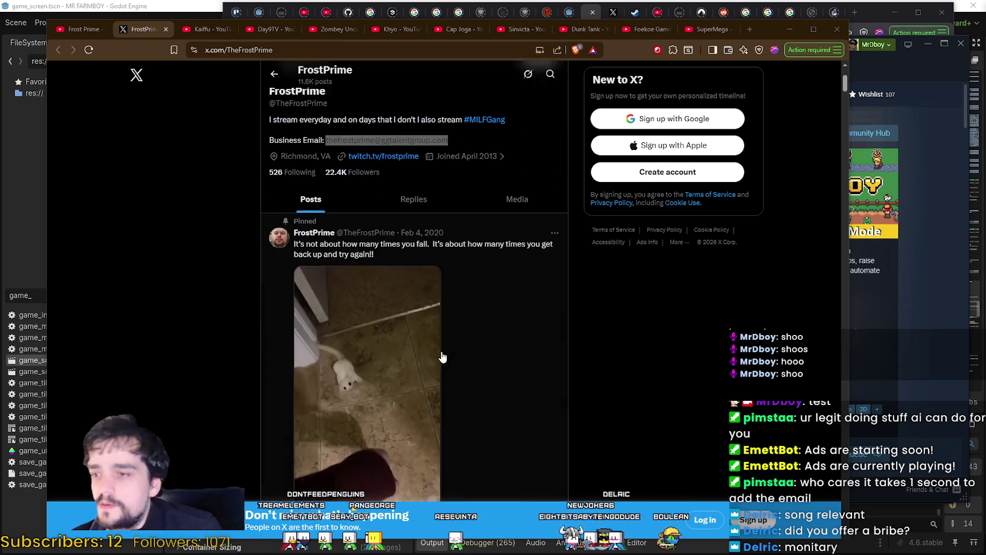
scroll(160, 59, "down", 4)
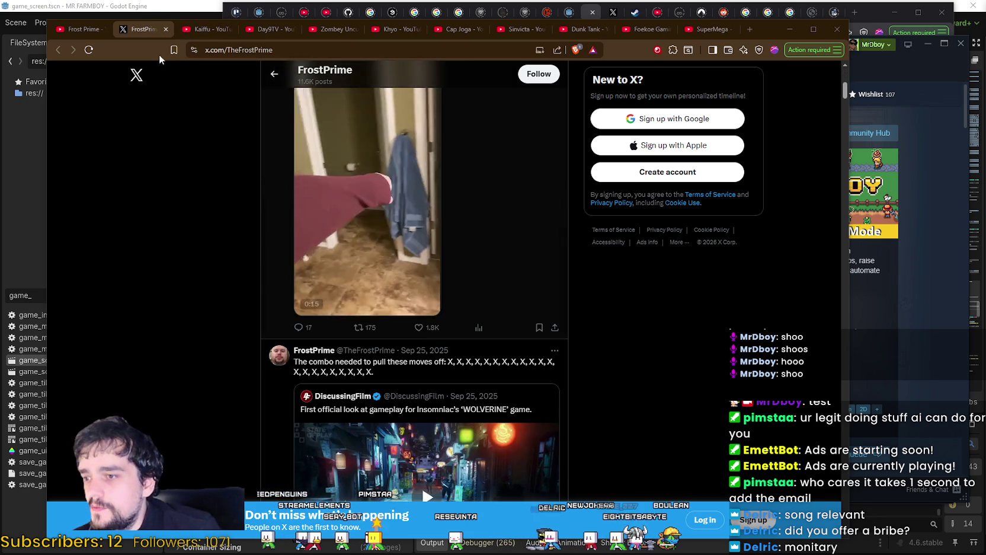
left_click(165, 29)
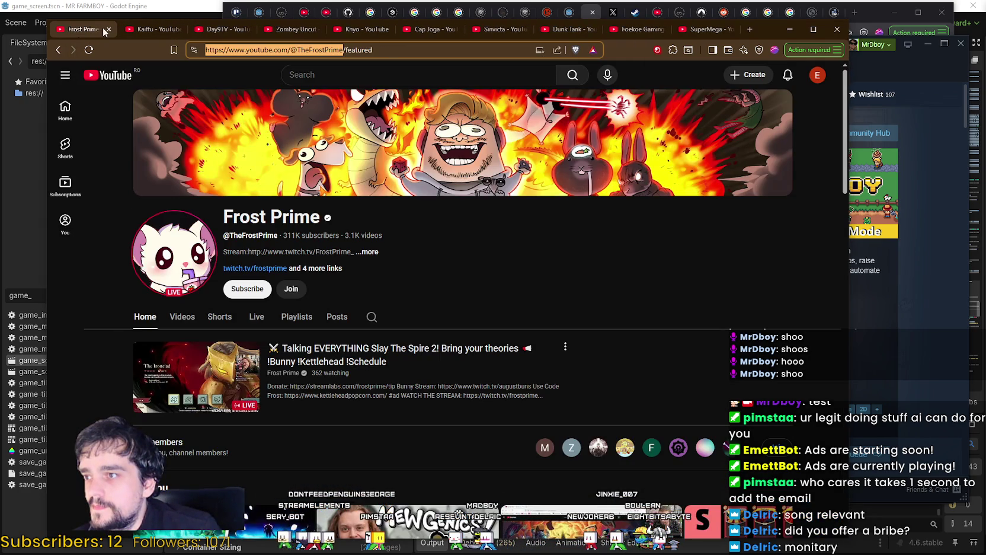
left_click(105, 30)
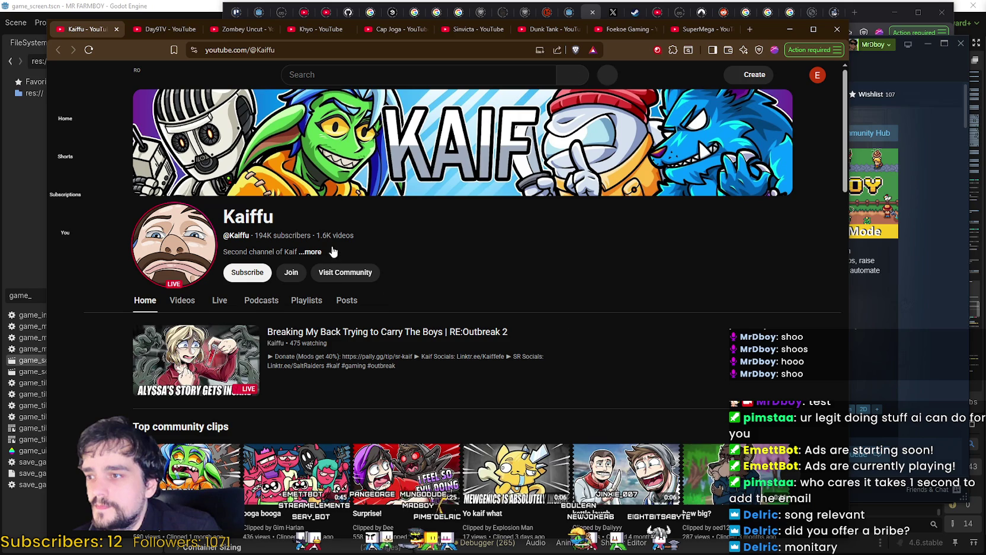
left_click(184, 304)
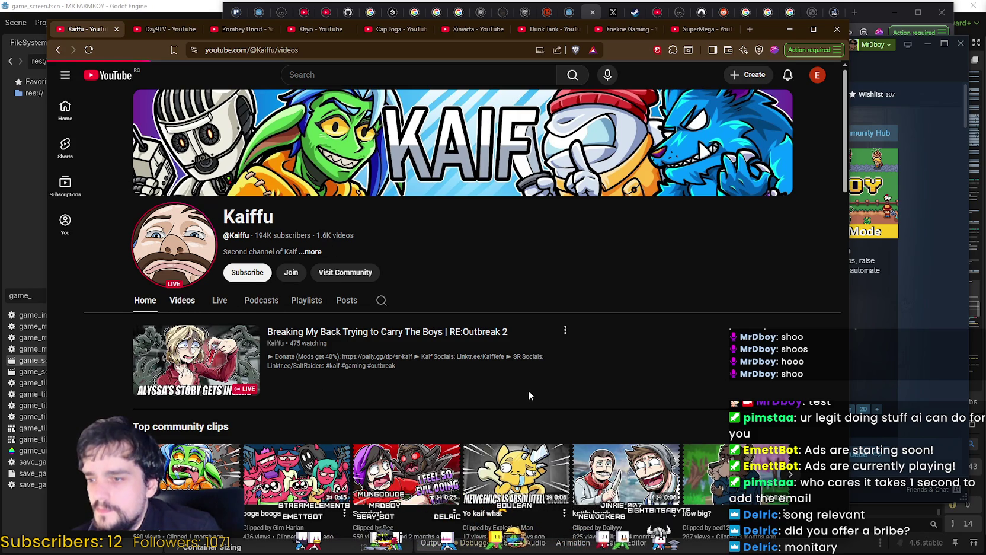
scroll(497, 307, "down", 5)
scroll(504, 335, "down", 5)
scroll(486, 332, "up", 10)
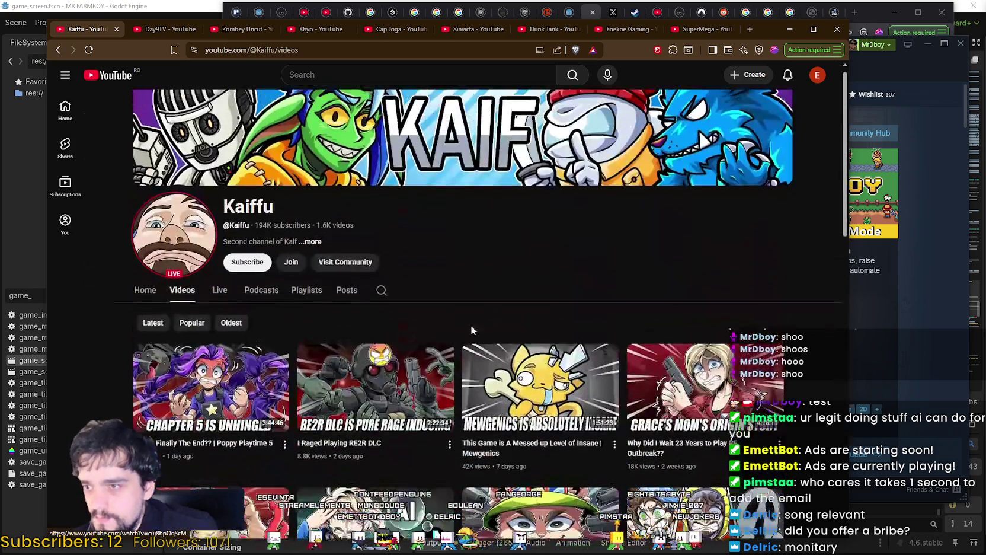
left_click_drag(206, 50, 316, 50)
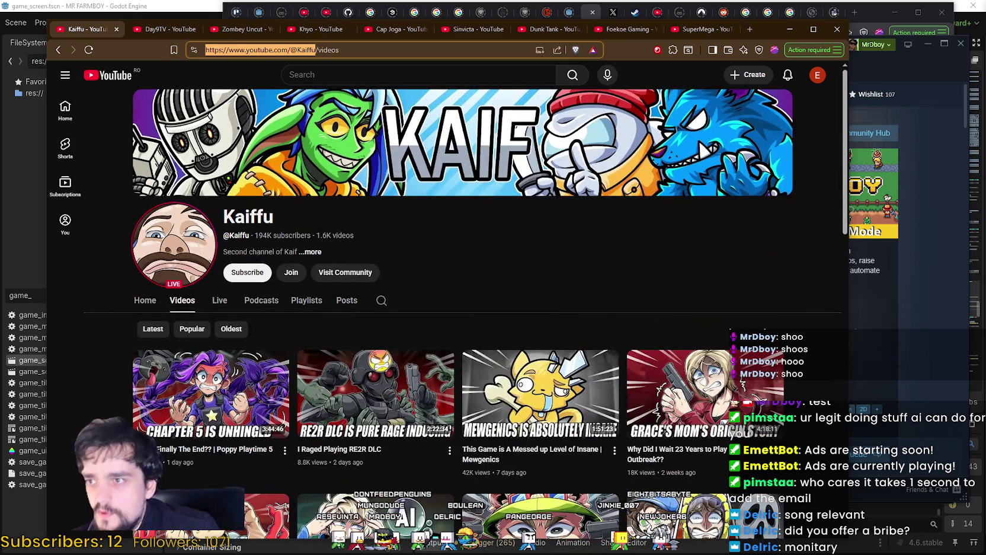
key("alt+Tab")
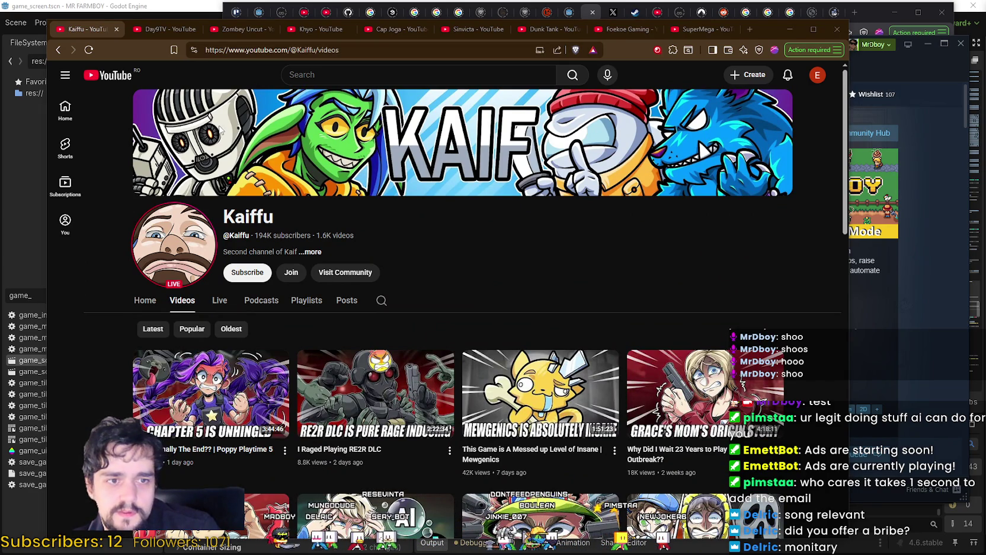
Close Kaiffu, browse Day9TV's uploaded videos, and copy Day9TV's channel address.
left_click(117, 29)
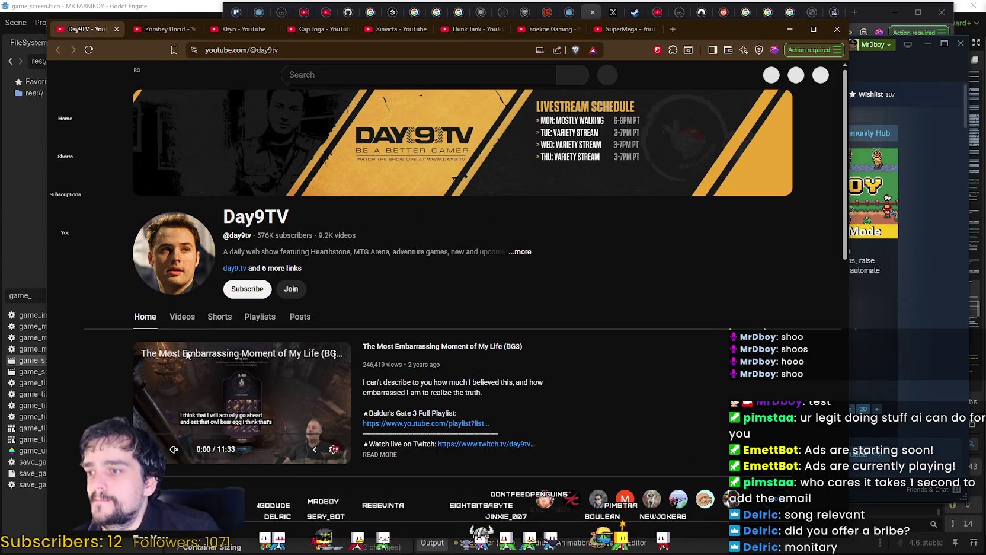
left_click(182, 316)
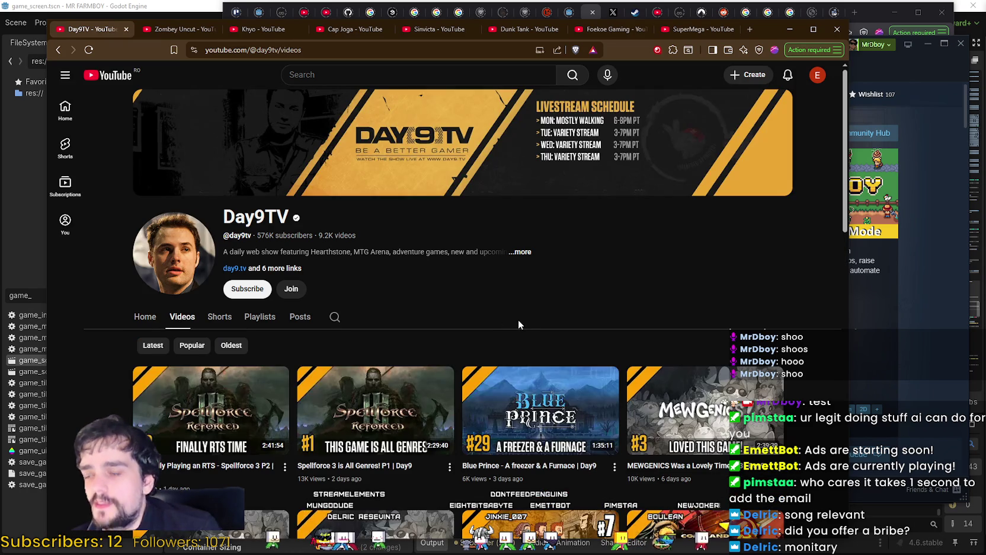
scroll(519, 324, "down", 3)
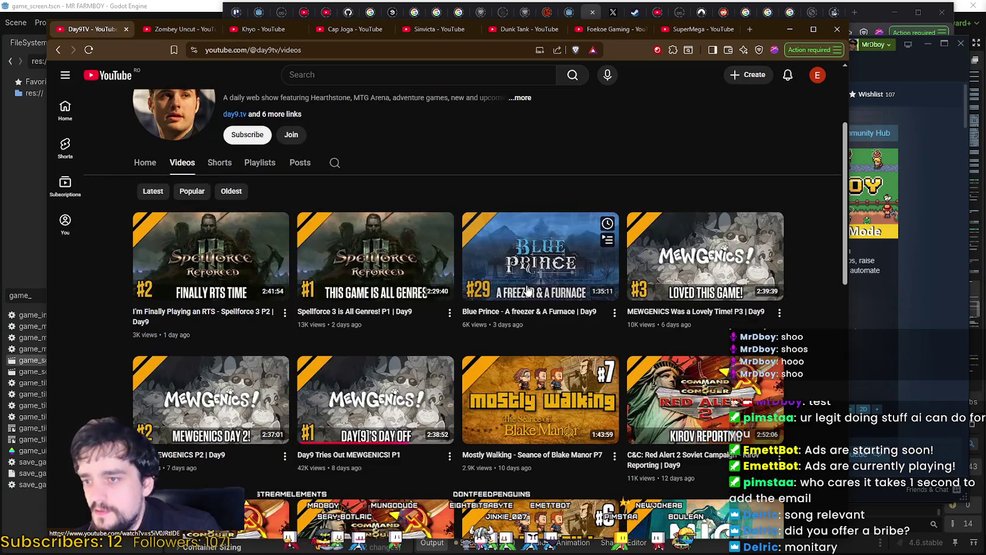
scroll(593, 368, "down", 3)
scroll(712, 462, "up", 3)
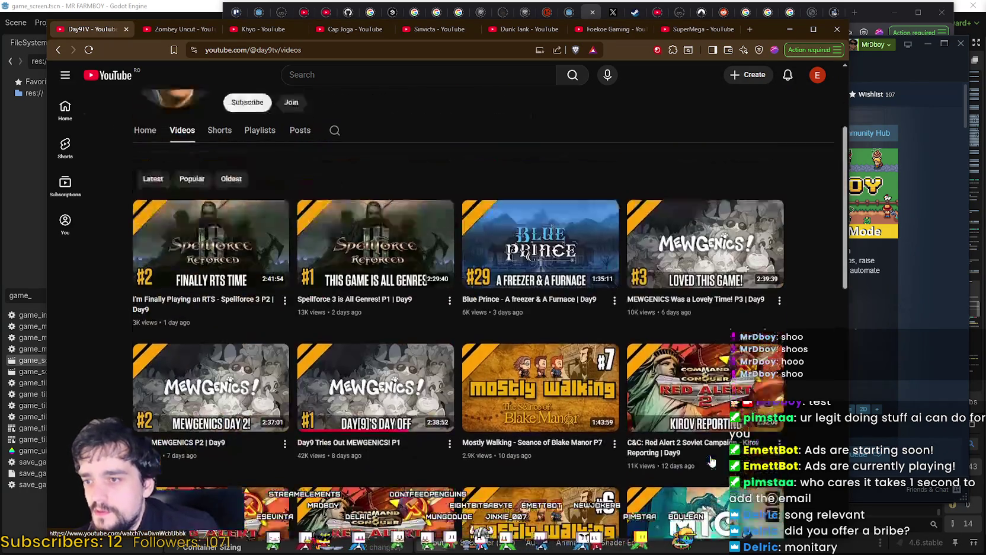
scroll(711, 462, "up", 4)
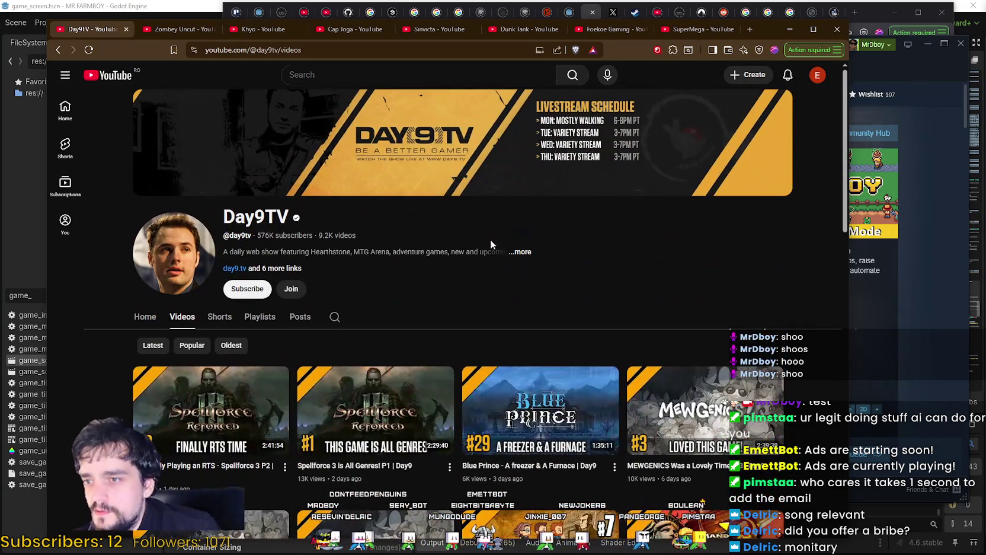
left_click_drag(206, 49, 319, 50)
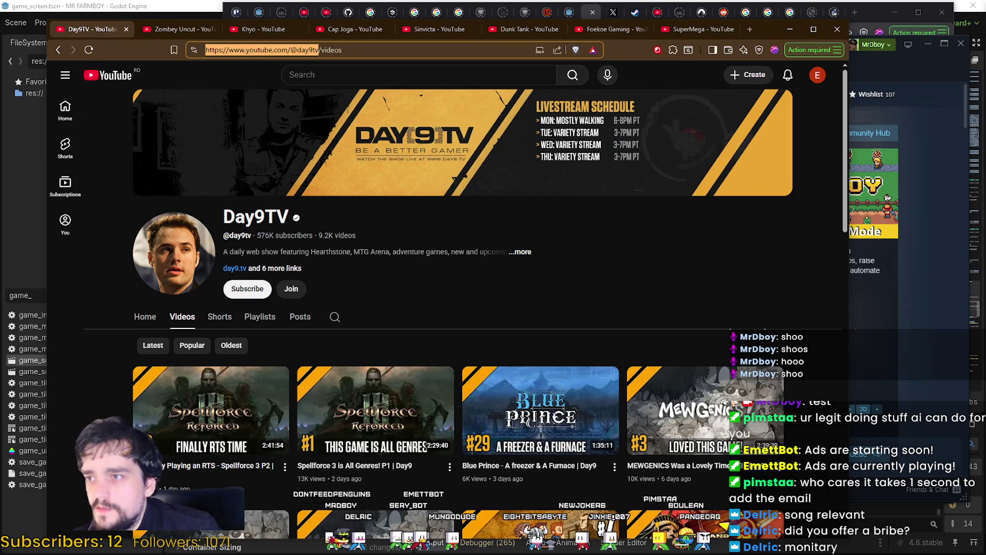
key("alt+Tab")
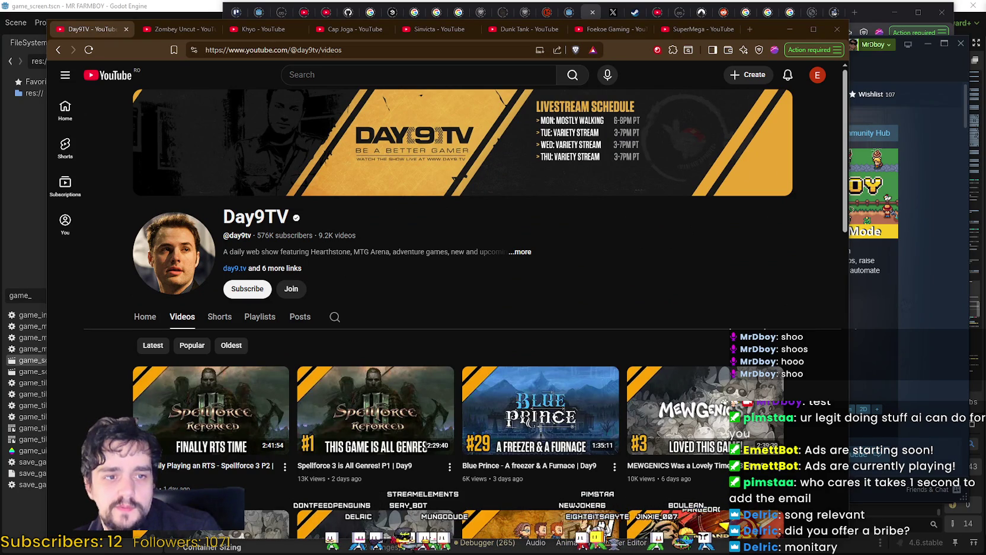
Open Day9TV's Twitter link from the expanded channel description in a new tab.
left_click(522, 251)
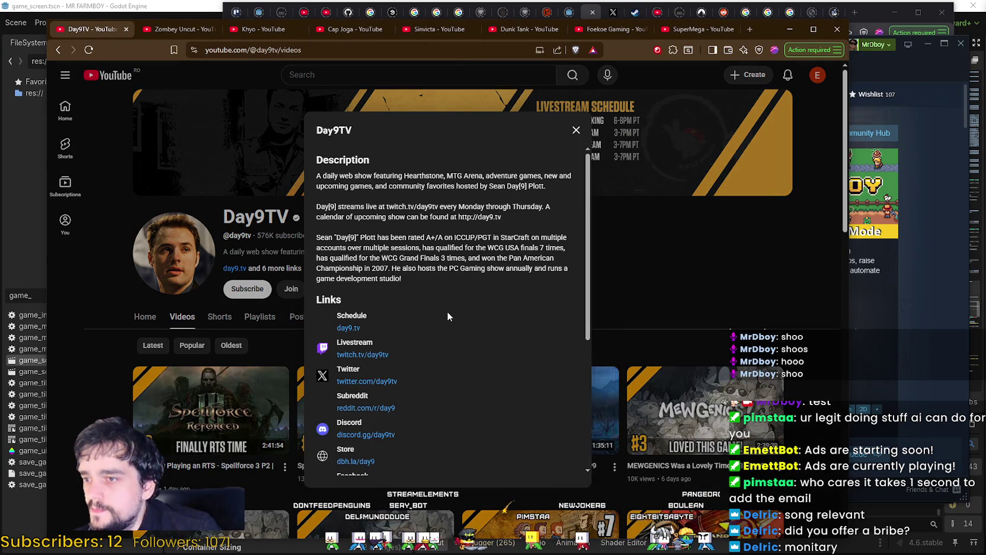
left_click_drag(375, 185, 467, 300)
left_click(485, 291)
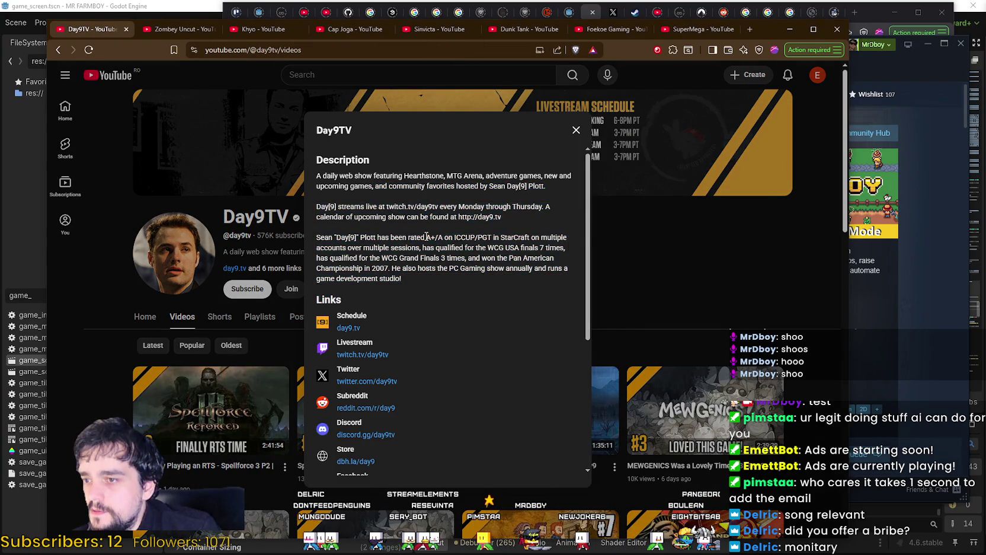
scroll(422, 236, "down", 3)
scroll(421, 235, "up", 1)
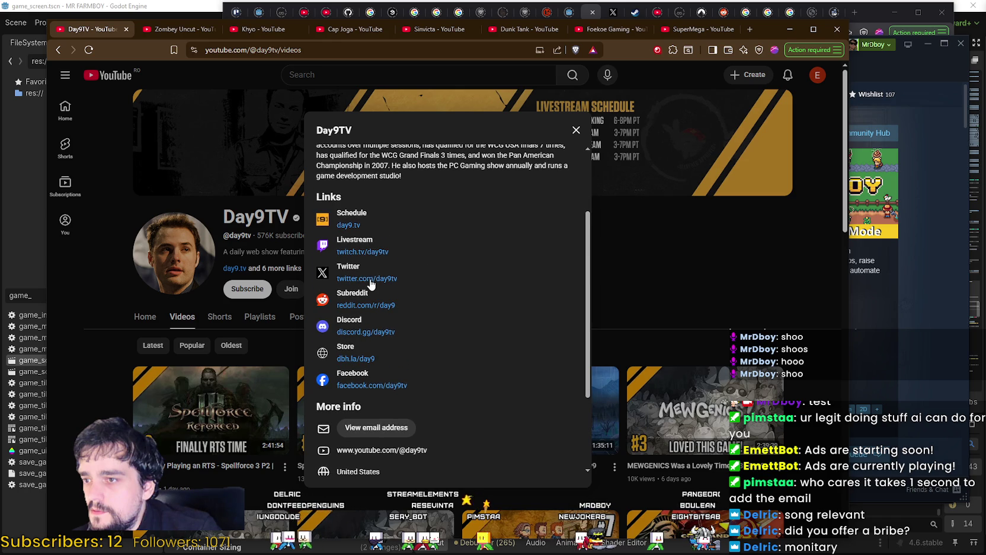
right_click(392, 278)
left_click(409, 288)
left_click(153, 28)
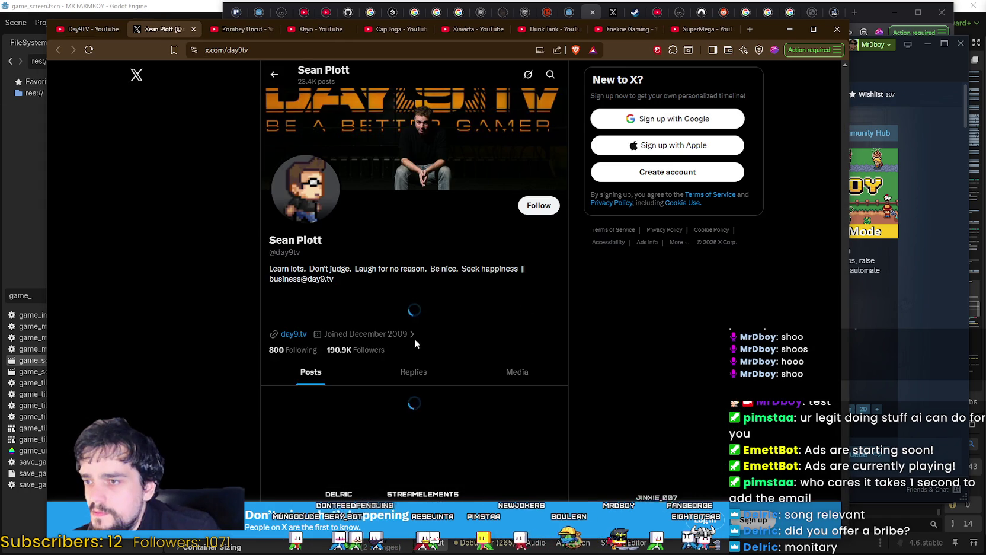
Copy Day9TV's business email from the X bio and close that profile.
left_click_drag(276, 272, 329, 279)
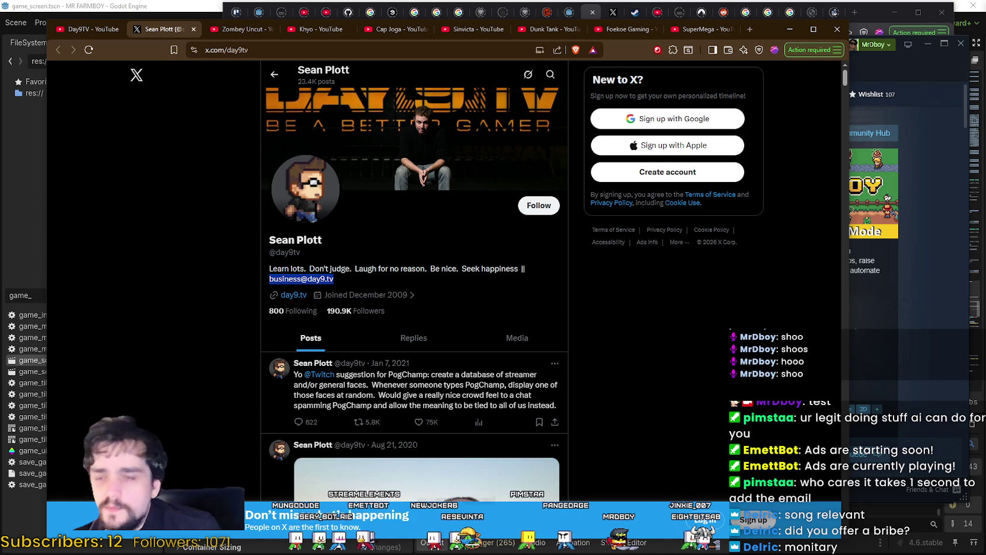
key("alt+Tab")
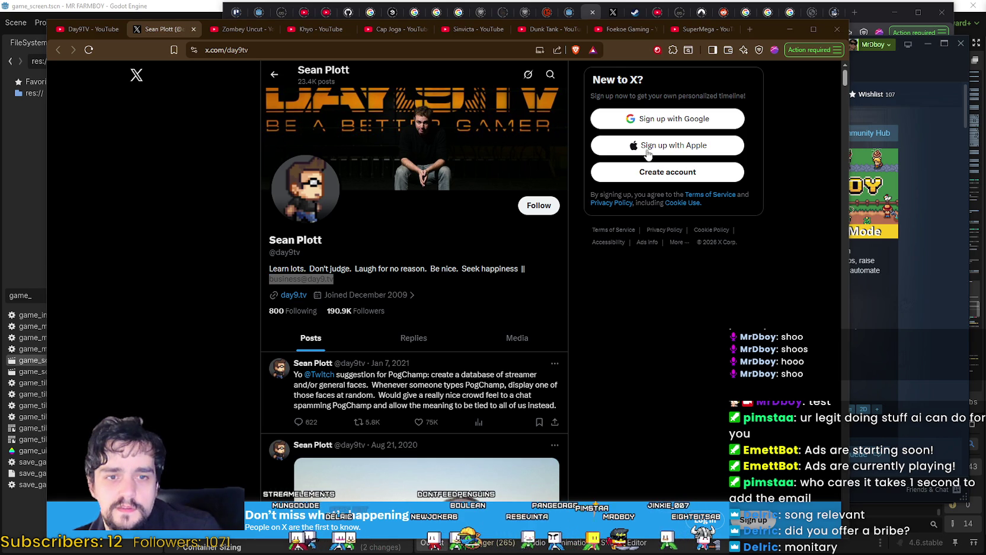
left_click(194, 29)
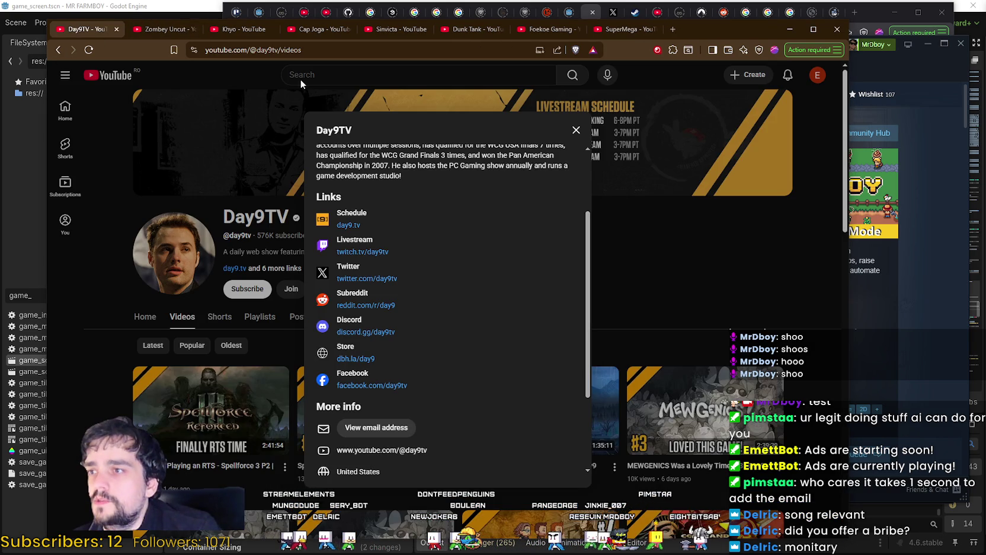
Close Day9TV, scroll Zombey Uncut's MEWGENICS videos, select its address and open its details.
left_click(118, 29)
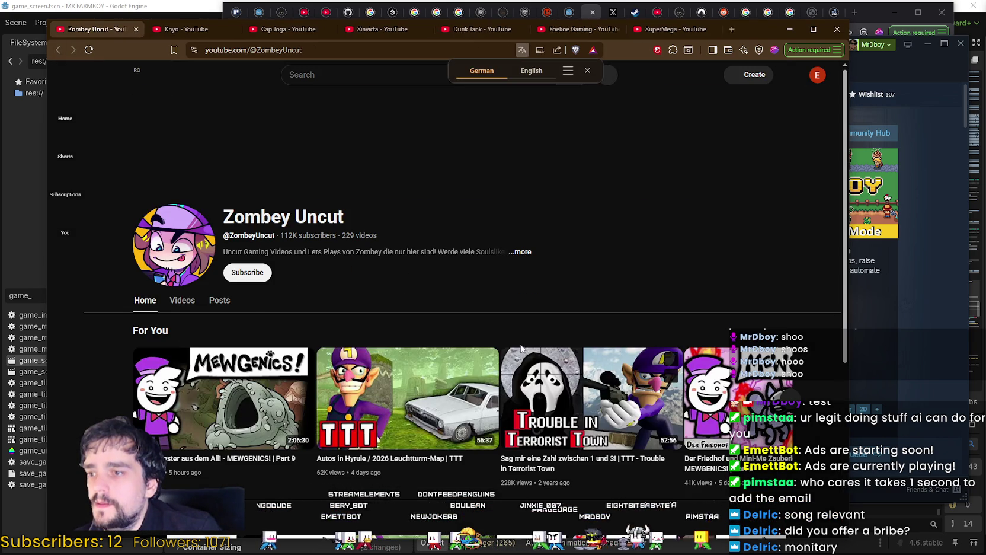
left_click(182, 304)
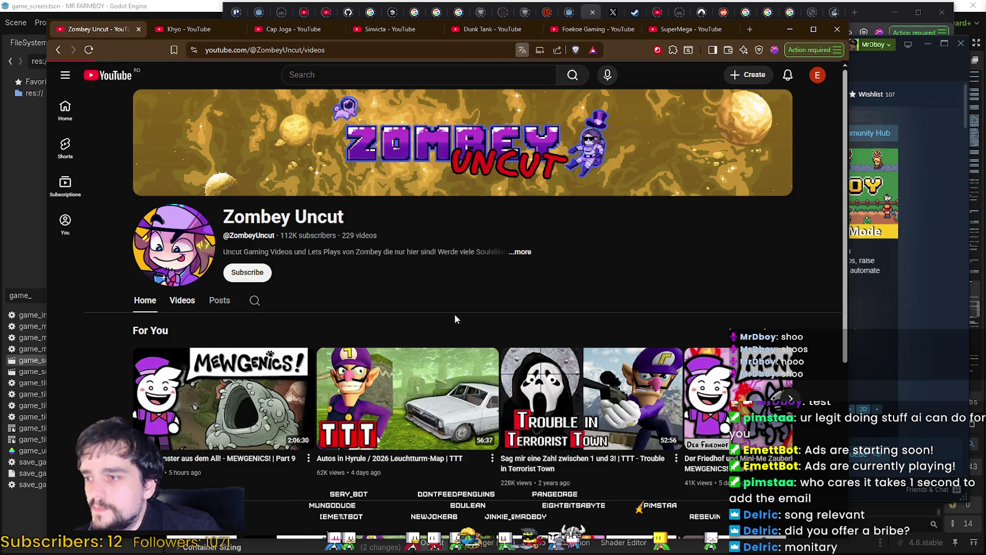
scroll(433, 253, "down", 1)
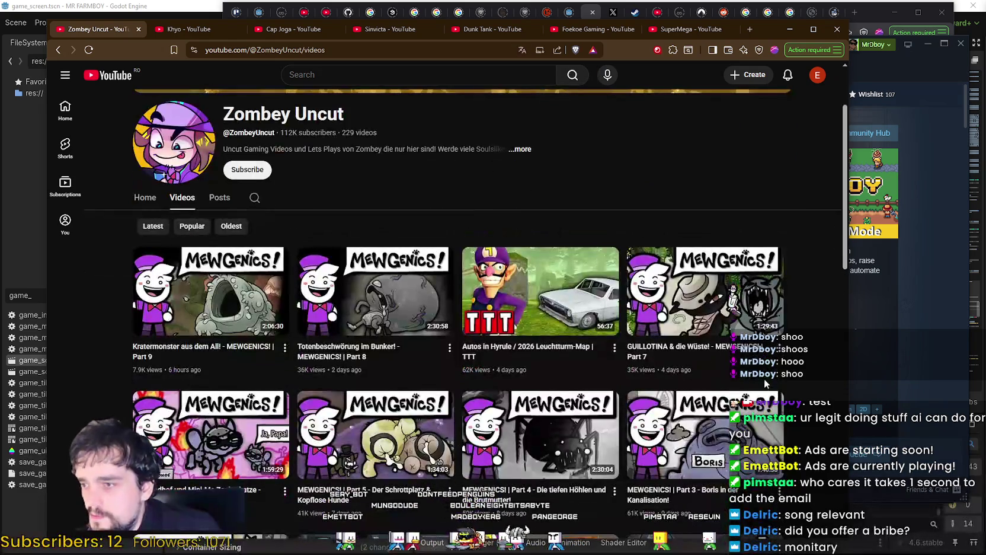
scroll(788, 321, "down", 8)
scroll(787, 321, "down", 4)
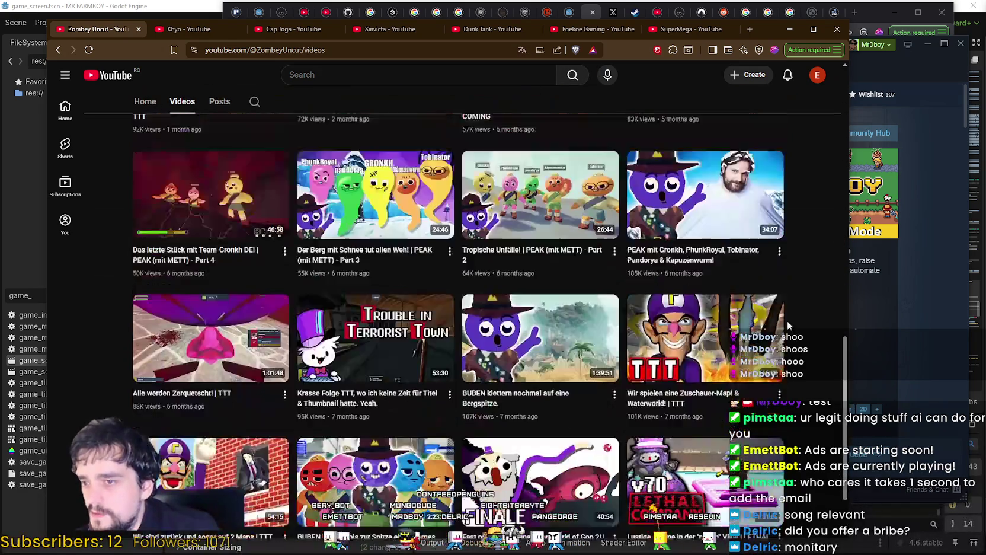
mouse_move(847, 365)
left_mouse_down()
mouse_move(851, 310)
mouse_move(770, 226)
mouse_move(611, 145)
left_mouse_up()
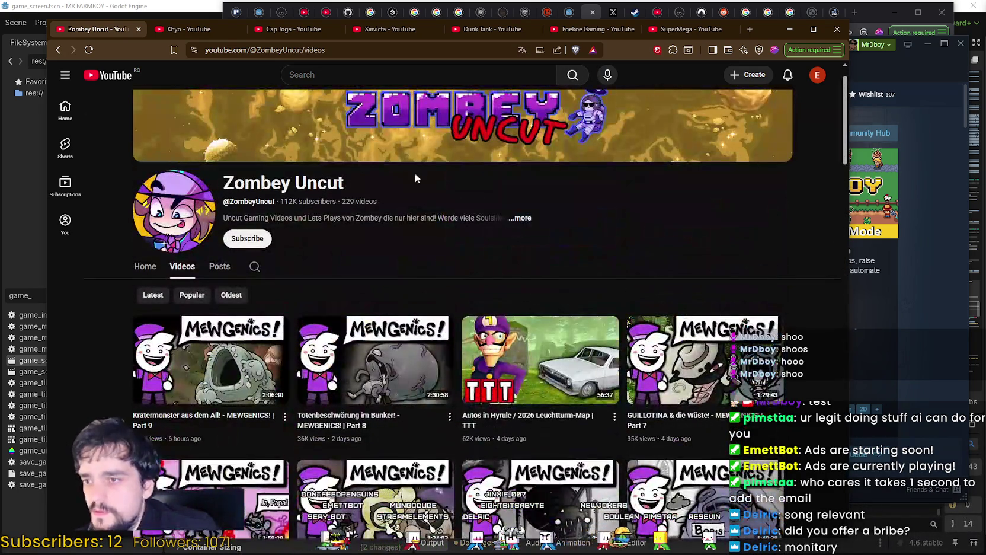
left_click_drag(302, 49, 24, 37)
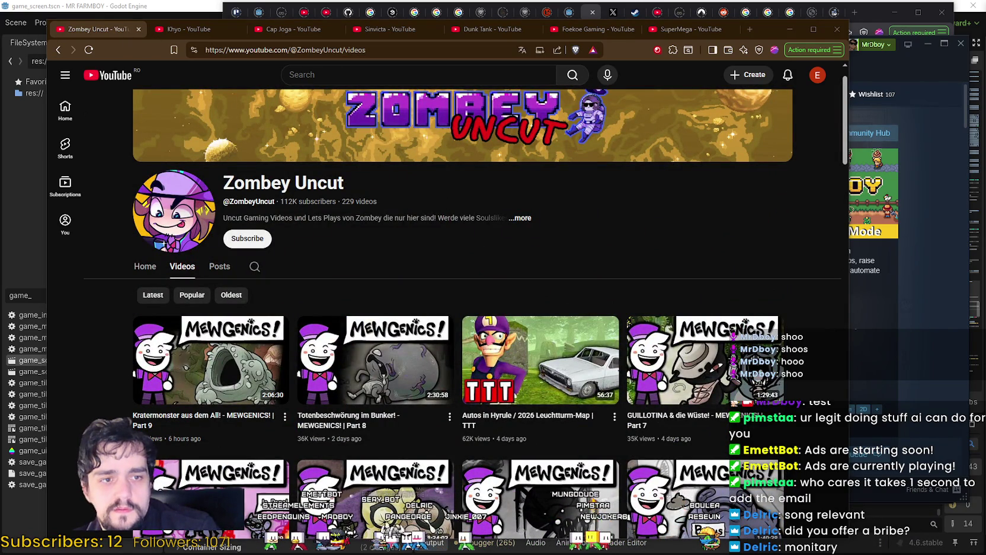
left_click(537, 219)
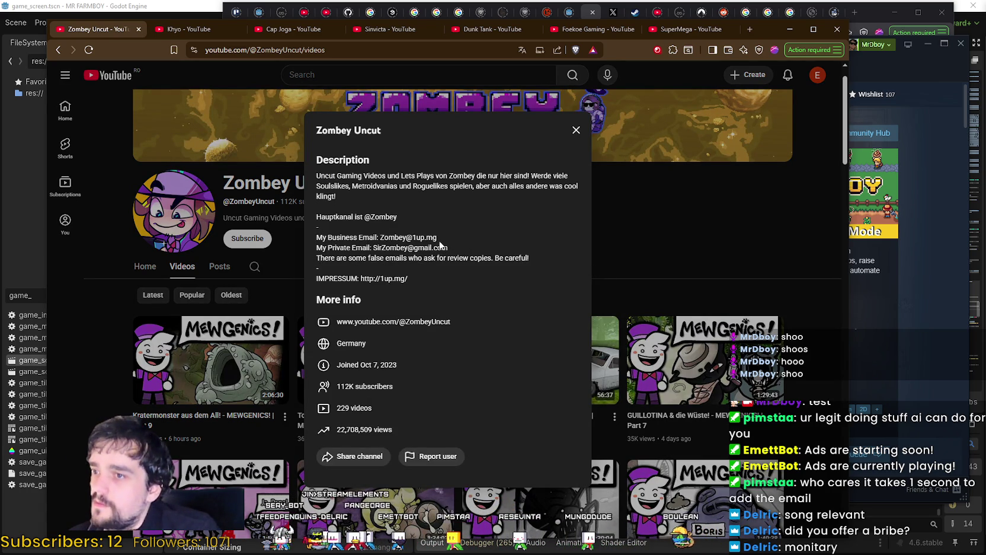
Select Zombey Uncut's business and private e-mail lines, then close the channel tab.
mouse_move(452, 251)
left_mouse_down()
mouse_move(415, 321)
mouse_move(320, 236)
left_mouse_up()
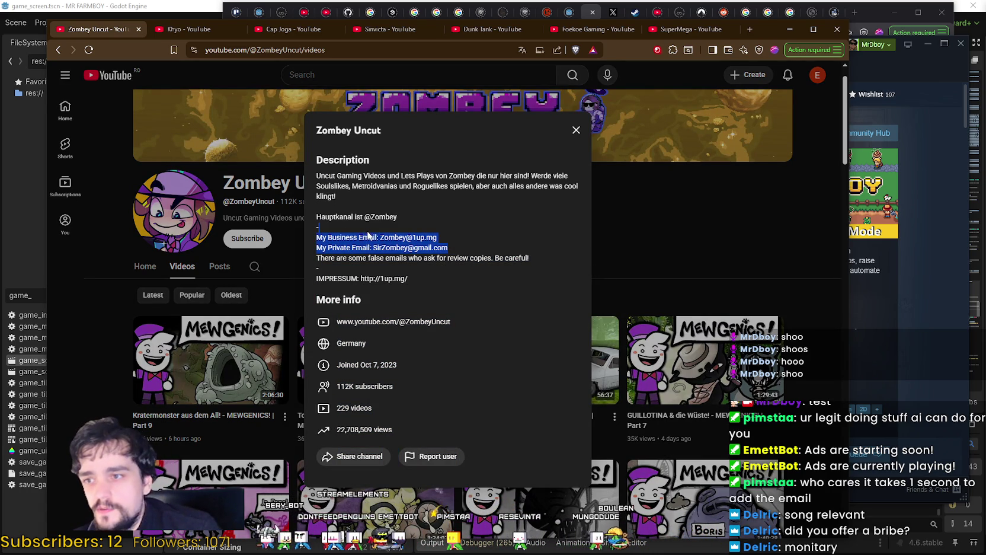
left_click(398, 235)
left_click_drag(380, 237, 453, 238)
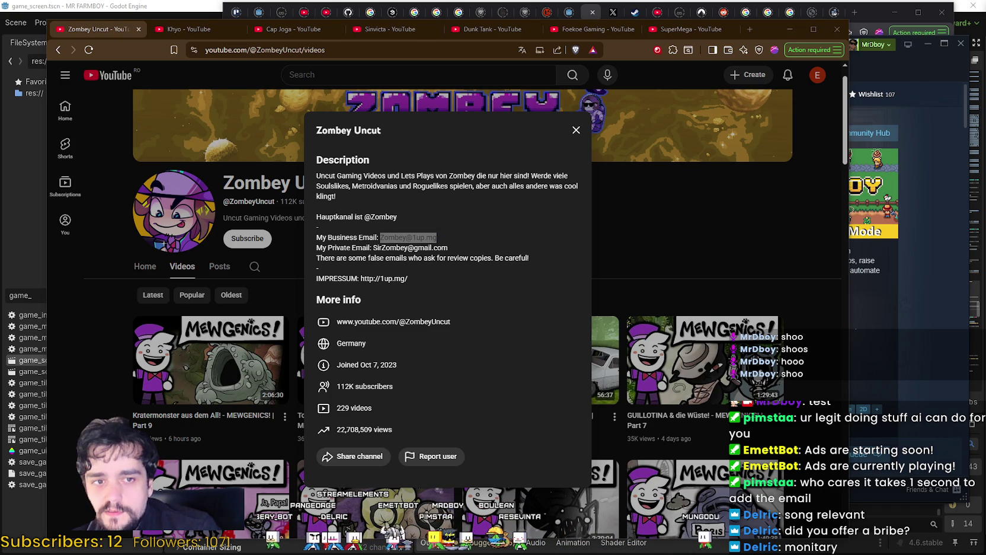
left_click_drag(373, 248, 449, 248)
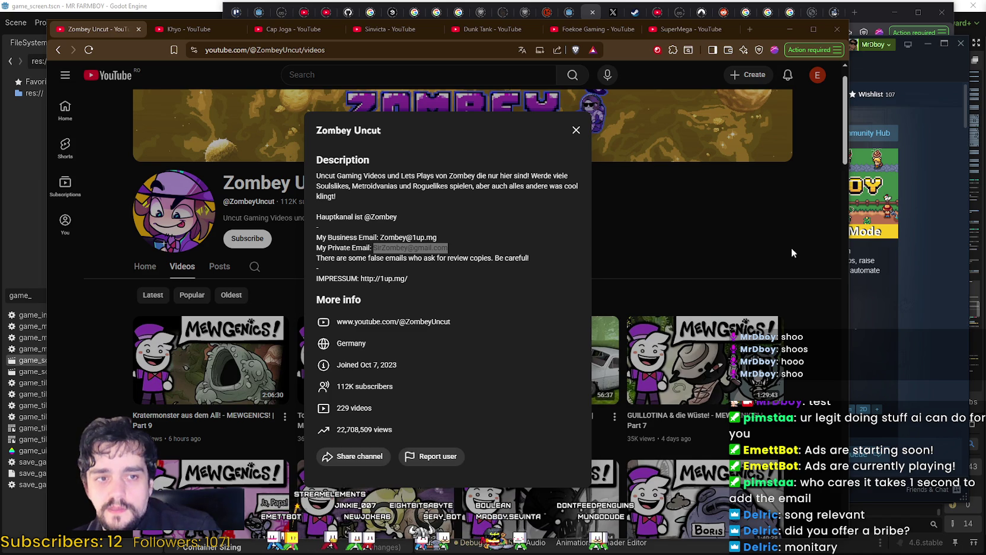
left_click(138, 29)
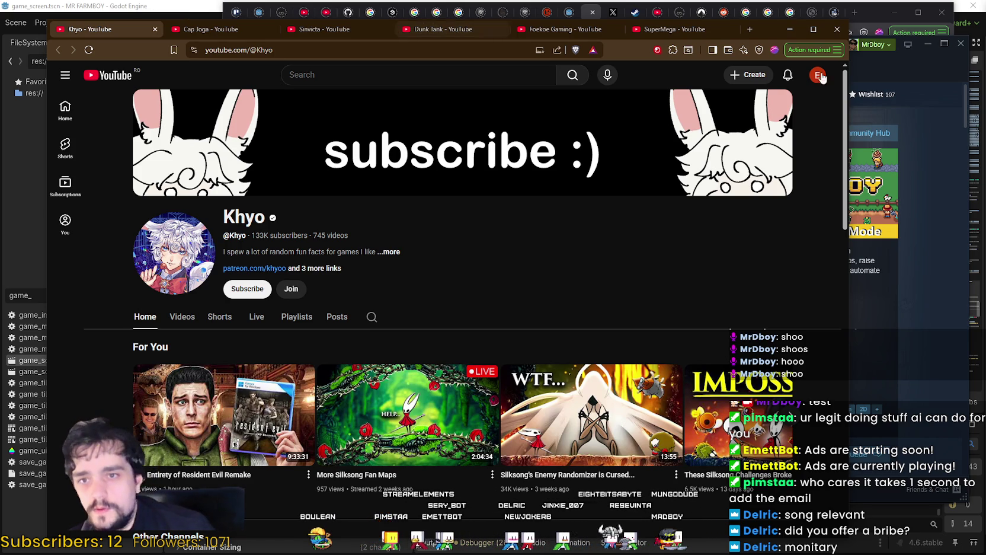
Bring the MR FARMBOY Steam store window to the front.
left_click(888, 58)
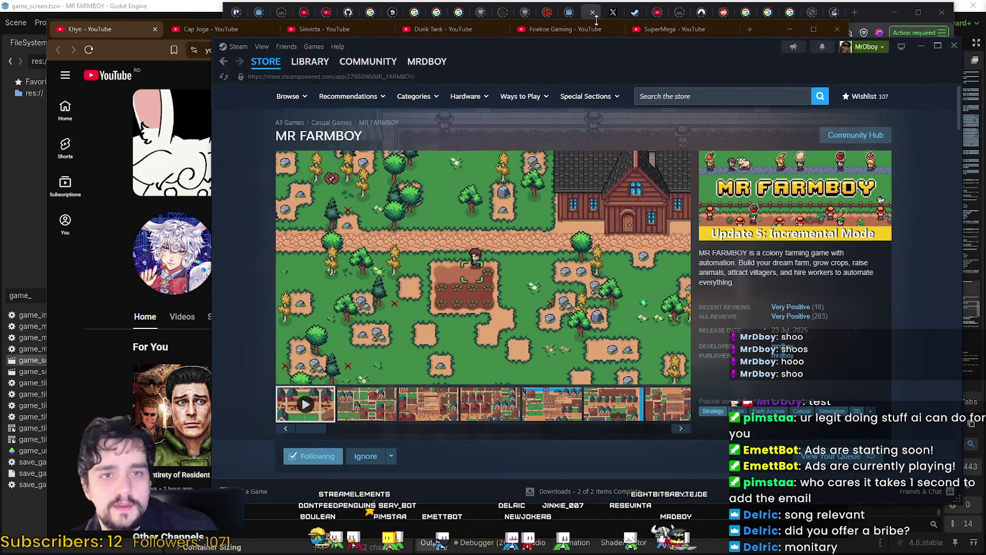
Snip the MR FARMBOY Supporter Pack capsule listings, including the 462x174 Small Capsule, into Snipping Tool.
left_click(921, 46)
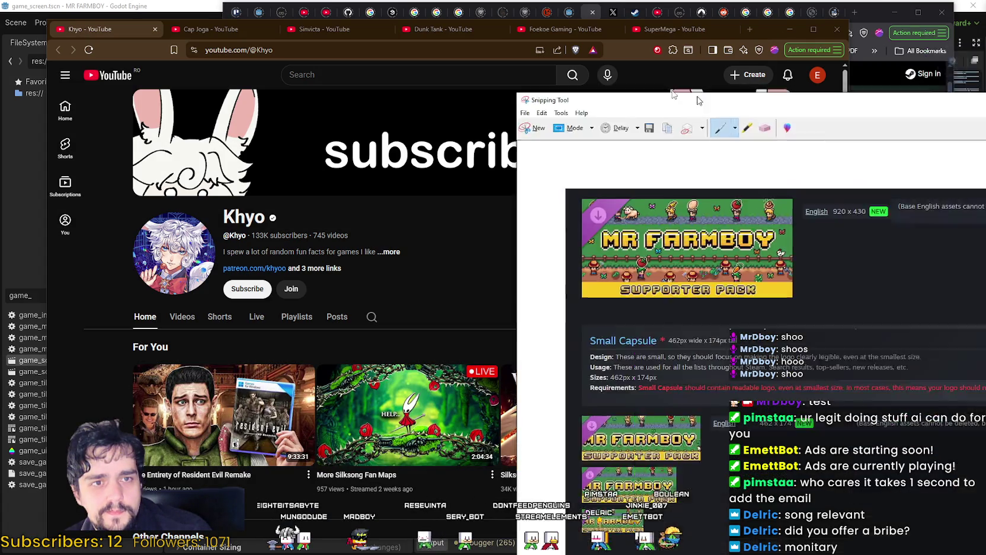
left_click_drag(750, 106, 406, 44)
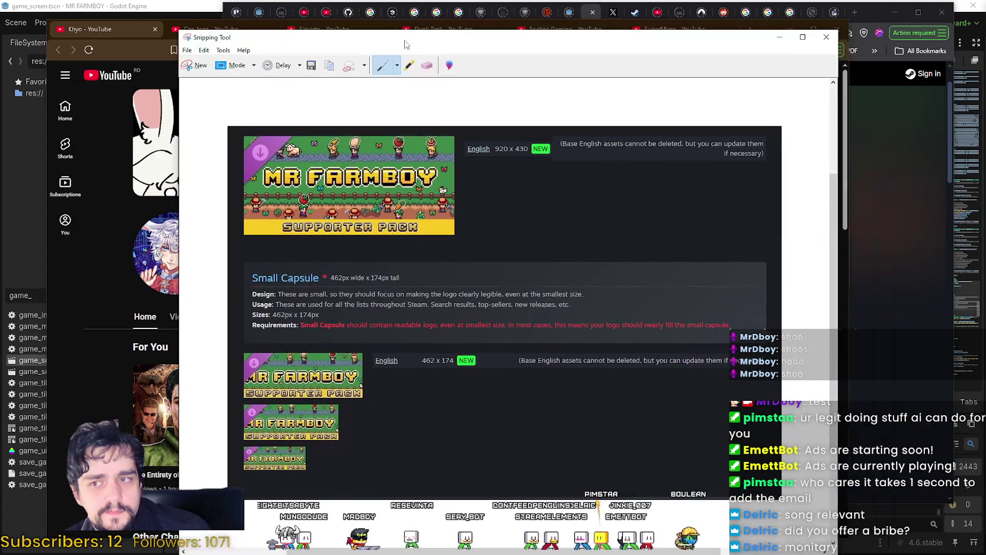
Mark the large, small and medium capsules' corner badges and edges with red pen strokes.
mouse_move(325, 38)
left_mouse_down()
mouse_move(377, 11)
mouse_move(399, 14)
left_mouse_up()
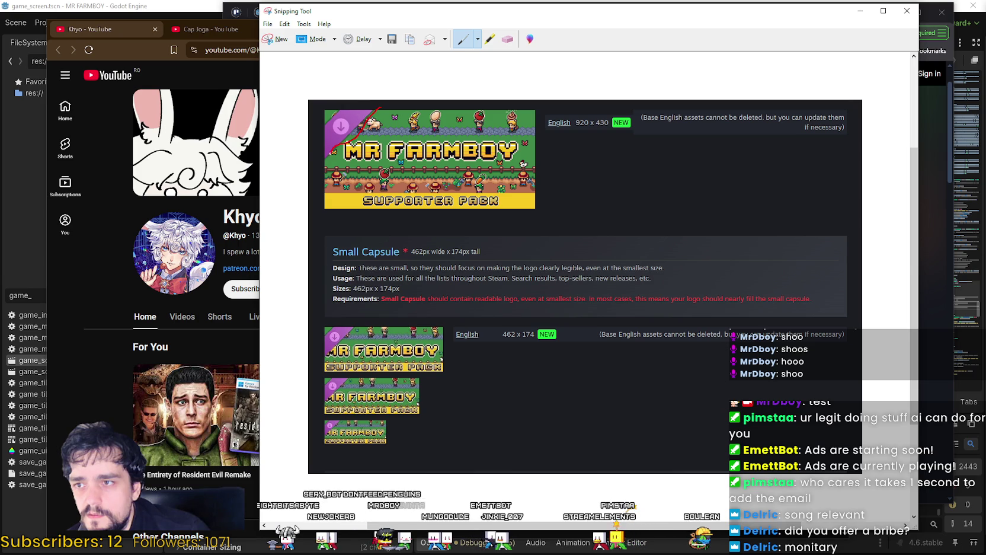
left_click_drag(369, 92, 375, 110)
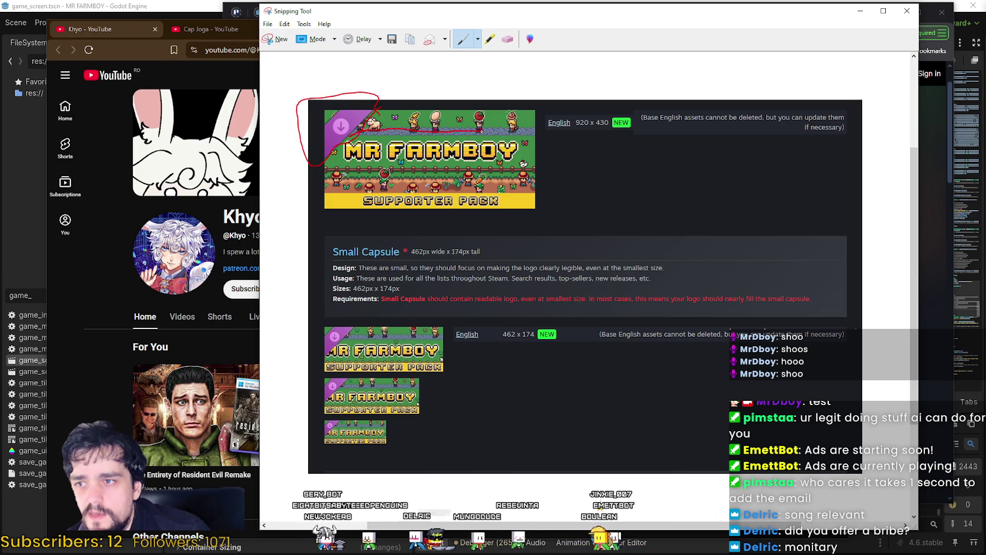
scroll(319, 333, "down", 1)
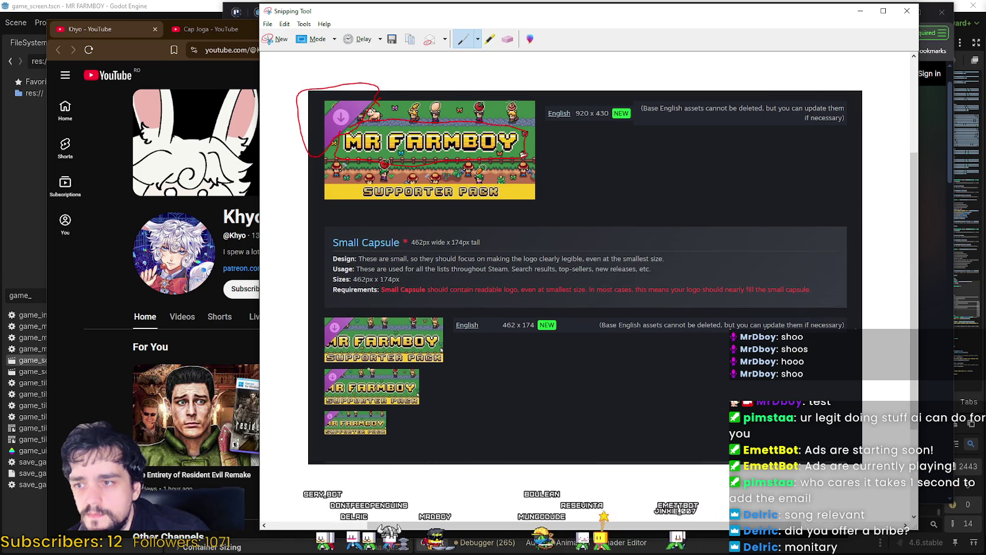
left_click_drag(353, 317, 449, 329)
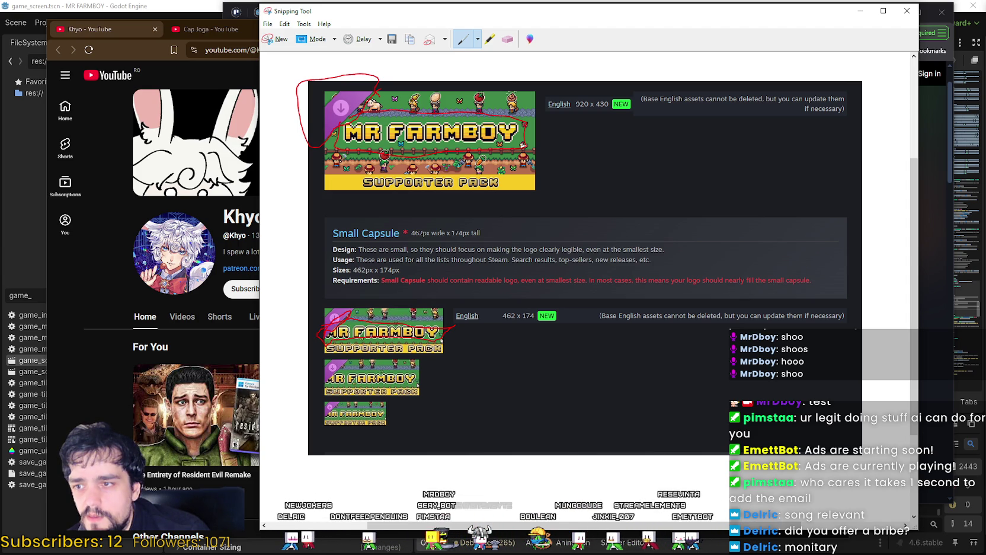
mouse_move(350, 360)
left_mouse_down()
mouse_move(326, 393)
mouse_move(332, 418)
left_mouse_up()
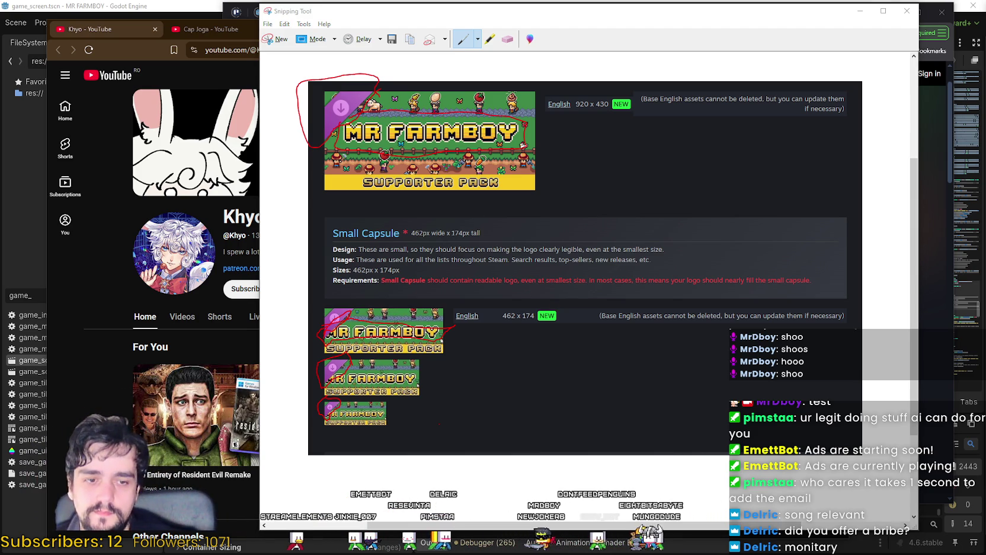
key("alt+Tab")
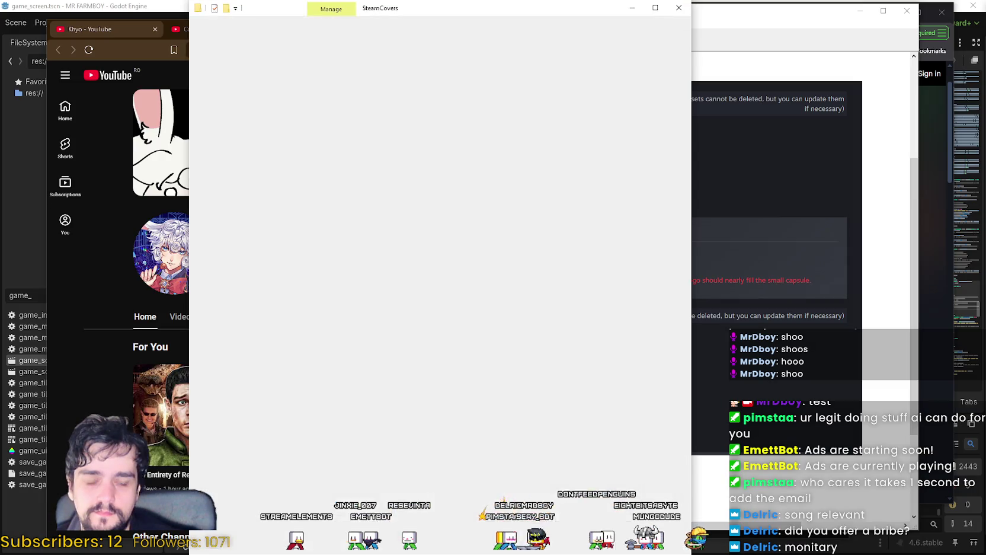
Place the SteamCovers folder beside the screenshot and open capsule_231x87.jpg in Aseprite.
key("alt+Tab")
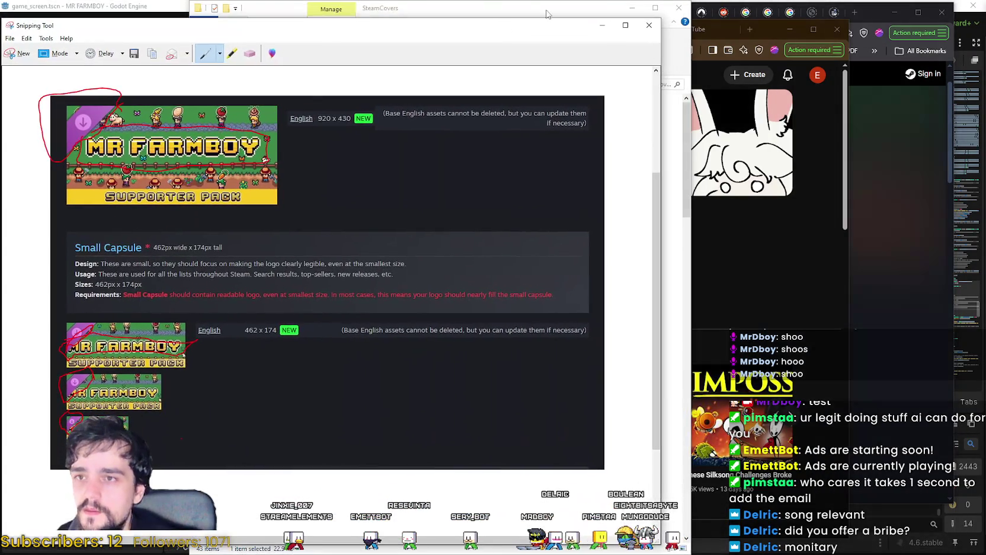
mouse_move(526, 12)
left_mouse_down()
mouse_move(690, 22)
mouse_move(725, 42)
left_mouse_up()
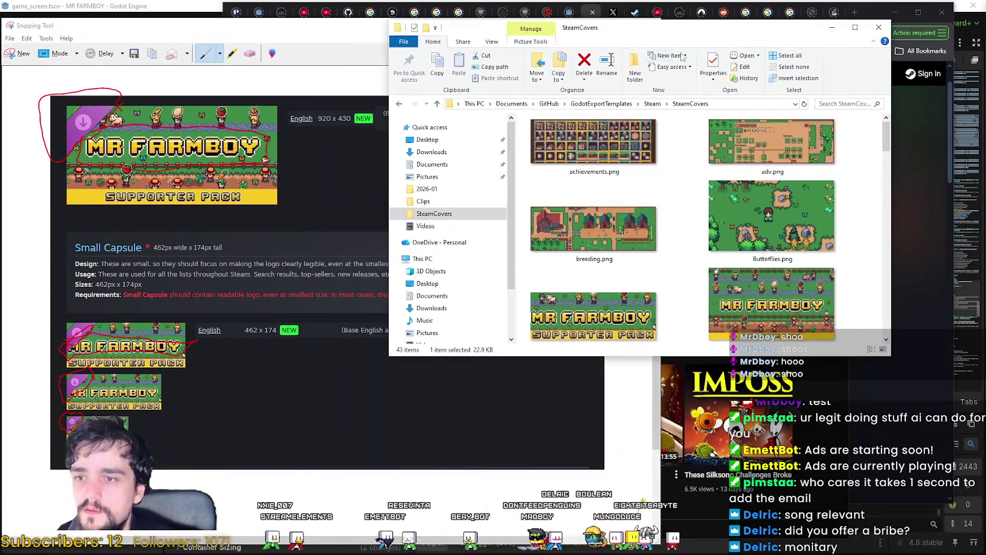
left_click(629, 312)
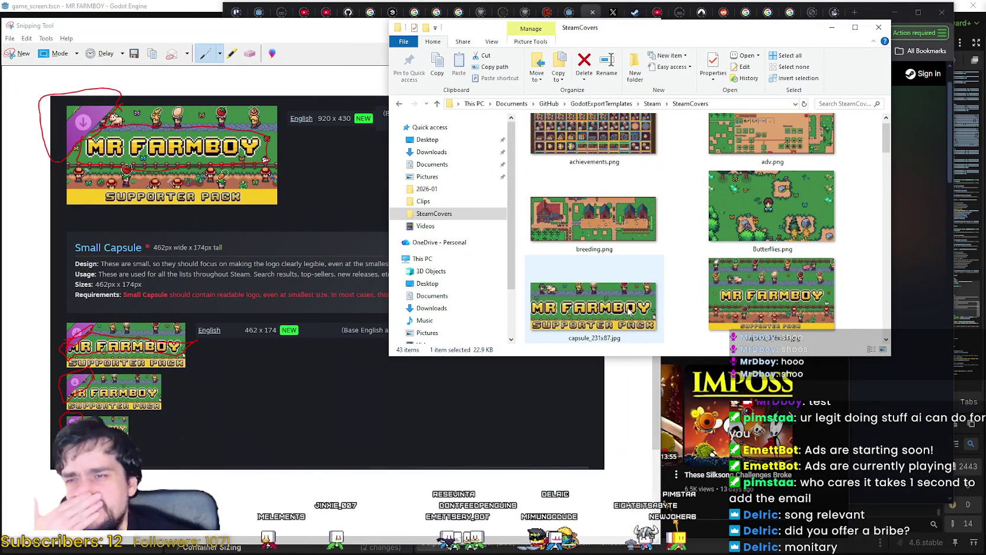
double_click(618, 303)
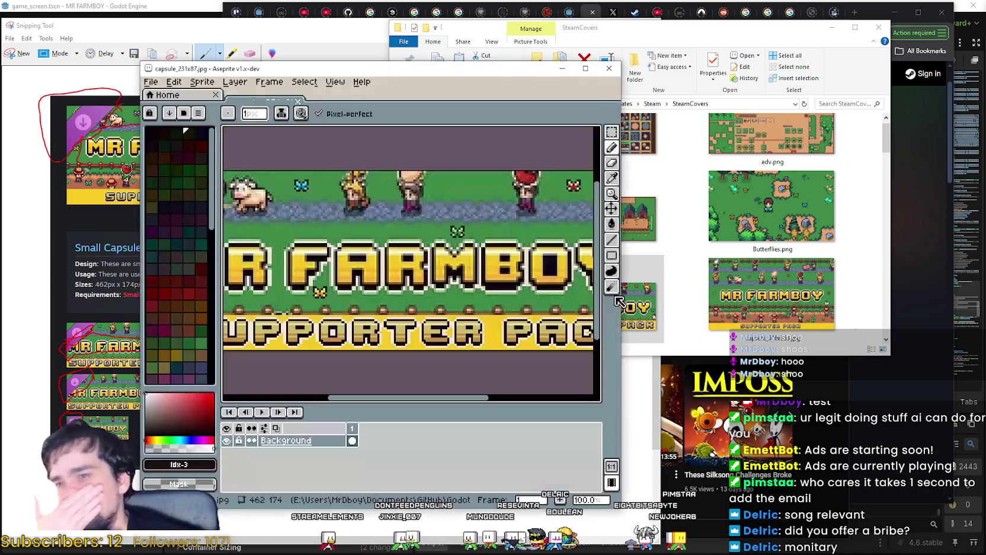
Arrange the Aseprite window so the SteamCovers folder thumbnails stay visible.
scroll(320, 302, "down", 2)
scroll(326, 299, "up", 2)
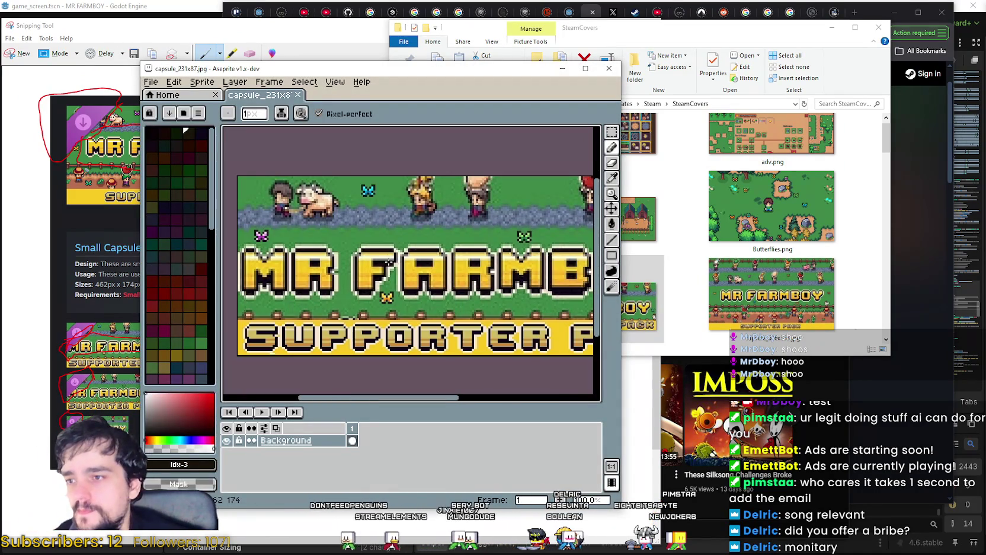
left_click_drag(298, 72, 478, 72)
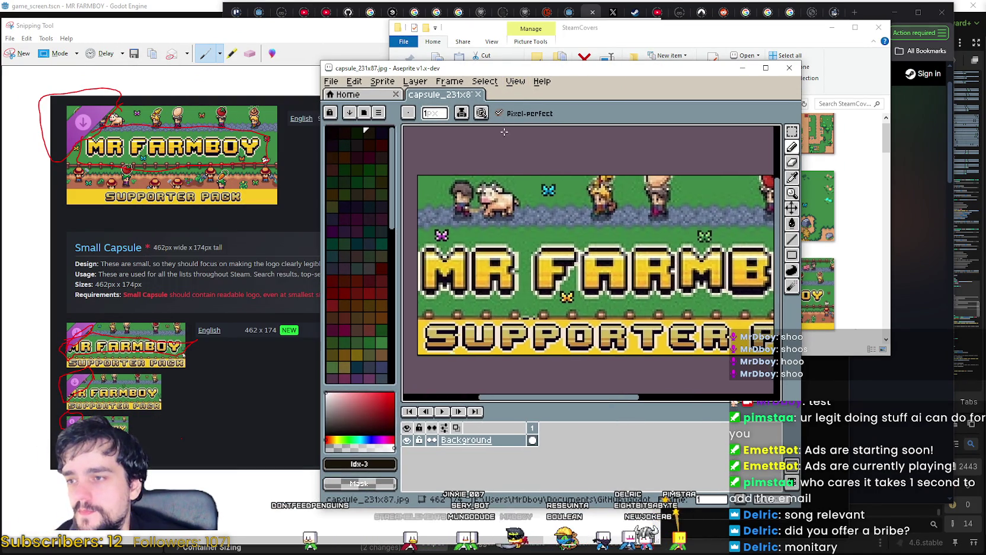
scroll(588, 252, "down", 3)
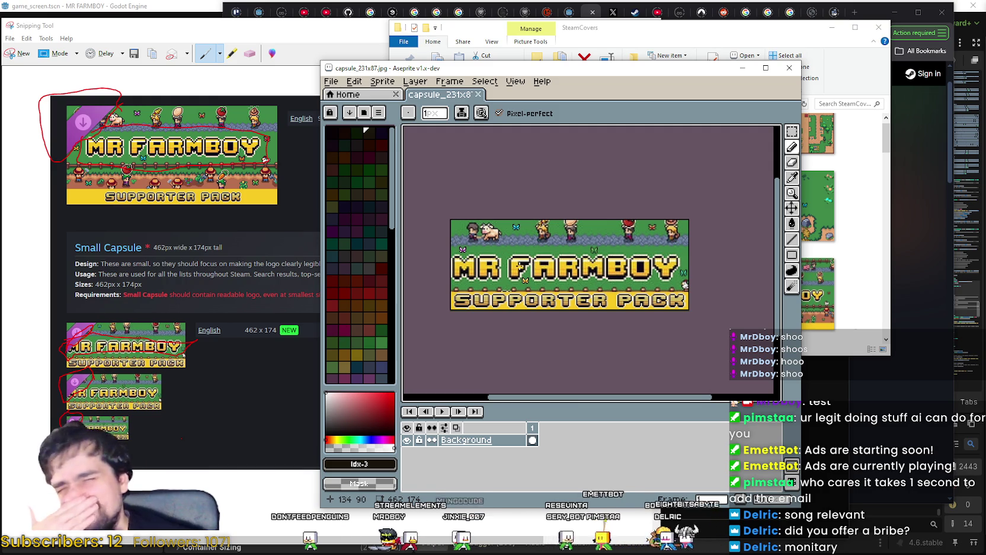
scroll(524, 243, "up", 1)
scroll(524, 243, "down", 1)
left_click_drag(524, 68, 255, 38)
left_click_drag(680, 38, 701, 102)
scroll(634, 332, "down", 2)
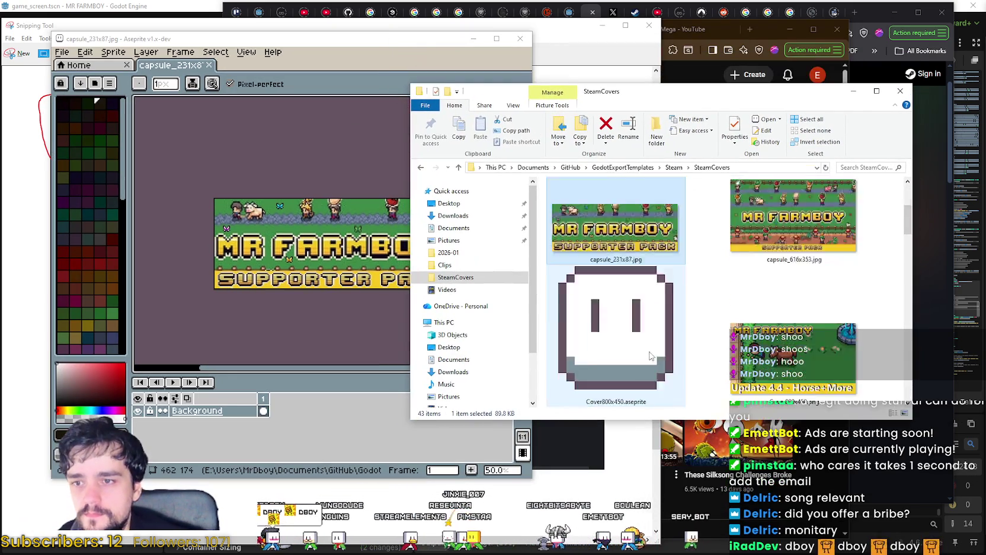
Shift Aseprite aside to the right and bring the SteamCovers folder forward.
scroll(634, 360, "up", 1)
mouse_move(342, 43)
left_mouse_down()
mouse_move(680, 50)
mouse_move(677, 41)
mouse_move(596, 66)
left_mouse_up()
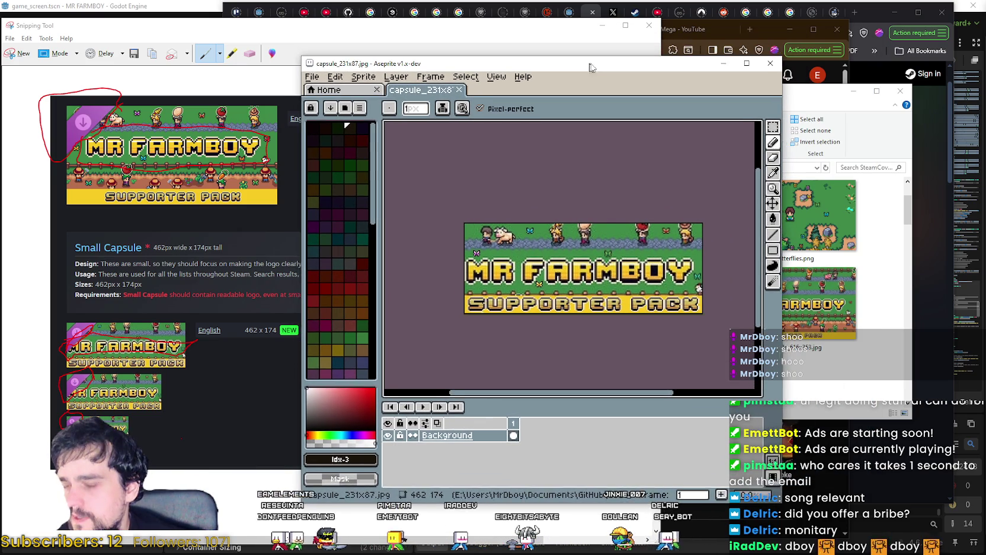
left_click(705, 413)
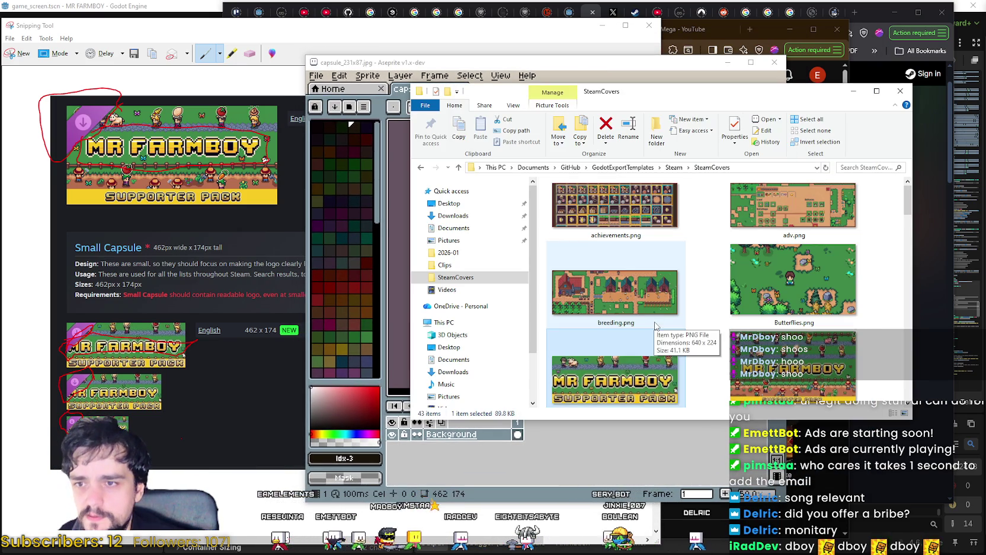
scroll(652, 320, "down", 2)
scroll(705, 323, "down", 1)
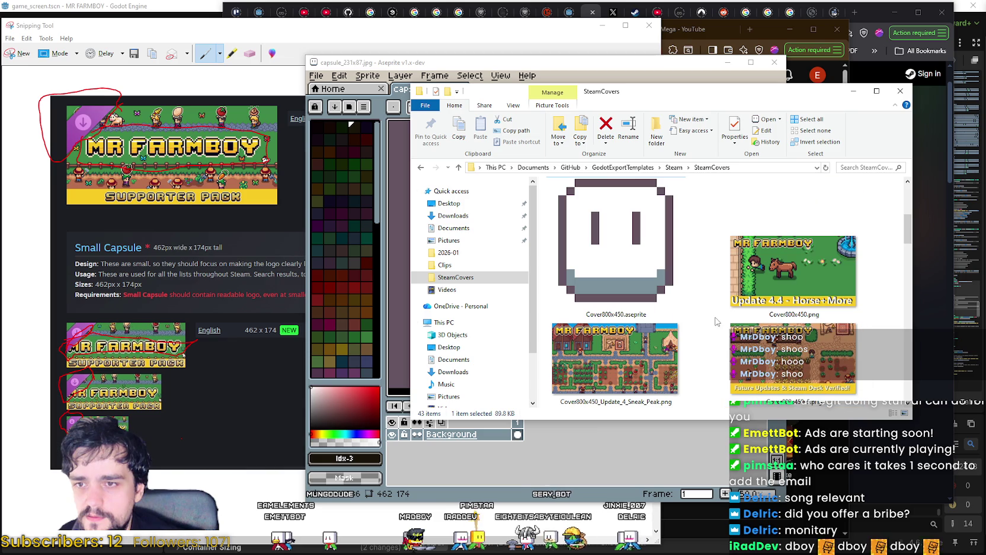
Browse the SteamCovers files, selecting Cover800x450.aseprite and then capsule_231x87.jpg.
left_click(644, 302)
scroll(817, 335, "up", 1)
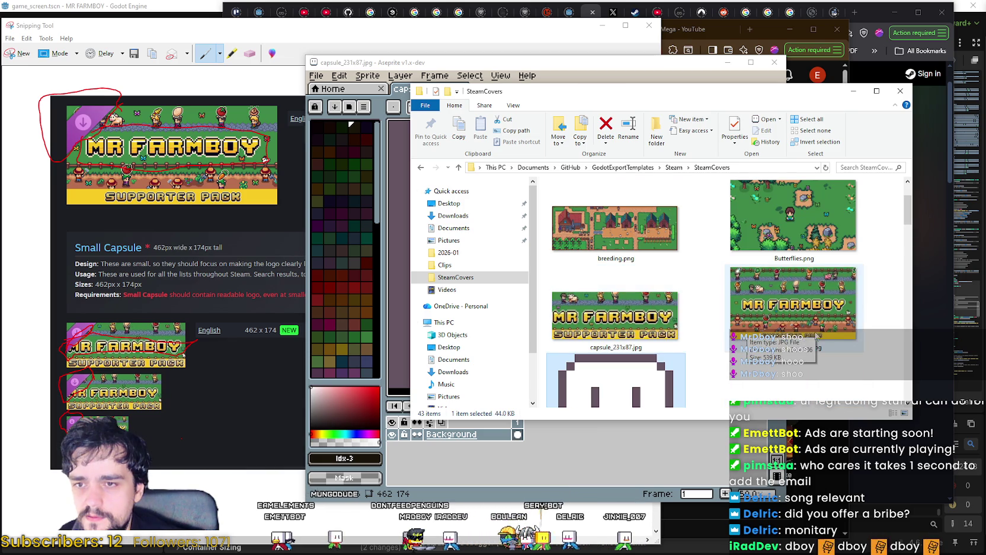
scroll(827, 331, "up", 1)
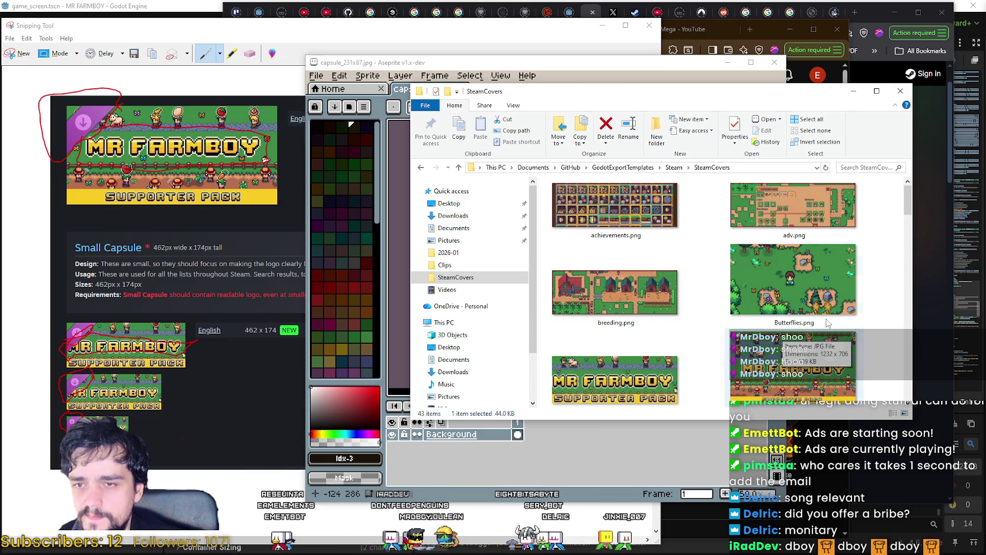
scroll(791, 249, "down", 2)
scroll(790, 245, "down", 1)
scroll(789, 244, "up", 2)
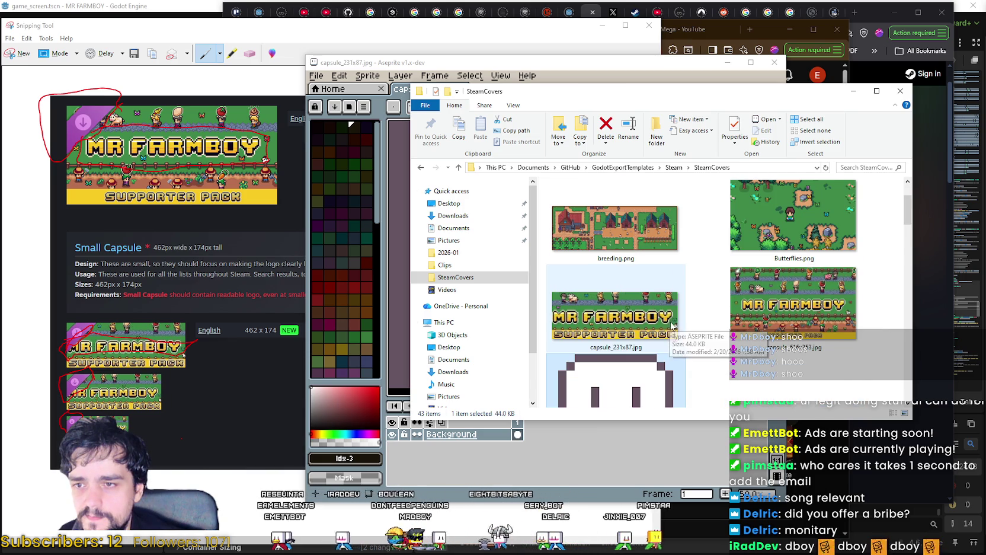
left_click(592, 318)
scroll(660, 320, "up", 1)
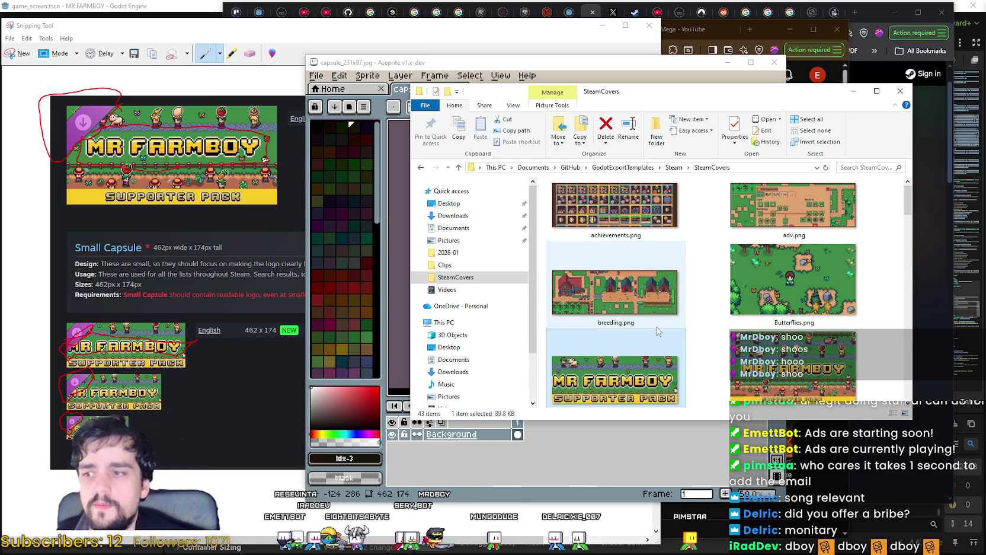
mouse_move(644, 314)
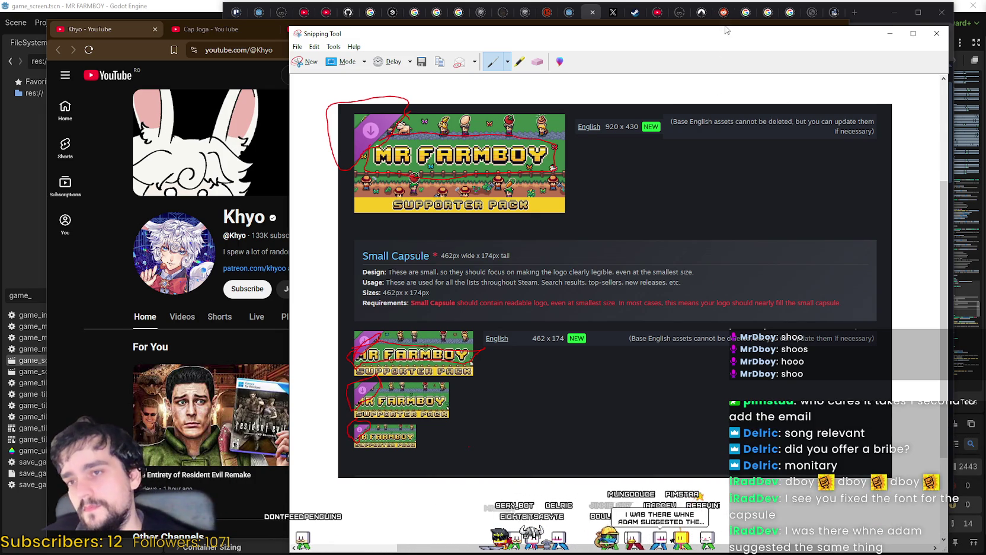
Move the red-annotated capsule screenshot aside, putting the SteamCovers folder in front.
left_click_drag(712, 35, 664, 38)
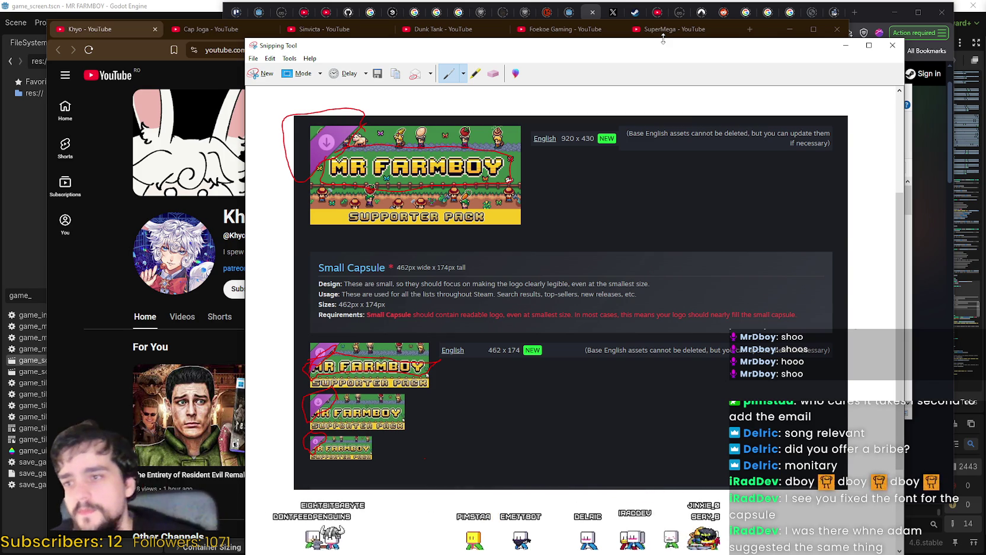
left_click_drag(663, 42, 500, 45)
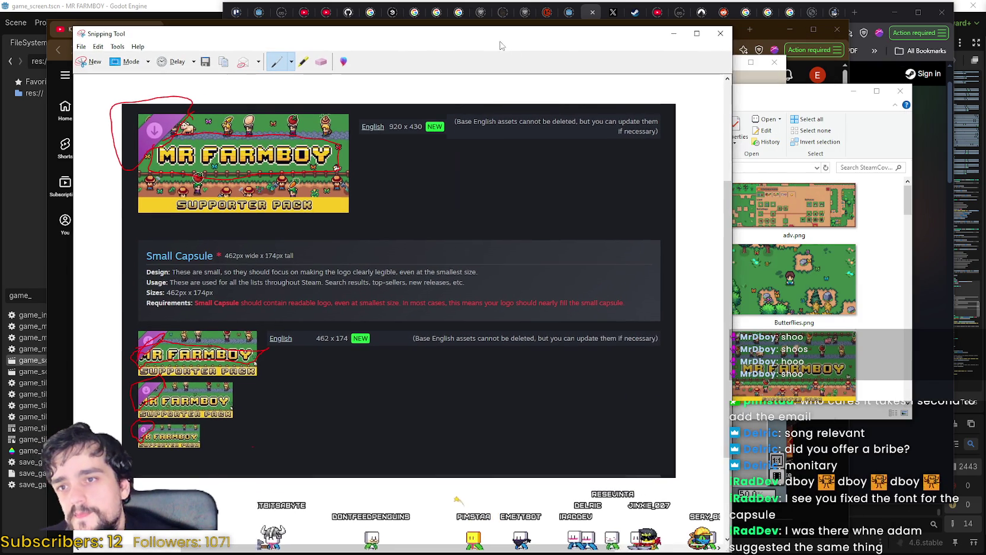
left_click_drag(818, 91, 838, 63)
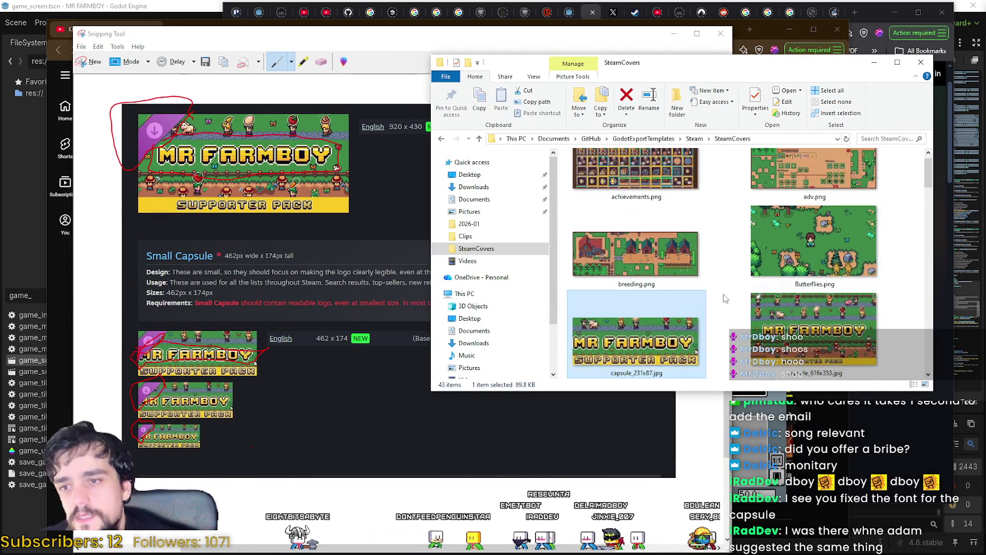
Open HeaderCapsuleV1.0.png in Aseprite and place the SteamCovers folder beside it.
scroll(723, 299, "down", 2)
scroll(723, 298, "up", 2)
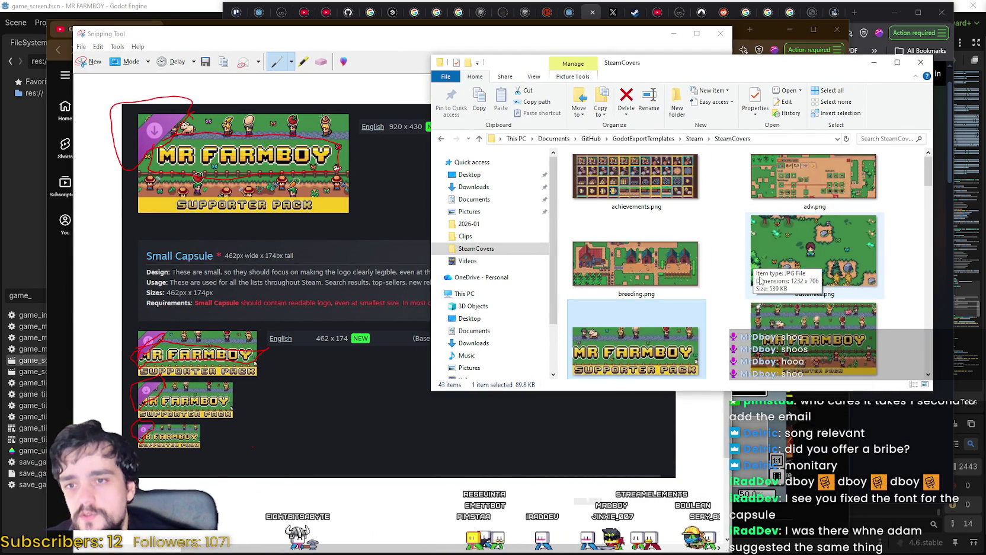
scroll(760, 282, "down", 3)
scroll(760, 281, "down", 2)
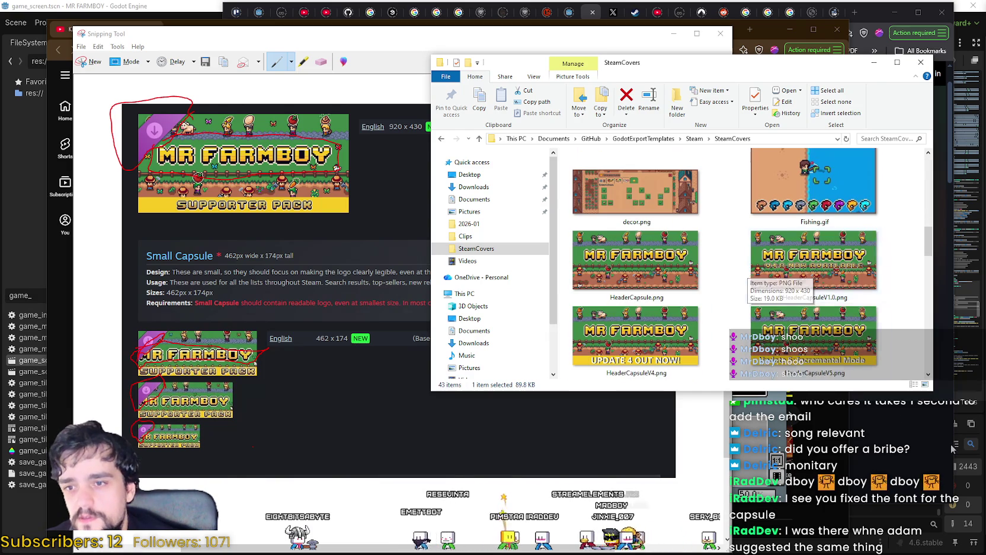
left_click(811, 264)
double_click(811, 265)
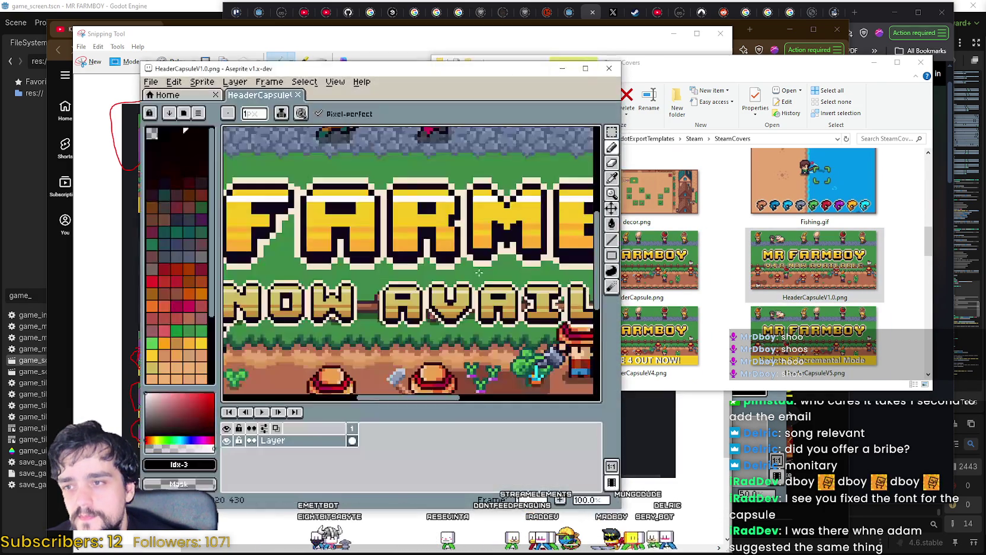
scroll(479, 272, "down", 2)
left_click_drag(476, 68, 370, 28)
left_click_drag(697, 67, 772, 76)
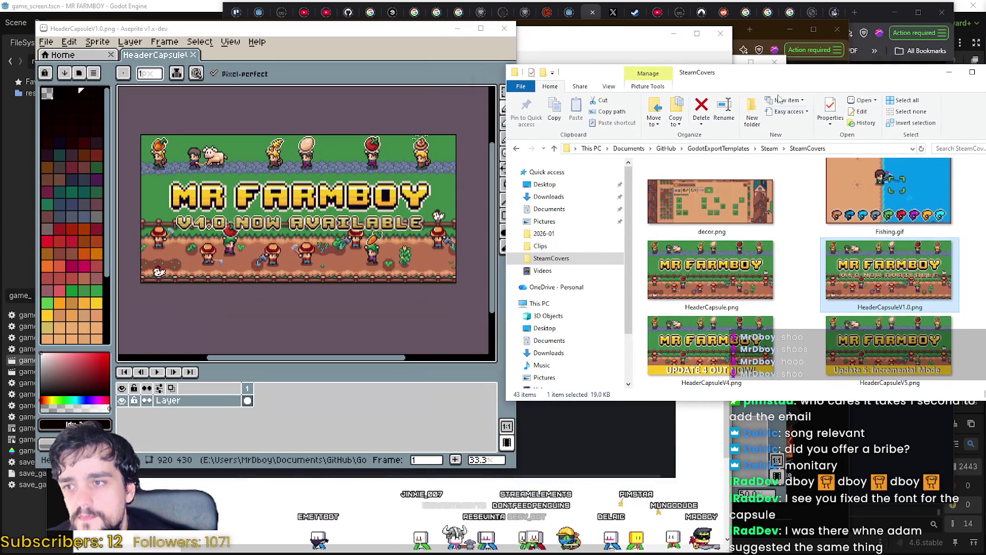
Scroll through the SteamCovers files and also open HeaderCapsuleV5.png, the 'Update 5: Incremental Mode' banner.
scroll(814, 314, "down", 5)
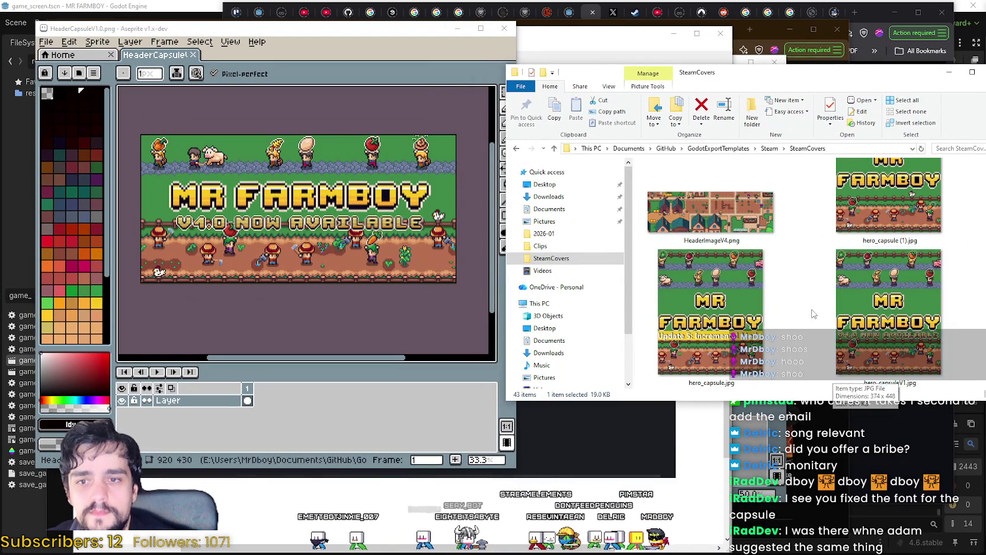
scroll(814, 314, "down", 10)
scroll(814, 340, "down", 5)
scroll(813, 335, "up", 10)
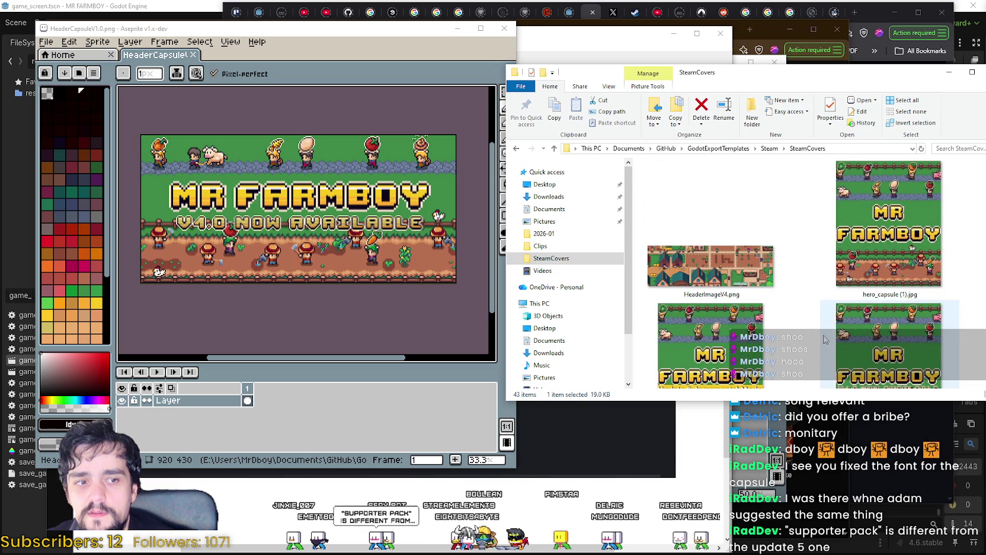
scroll(824, 339, "up", 2)
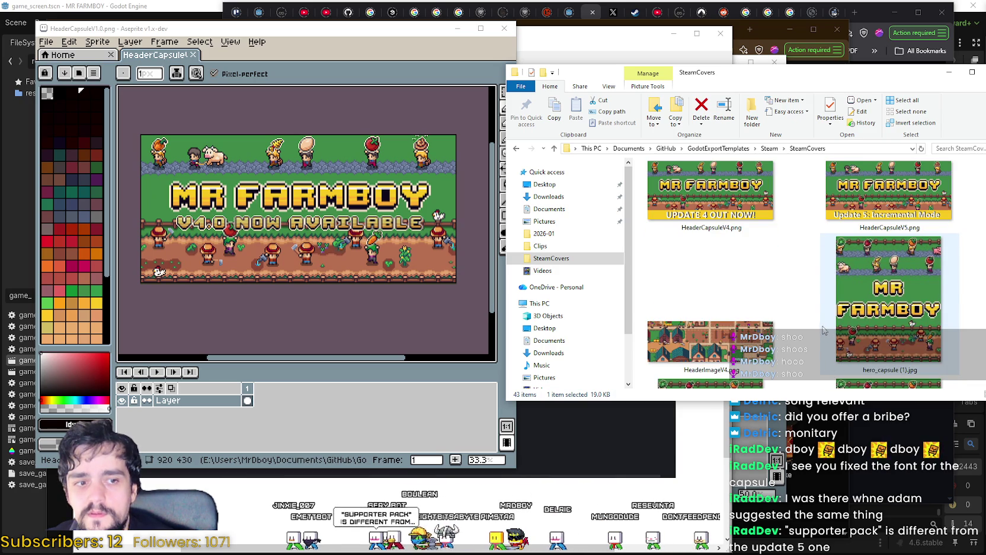
scroll(825, 327, "up", 5)
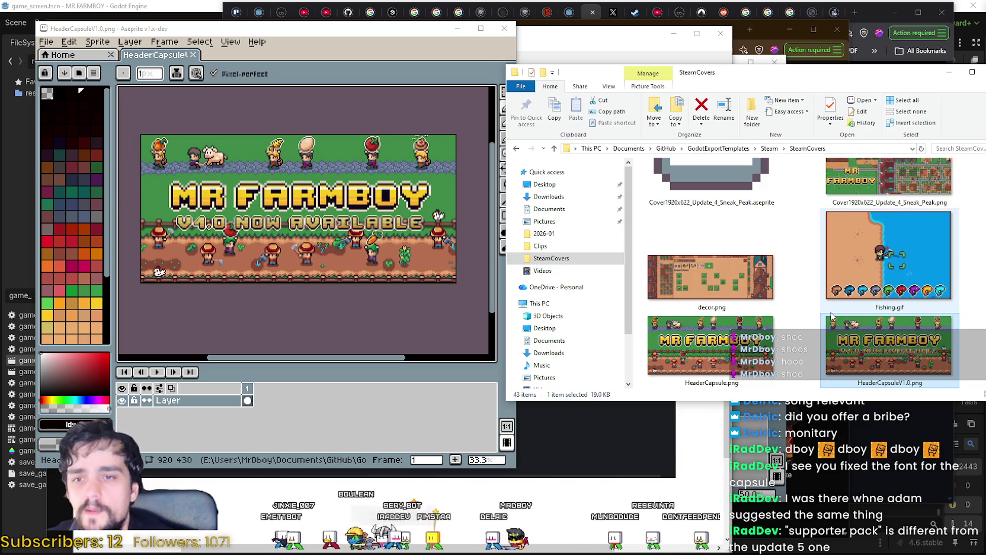
scroll(830, 309, "up", 3)
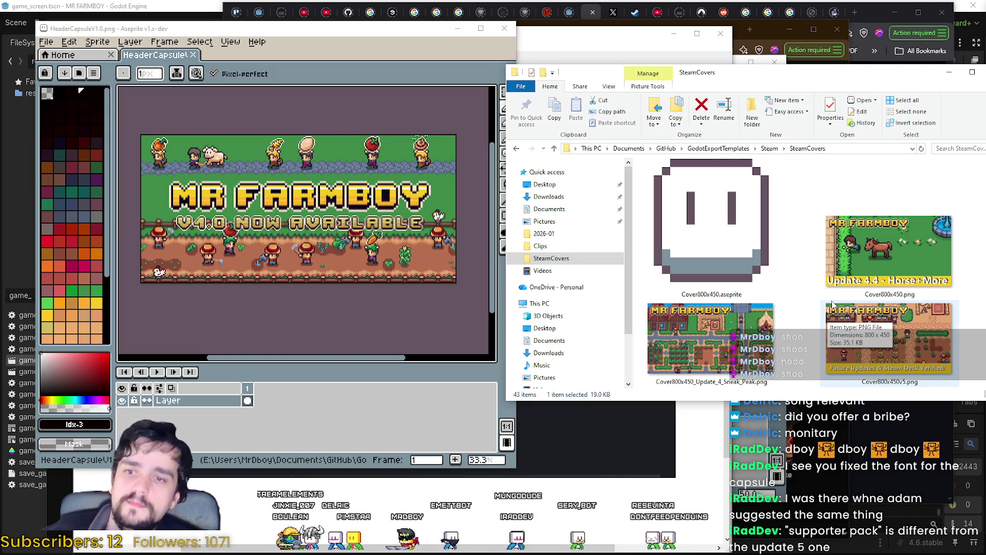
scroll(833, 277, "up", 1)
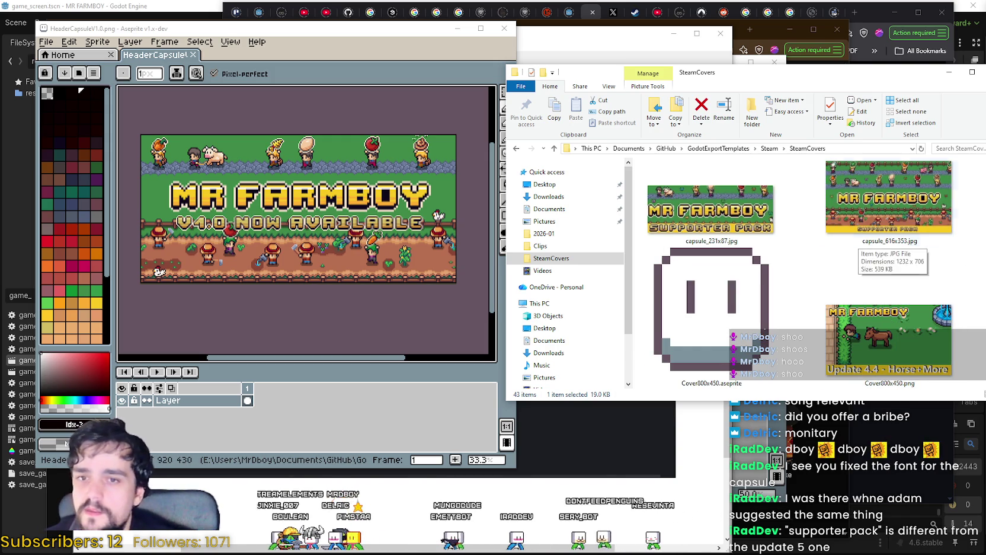
scroll(834, 297, "up", 1)
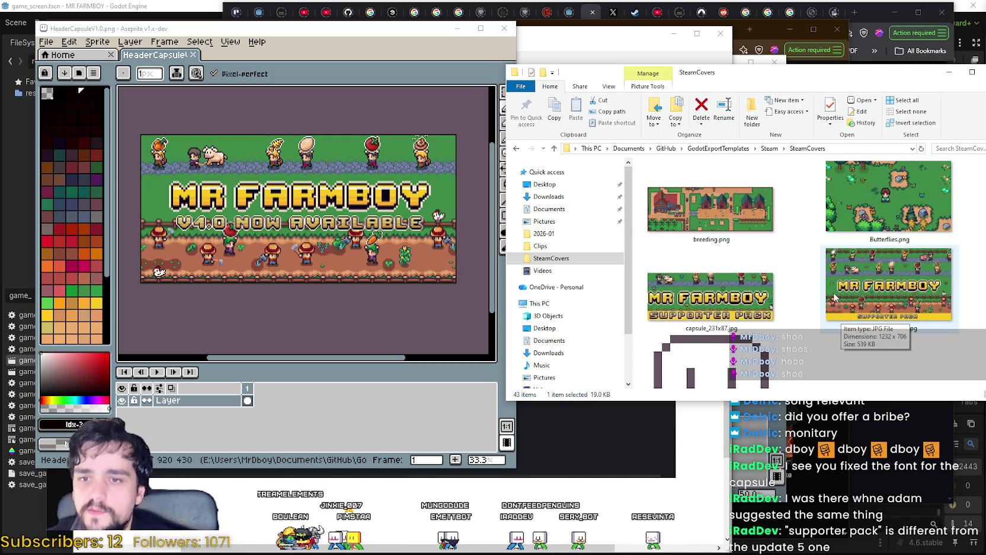
scroll(910, 283, "up", 1)
scroll(852, 286, "down", 2)
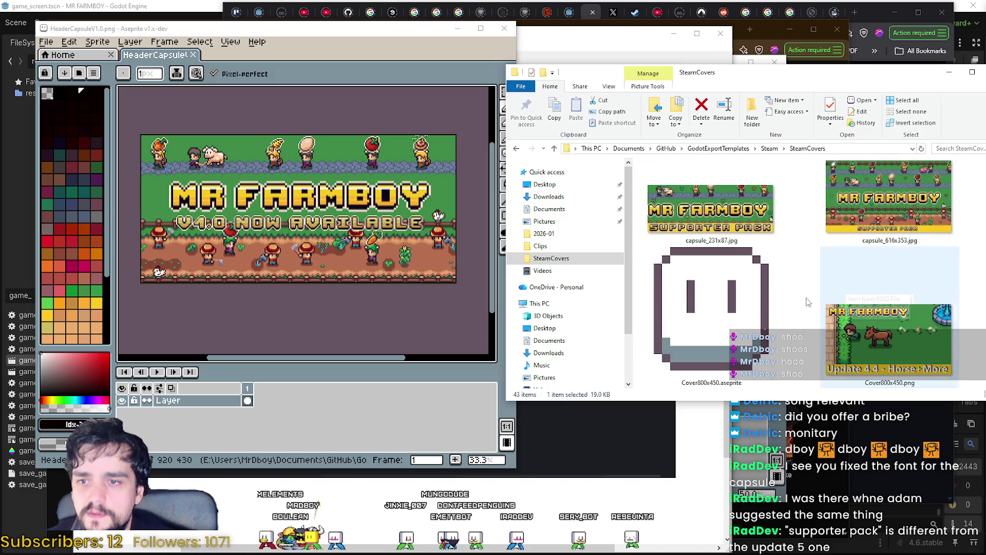
scroll(820, 317, "down", 3)
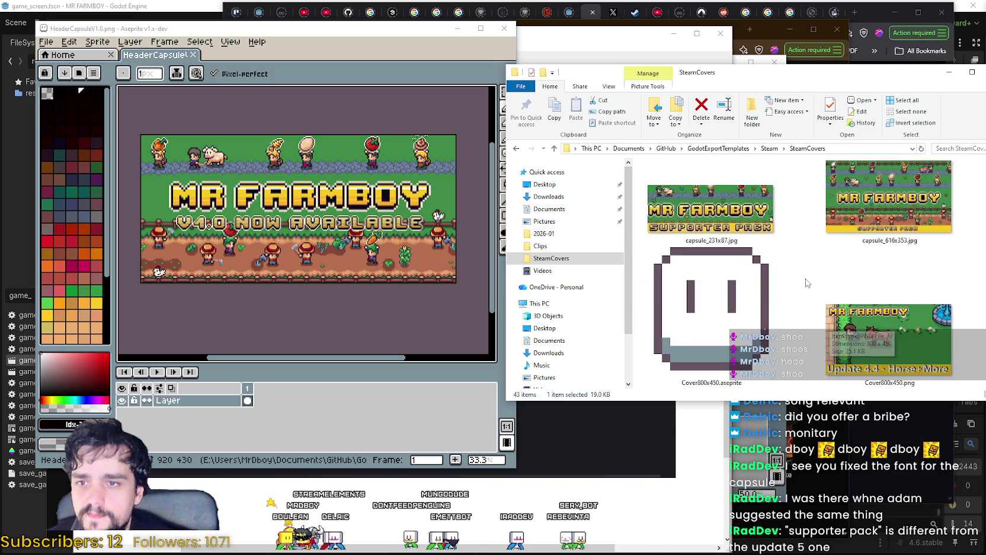
scroll(798, 327, "down", 5)
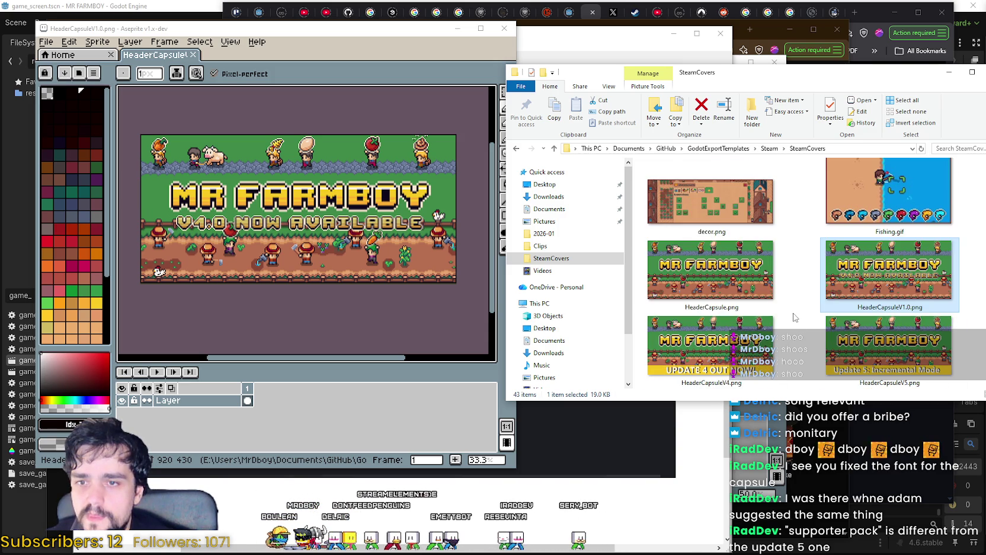
scroll(794, 318, "down", 3)
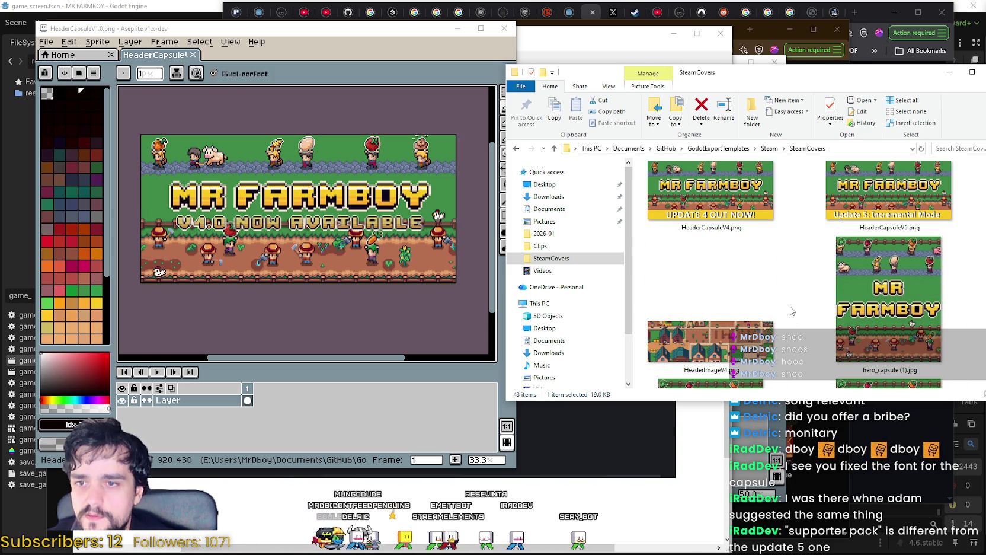
scroll(792, 311, "down", 2)
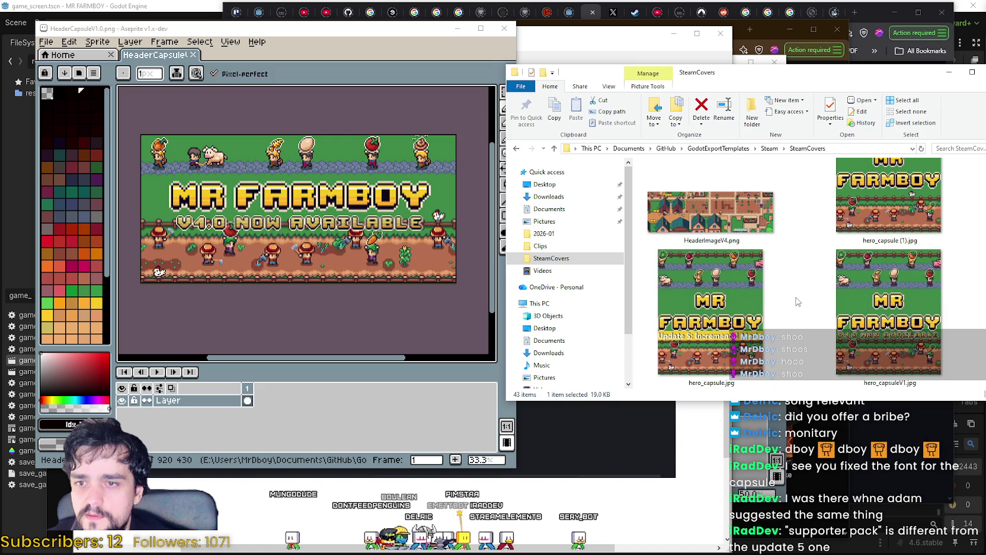
scroll(797, 302, "down", 3)
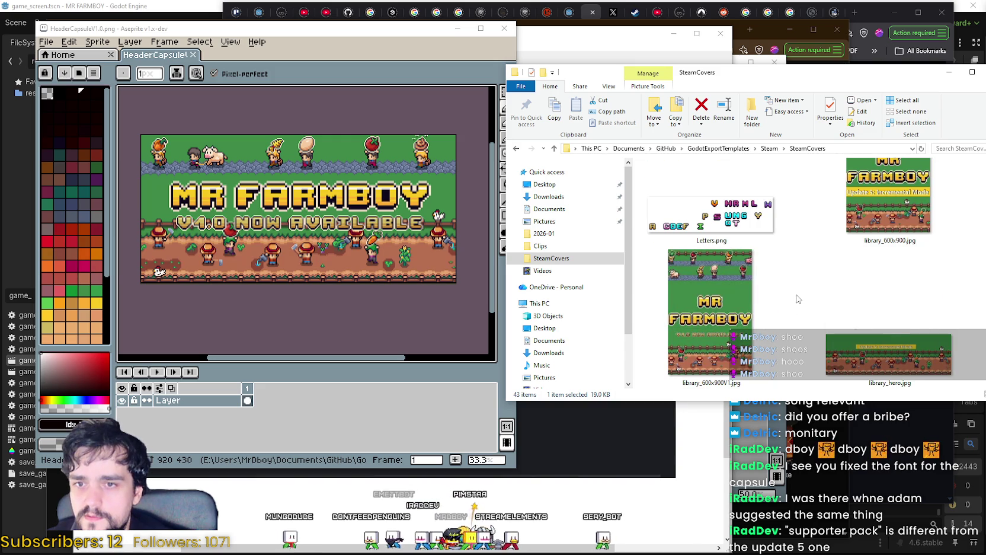
scroll(798, 299, "down", 3)
scroll(797, 299, "down", 3)
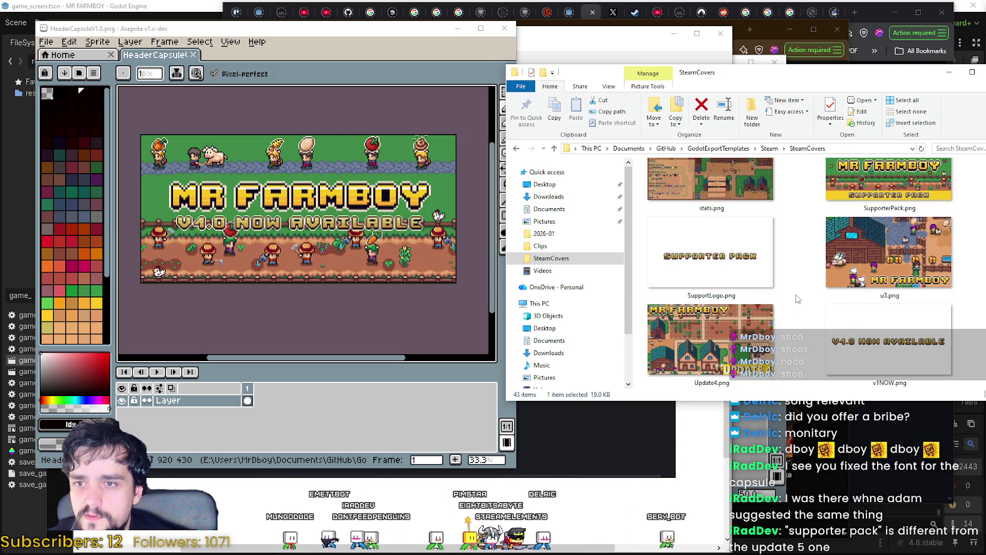
scroll(797, 300, "down", 1)
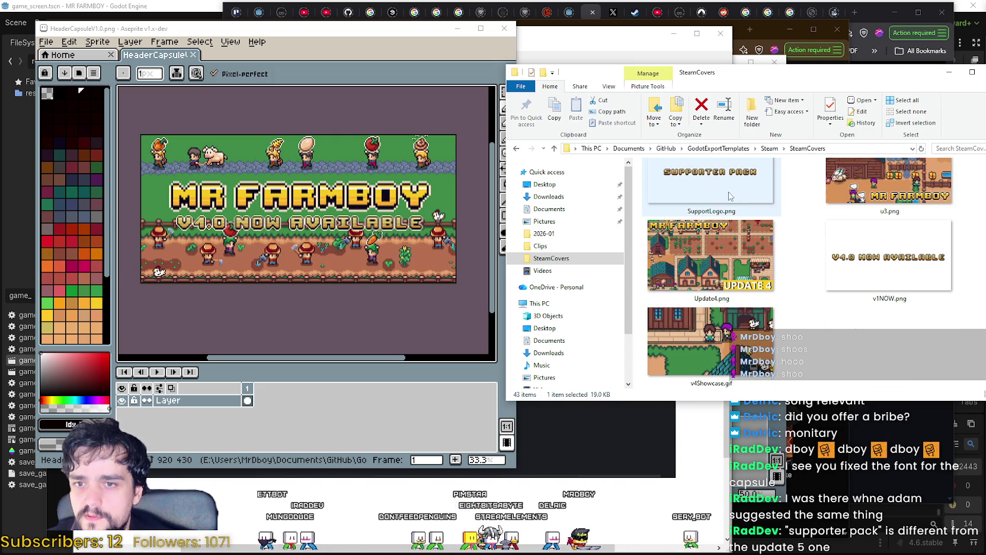
scroll(716, 318, "up", 10)
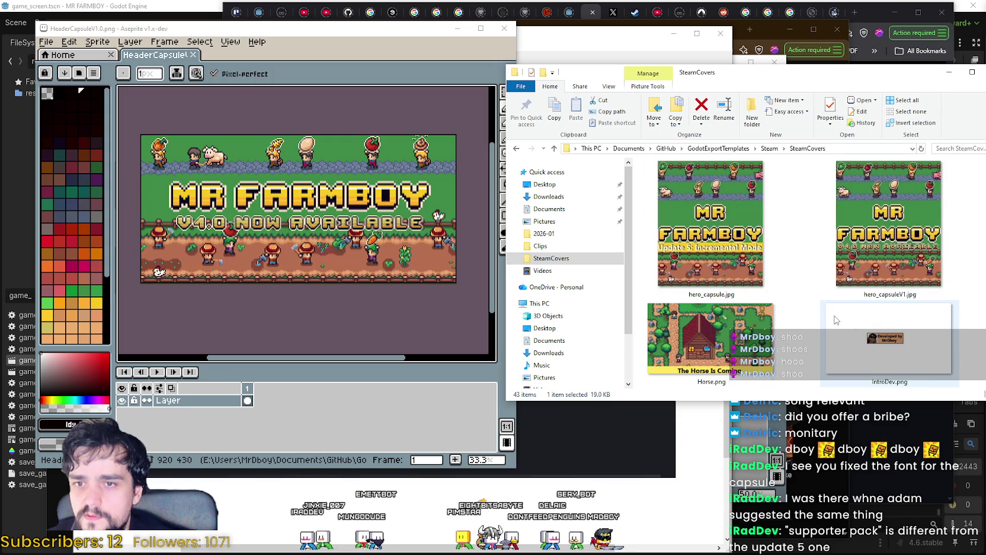
scroll(835, 320, "up", 3)
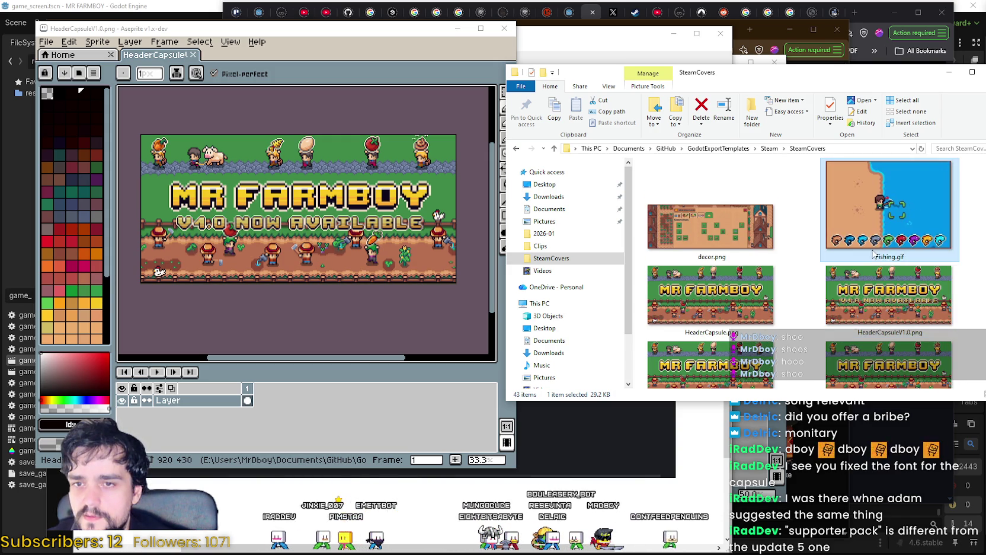
scroll(251, 315, "down", 1)
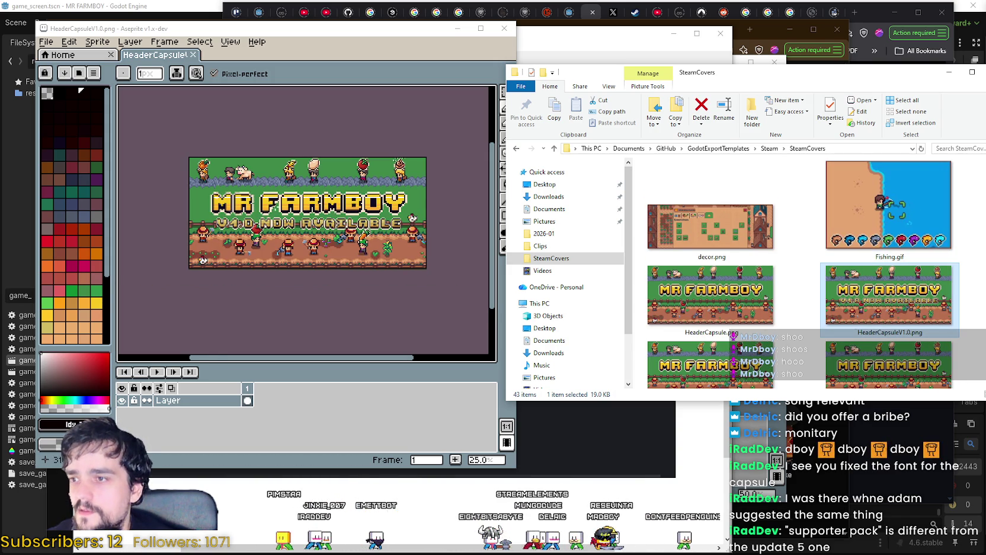
scroll(250, 315, "up", 1)
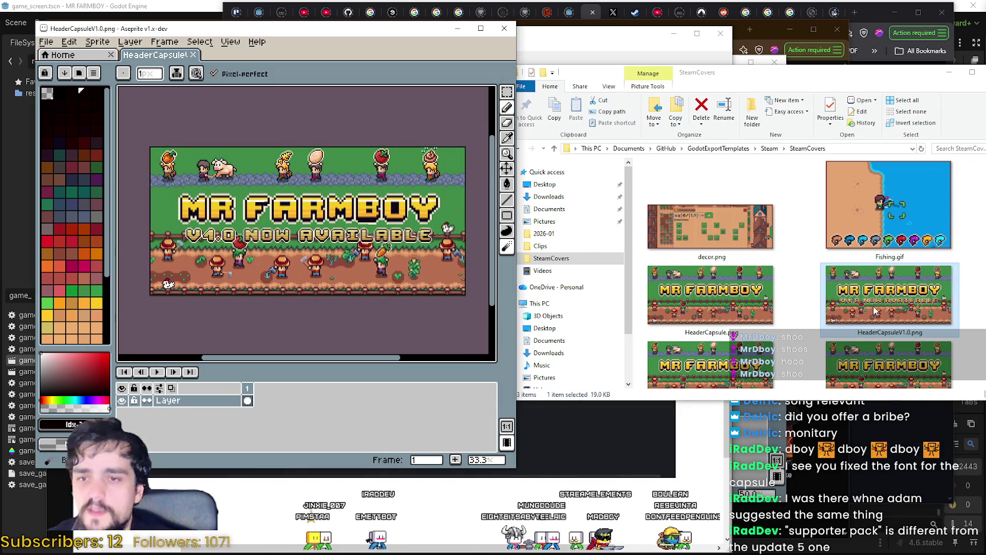
scroll(875, 310, "down", 3)
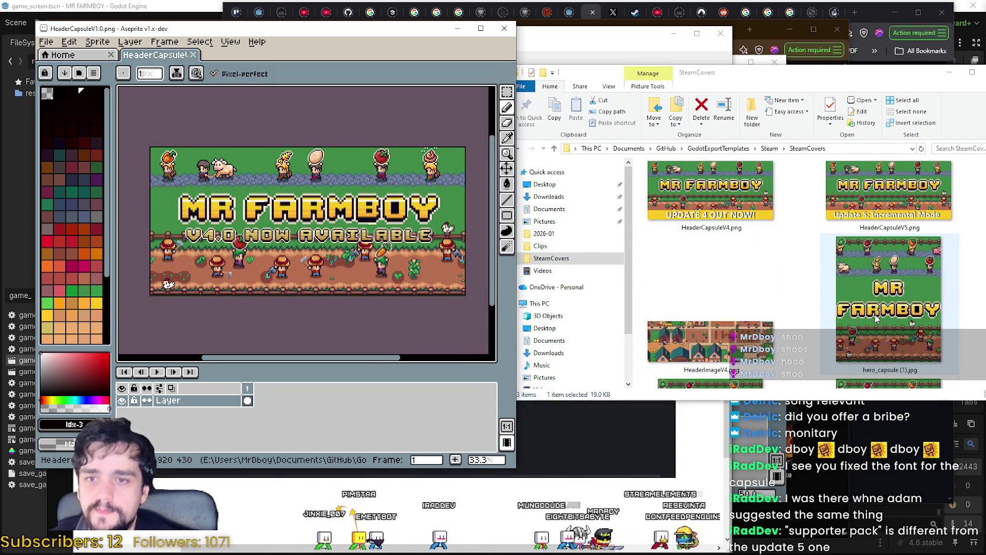
scroll(895, 286, "up", 1)
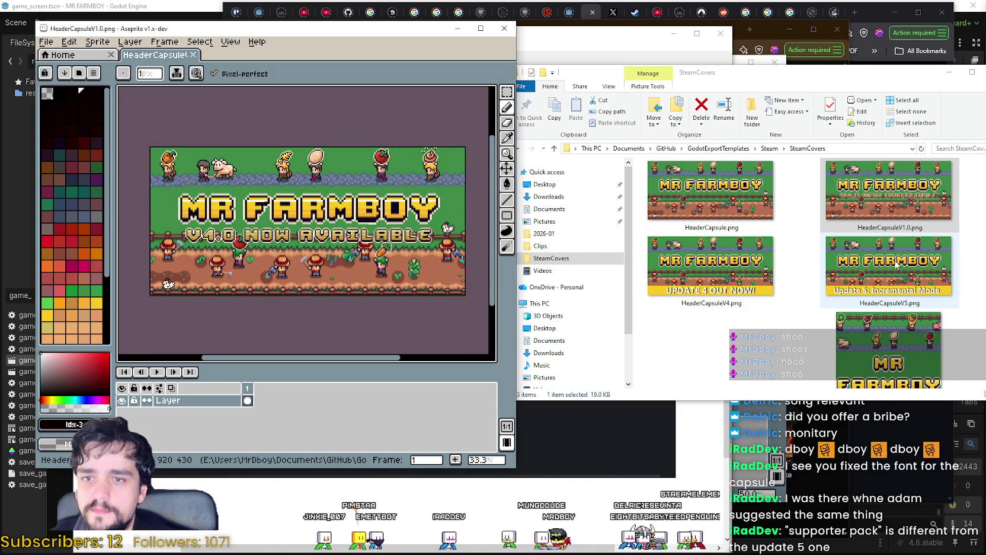
left_click(896, 265)
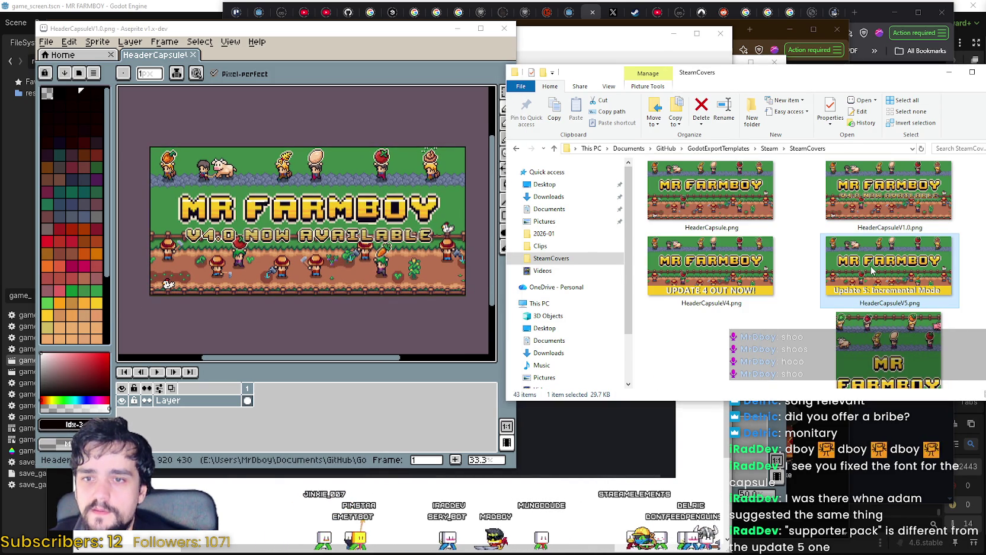
double_click(873, 268)
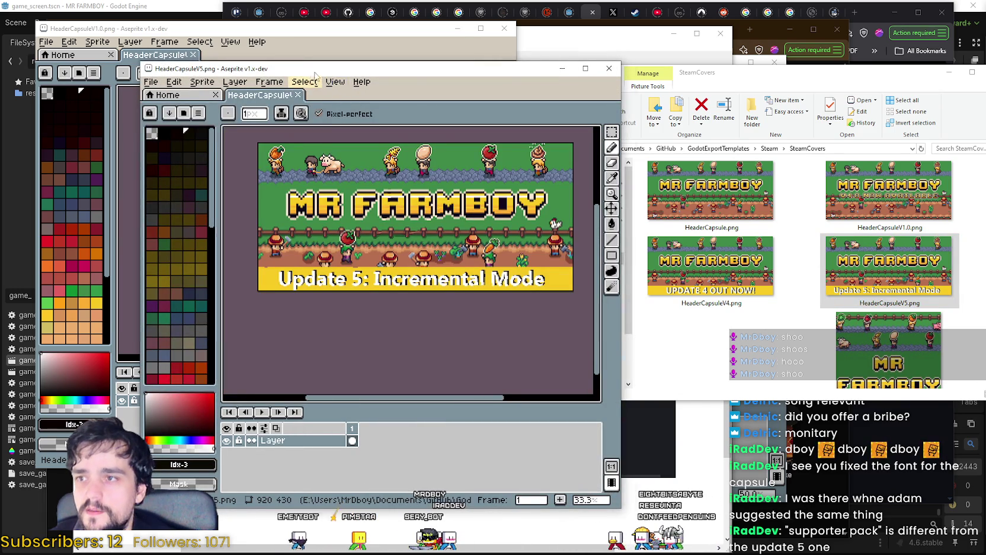
Arrange the two header capsule windows, then open SupporterPack.png from SteamCovers in Aseprite.
left_click_drag(316, 69, 516, 84)
left_click_drag(409, 40, 417, 17)
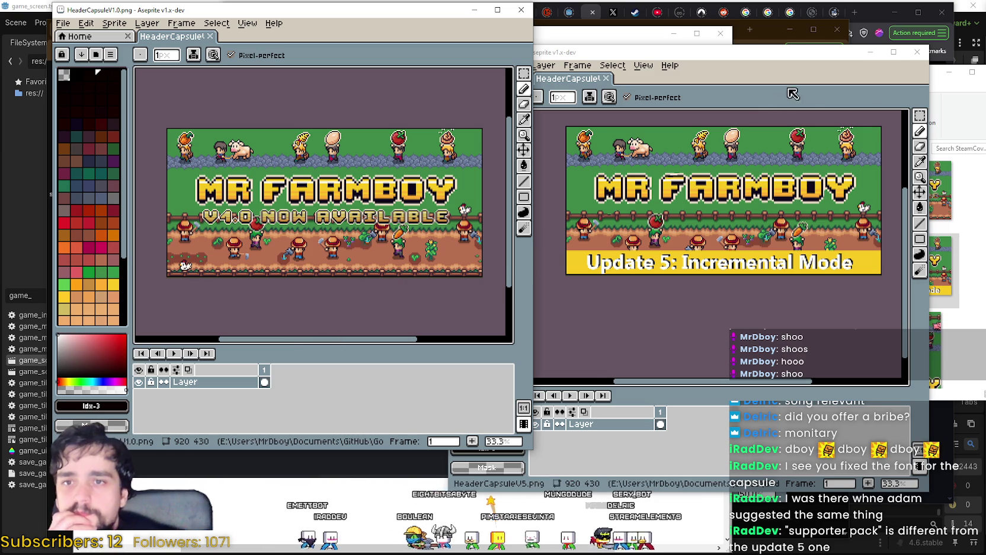
left_click(950, 85)
scroll(853, 342, "down", 10)
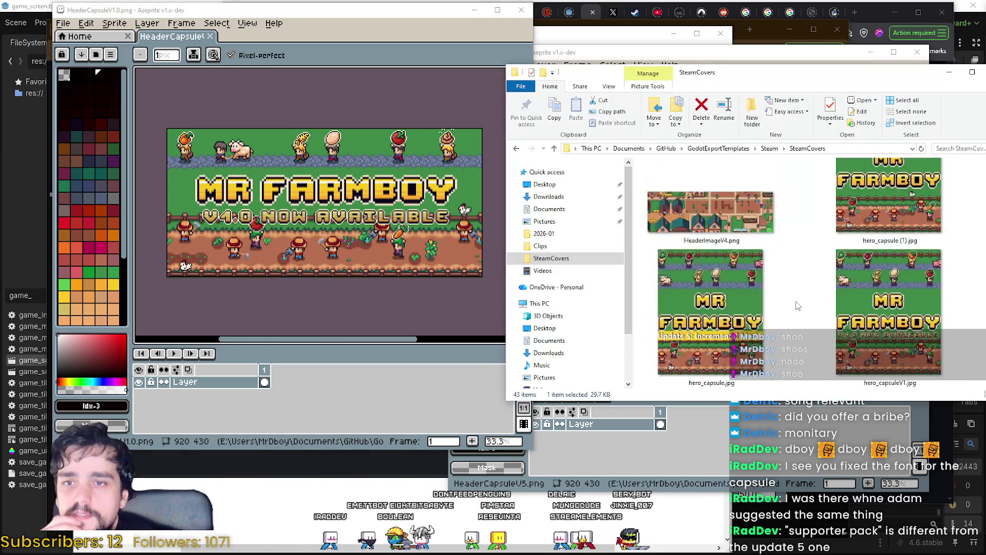
scroll(853, 343, "down", 3)
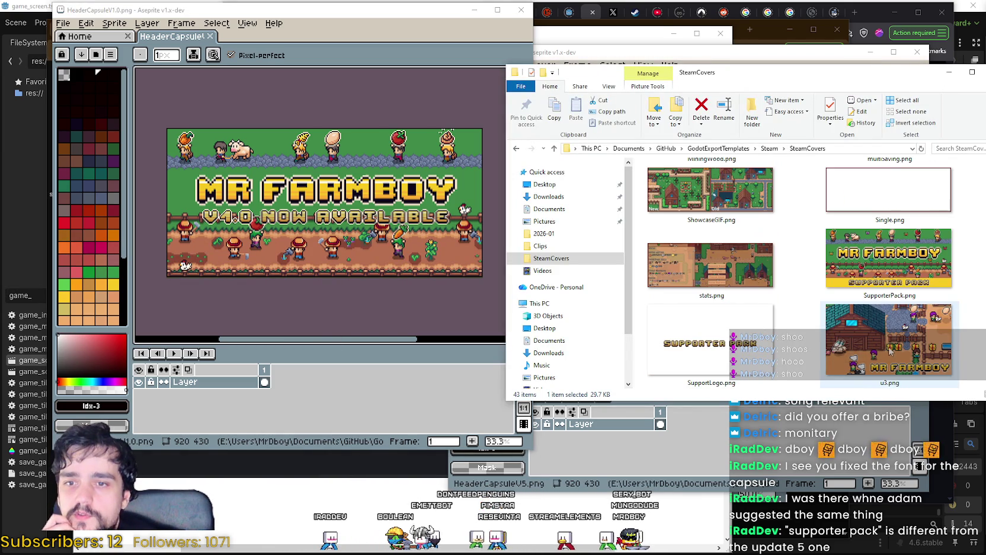
left_click(861, 281)
key("Return")
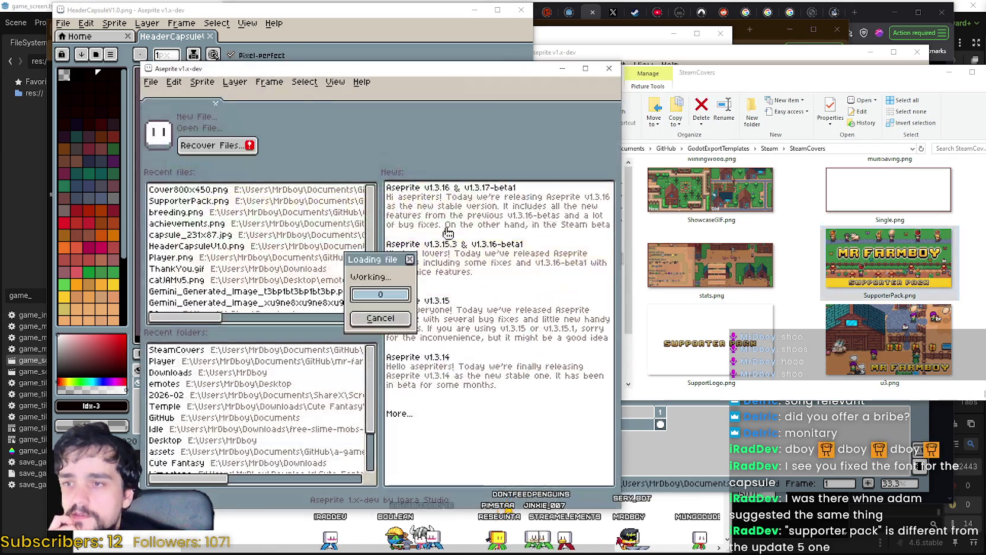
Pan the 920x430 SupporterPack banner into view and set it beside the header capsule.
scroll(436, 237, "down", 1)
left_click_drag(467, 269, 451, 307)
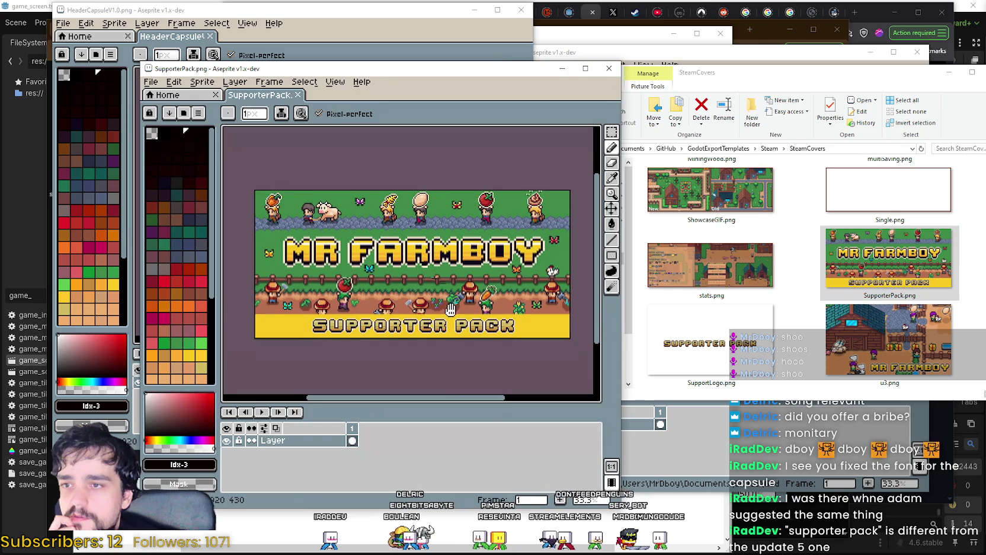
scroll(499, 382, "up", 1)
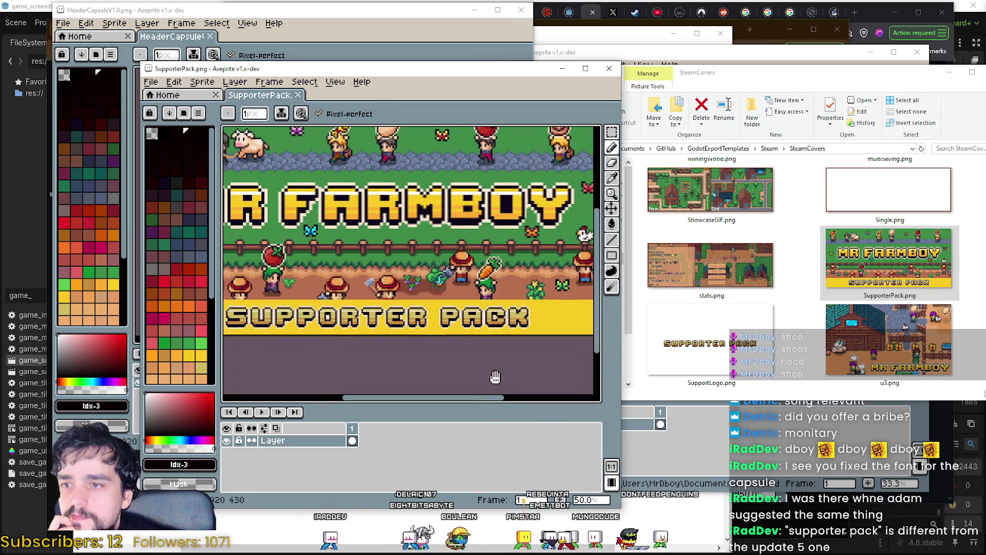
scroll(498, 377, "down", 1)
mouse_move(498, 374)
left_mouse_down()
mouse_move(471, 358)
mouse_move(487, 335)
left_mouse_up()
mouse_move(469, 70)
left_mouse_down()
mouse_move(436, 316)
mouse_move(656, 128)
mouse_move(794, 51)
mouse_move(757, 39)
left_mouse_up()
left_click_drag(440, 29, 384, 30)
left_click(419, 43)
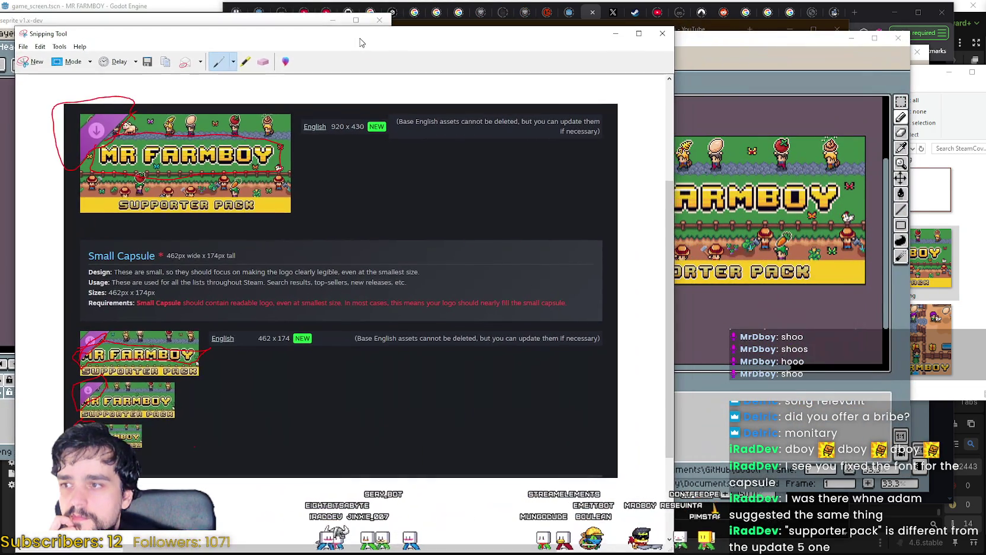
Minimize the capsule-size screenshot and move the SupporterPack window left beside the header capsule.
left_click_drag(565, 45, 687, 48)
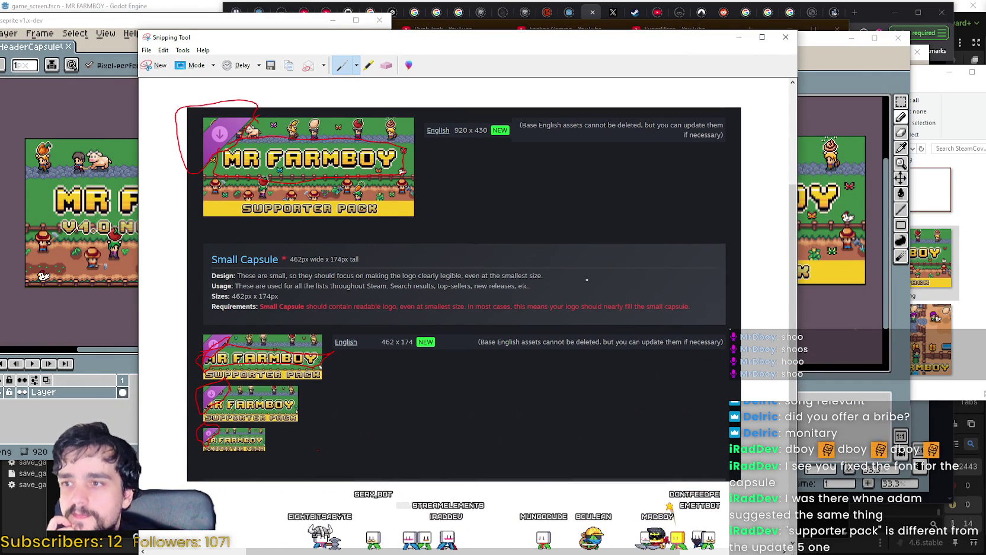
left_click(735, 38)
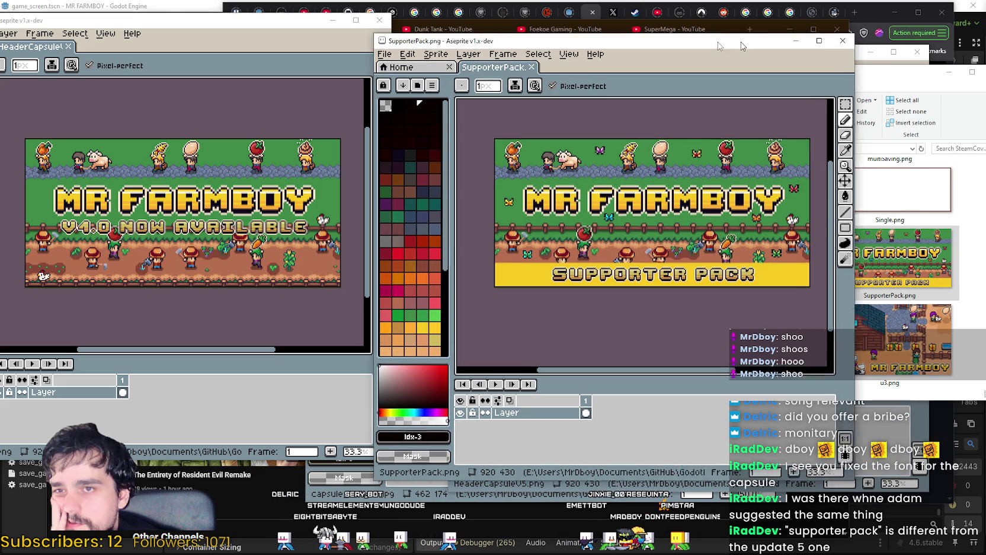
left_click_drag(823, 41, 564, 33)
Browse the SteamCovers Cover files and open Cover800x450.aseprite in Aseprite.
left_click(779, 278)
scroll(779, 278, "up", 10)
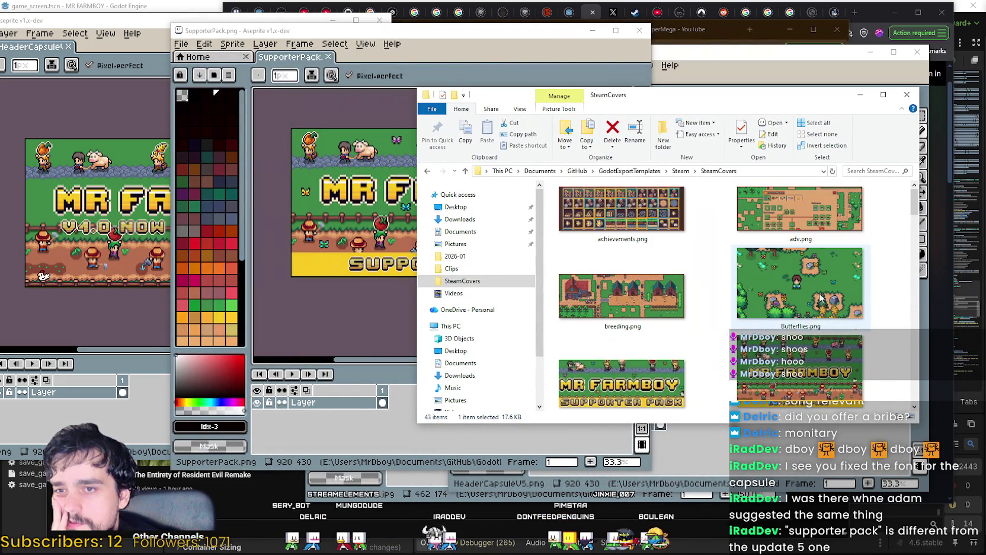
scroll(806, 290, "down", 3)
scroll(770, 275, "up", 1)
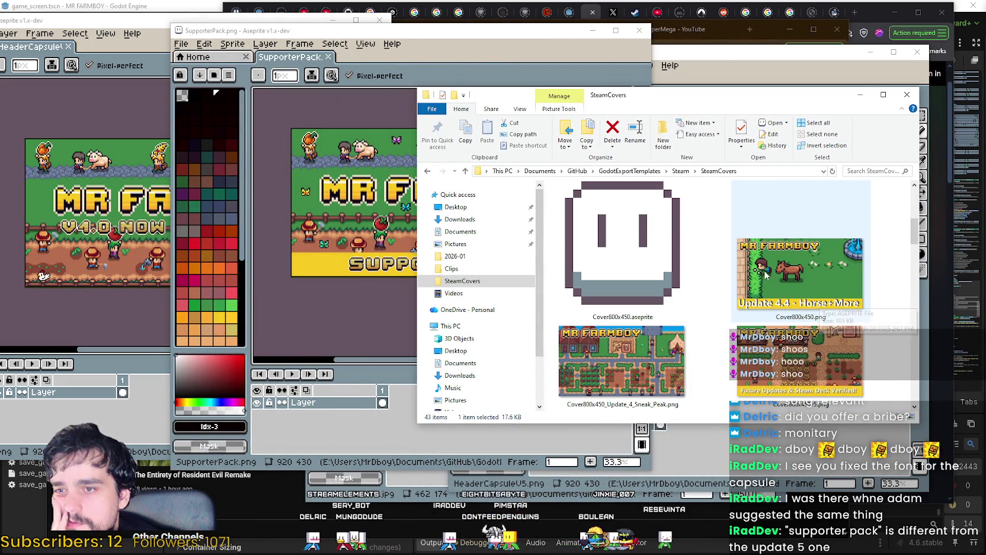
scroll(814, 327, "down", 3)
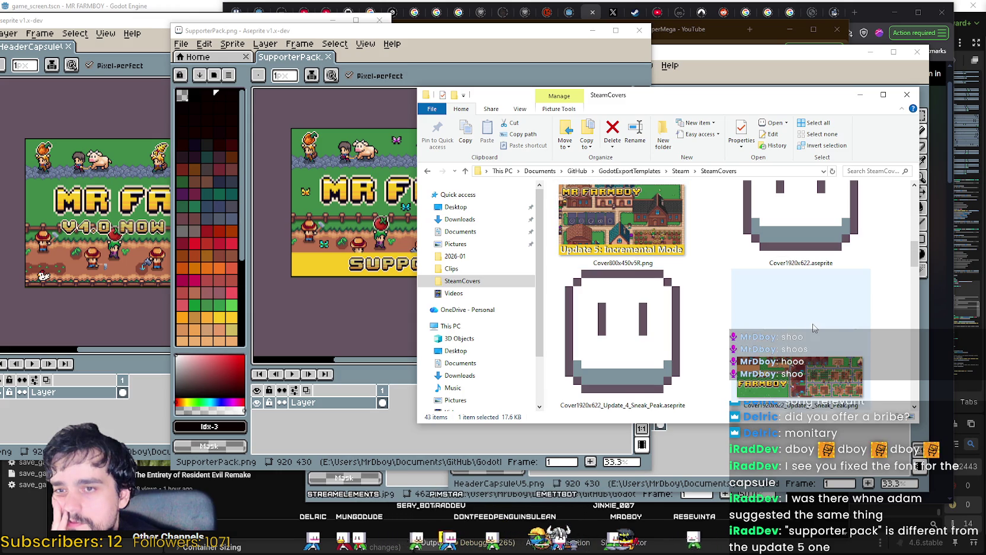
scroll(814, 327, "down", 2)
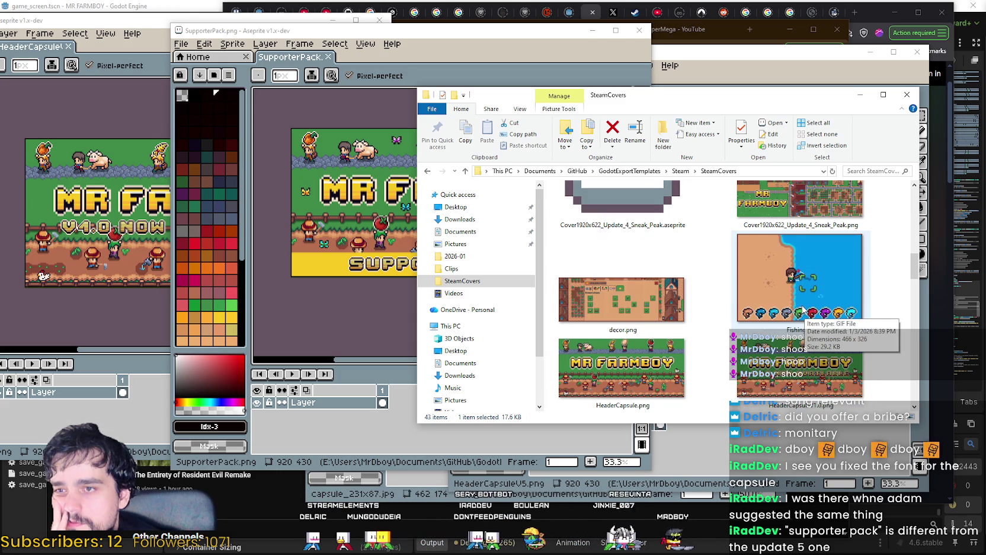
scroll(803, 309, "down", 5)
scroll(630, 316, "up", 5)
scroll(630, 315, "down", 3)
key("Right")
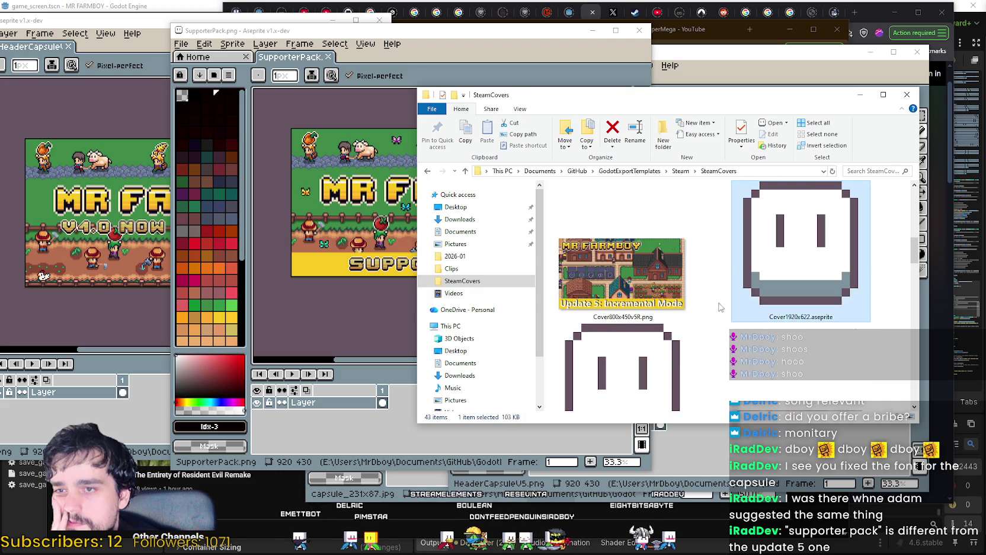
scroll(700, 299, "up", 4)
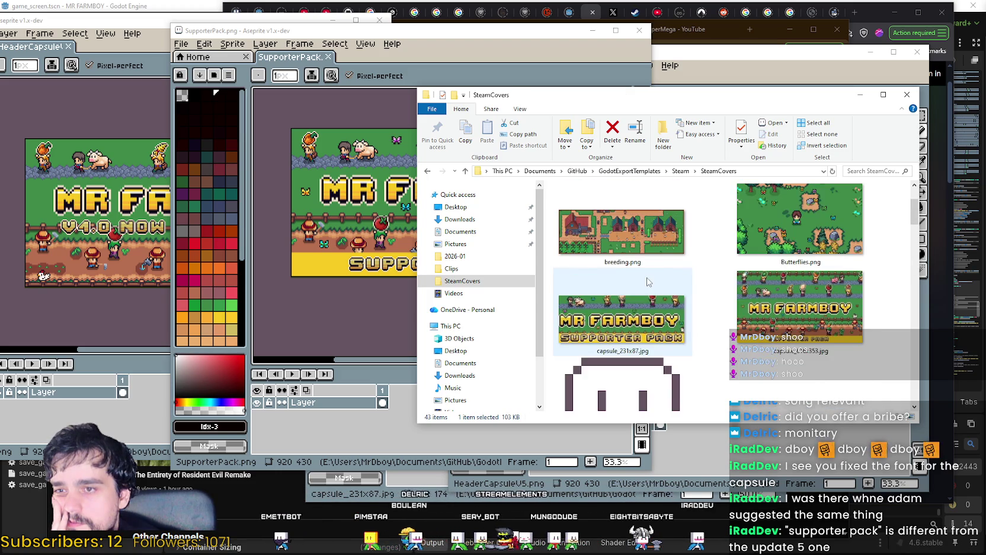
scroll(648, 282, "down", 3)
double_click(633, 332)
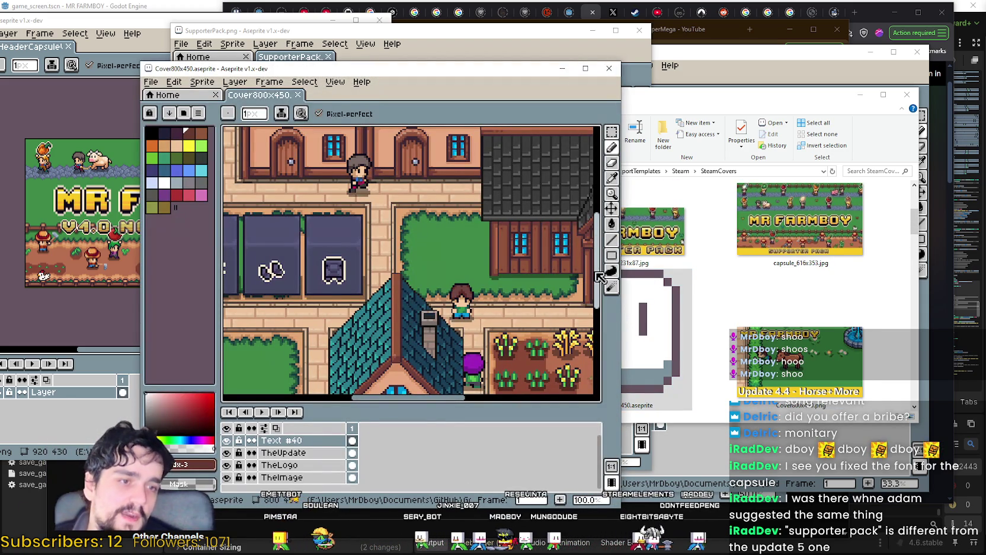
Marquee-select the MR FARMBOY title on the 800x450 cover and switch to TheLogo layer.
scroll(599, 275, "down", 3)
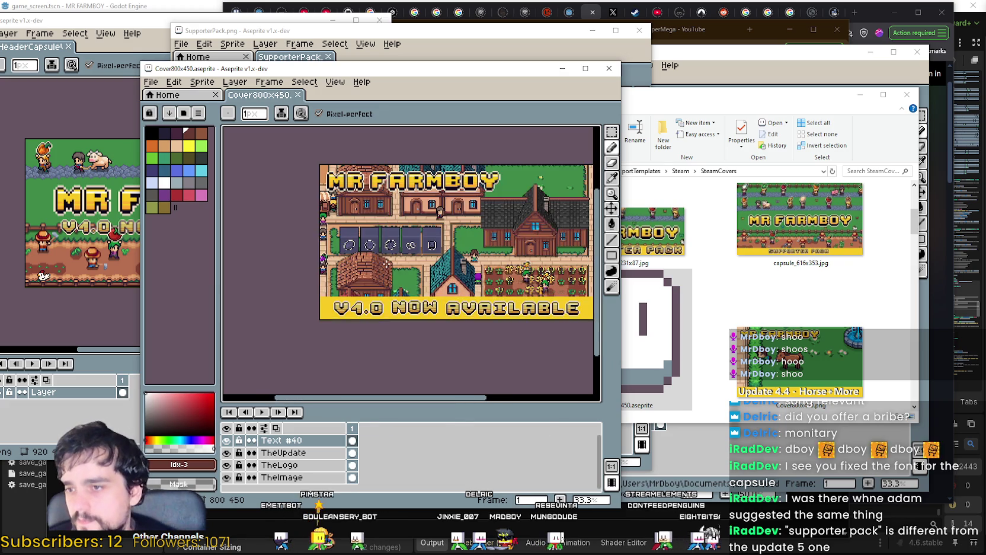
scroll(388, 266, "up", 1)
mouse_move(388, 265)
left_mouse_down()
mouse_move(368, 249)
mouse_move(345, 319)
left_mouse_up()
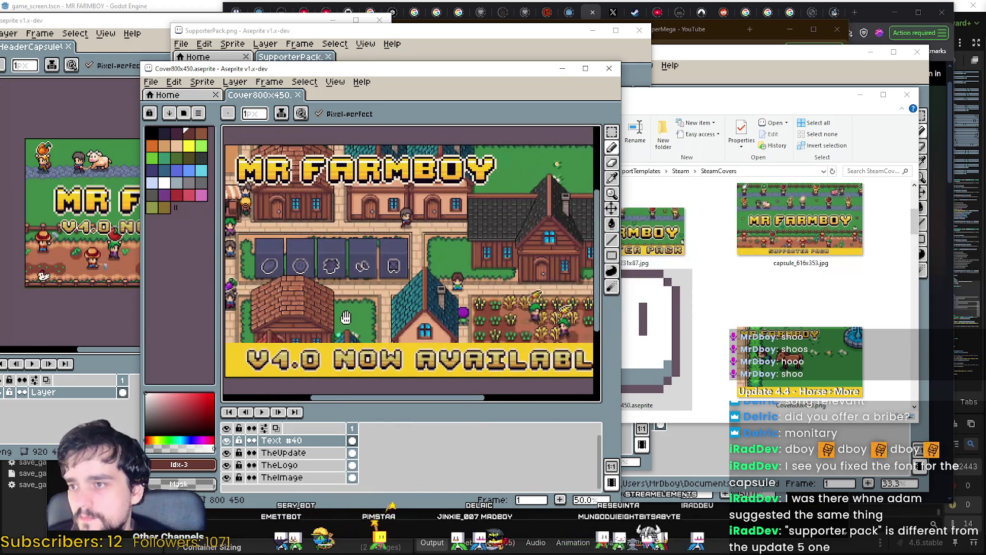
left_click(611, 133)
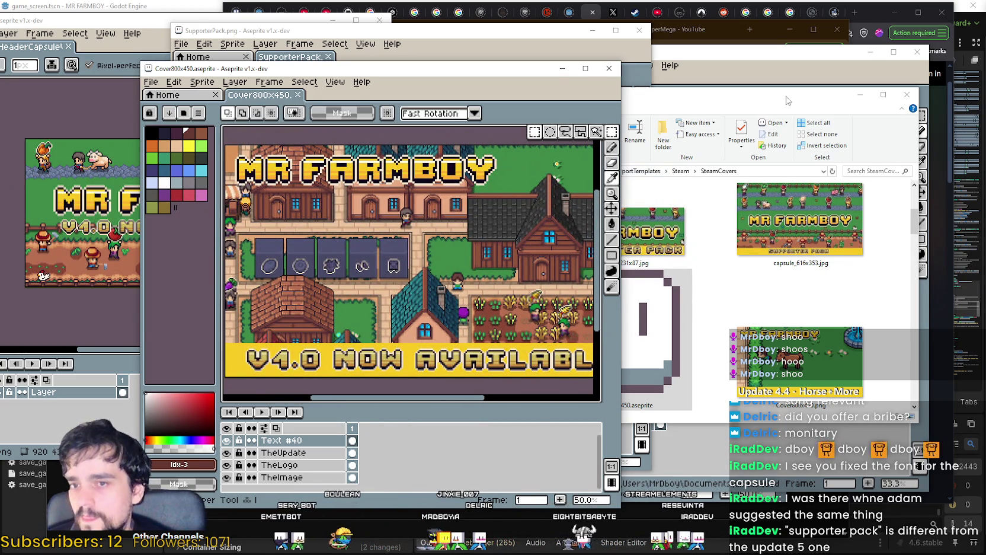
mouse_move(503, 148)
left_mouse_down()
mouse_move(234, 196)
mouse_move(261, 198)
mouse_move(249, 192)
left_mouse_up()
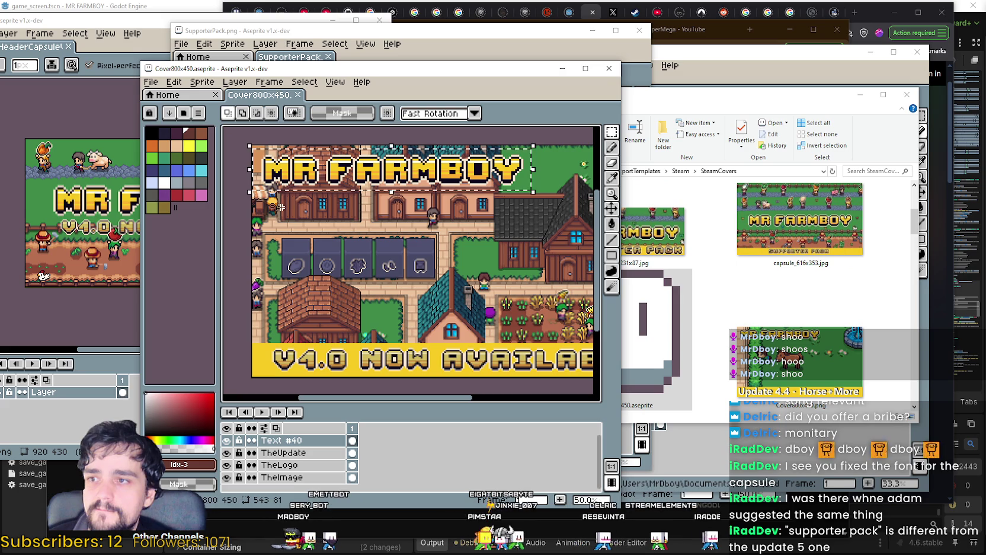
left_click(277, 453)
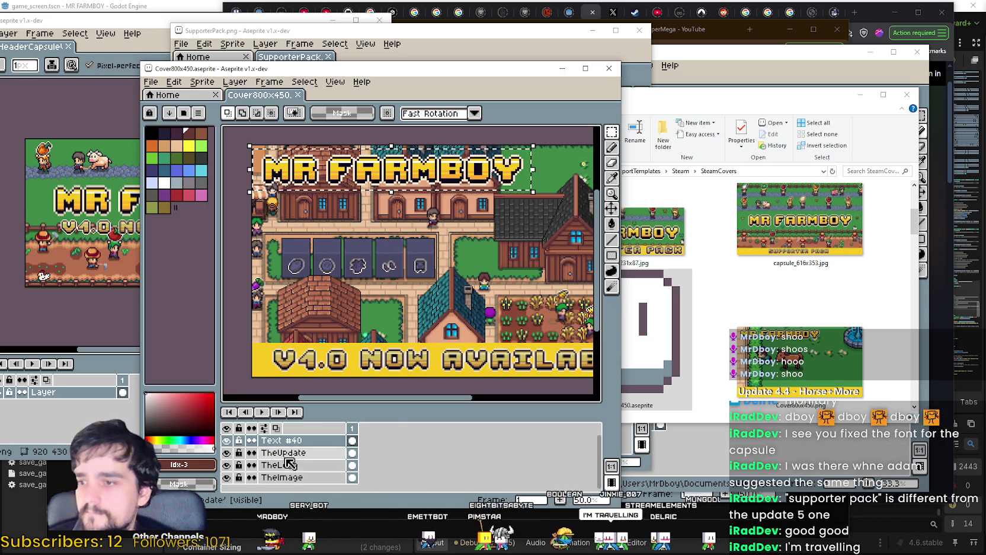
left_click(290, 464)
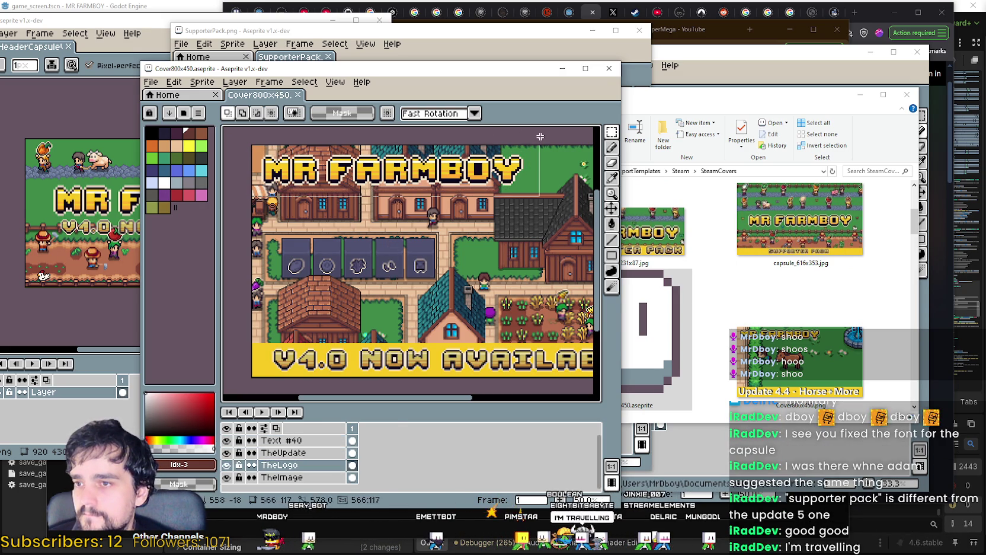
Close SupporterPack.png, HeaderCapsuleV1.0.png and HeaderCapsuleV5.png, leaving only the cover open.
mouse_move(557, 63)
left_mouse_down()
mouse_move(705, 42)
mouse_move(757, 54)
left_mouse_up()
left_click_drag(318, 30, 271, 21)
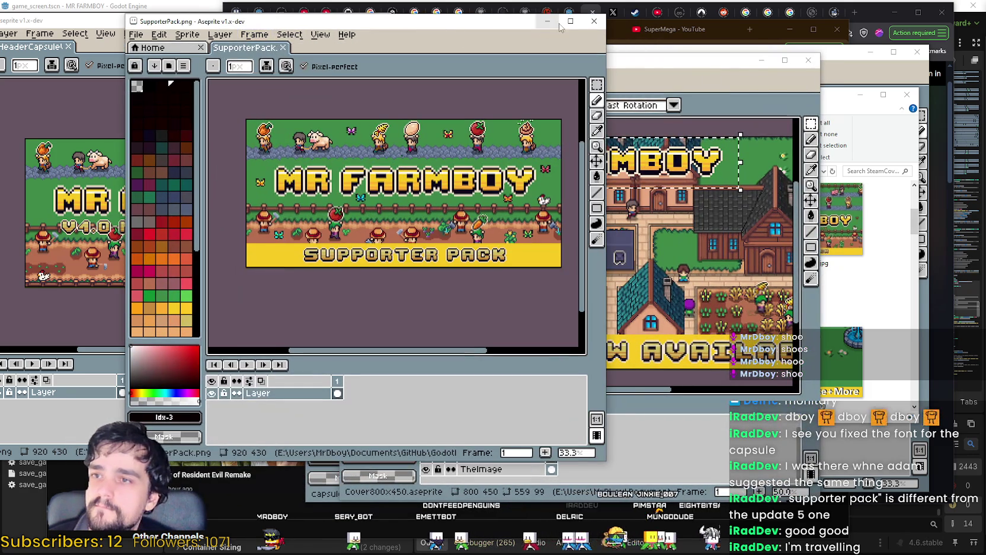
left_click(590, 24)
left_click_drag(186, 28, 229, 40)
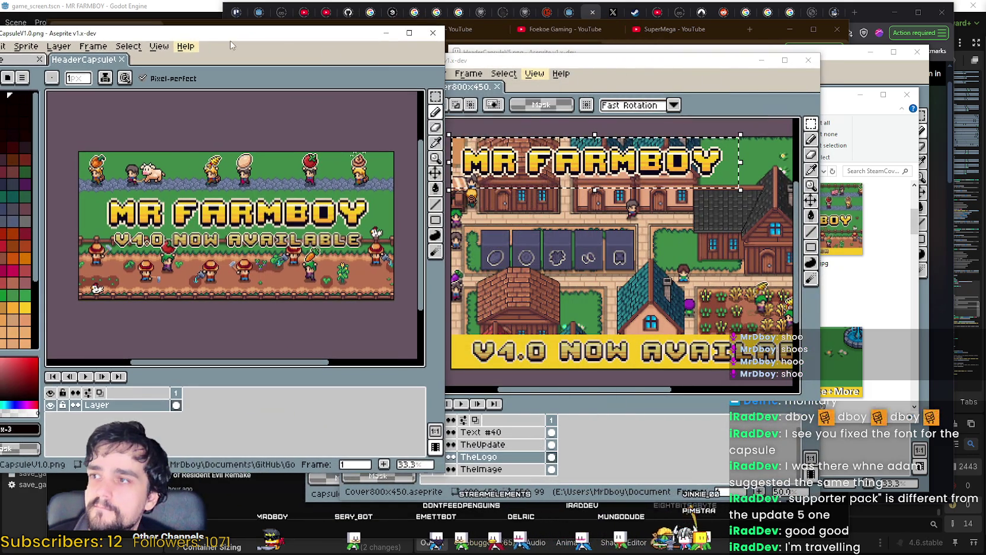
left_click(432, 34)
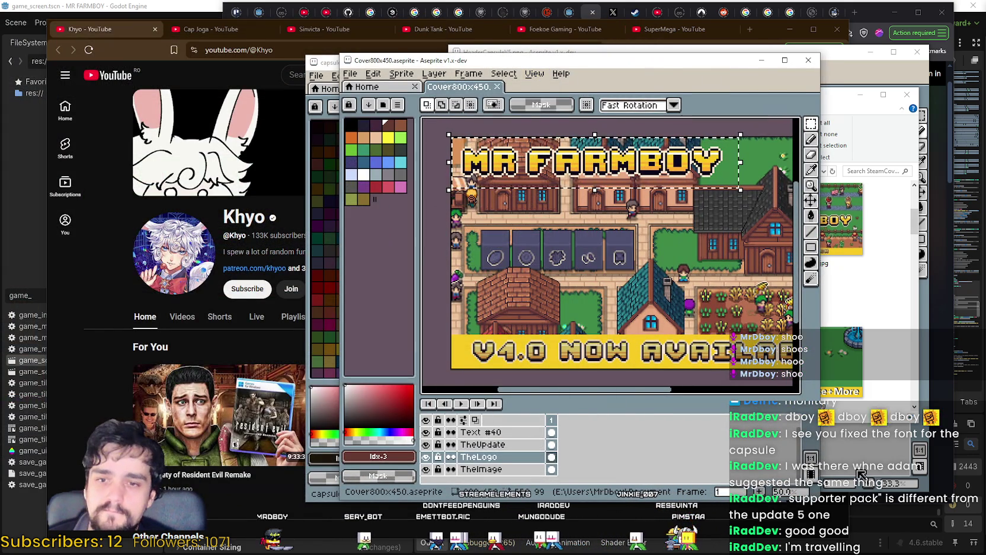
left_click(861, 475)
left_click(917, 55)
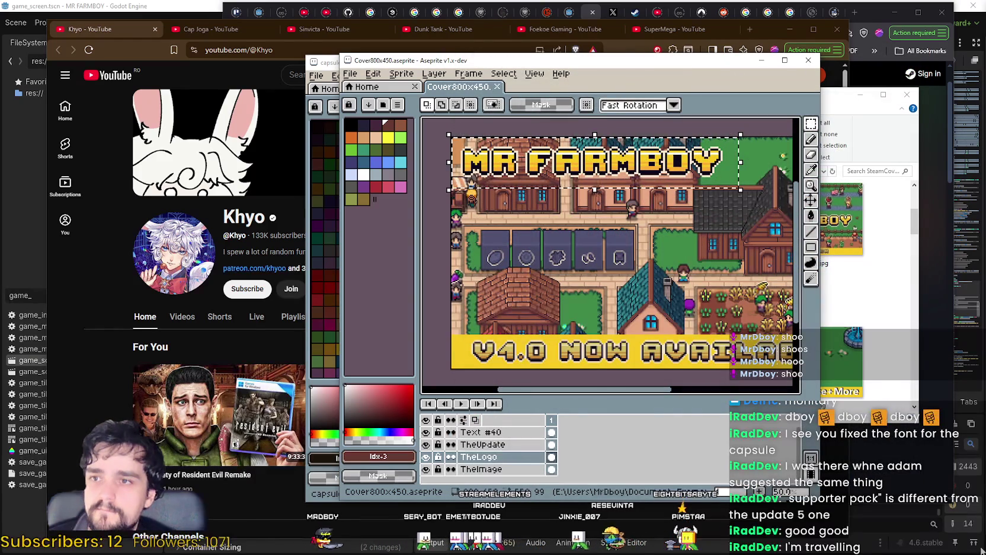
Move the 231x87 capsule window top-left and paste the MR FARMBOY title into it.
left_click_drag(308, 59, 45, 42)
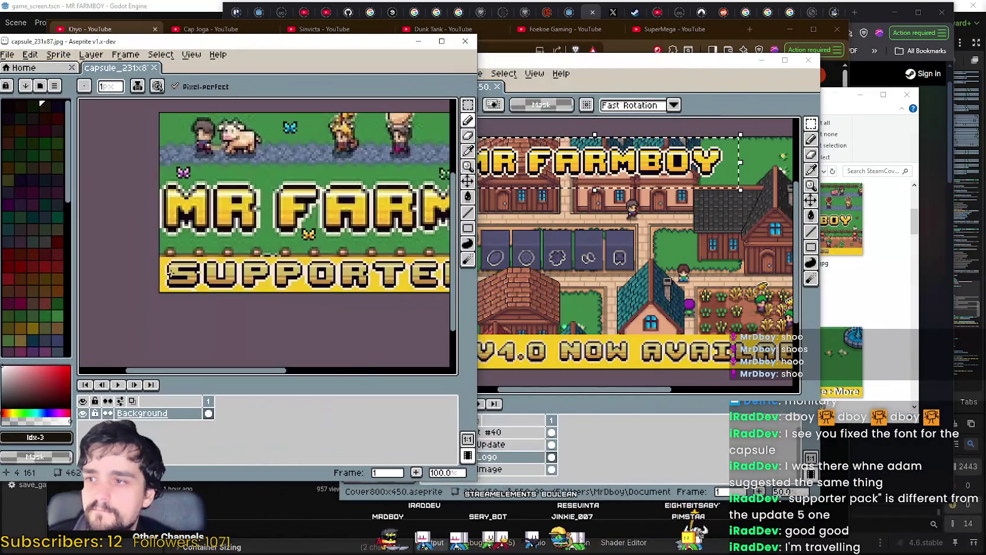
key("ctrl+v")
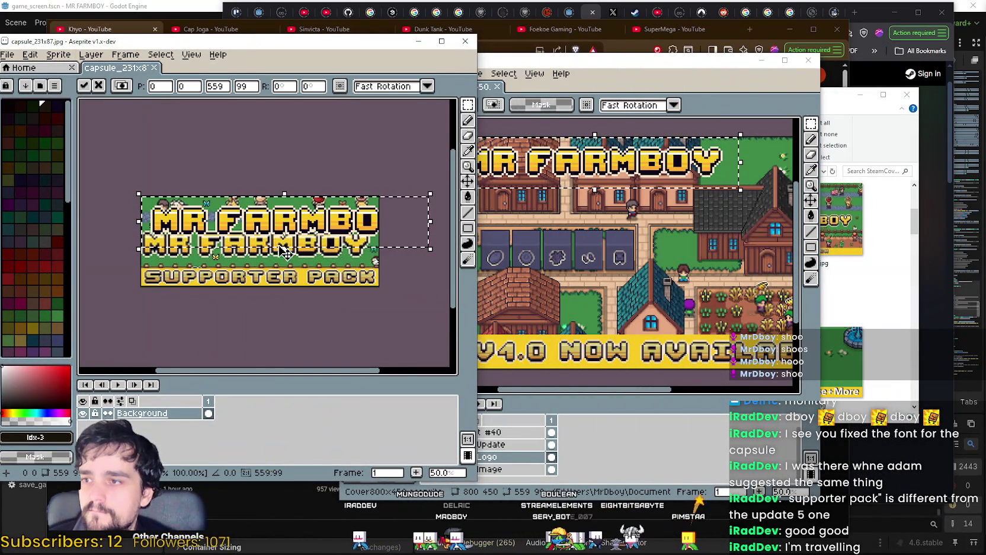
mouse_move(306, 230)
left_mouse_down()
mouse_move(283, 236)
mouse_move(311, 247)
left_mouse_up()
key("Return")
Paste the MR FARMBOY title onto the 800x450 cover and shift it right.
left_click(541, 240)
scroll(541, 240, "down", 2)
scroll(541, 240, "right", 2)
scroll(551, 240, "up", 1)
scroll(566, 240, "down", 1)
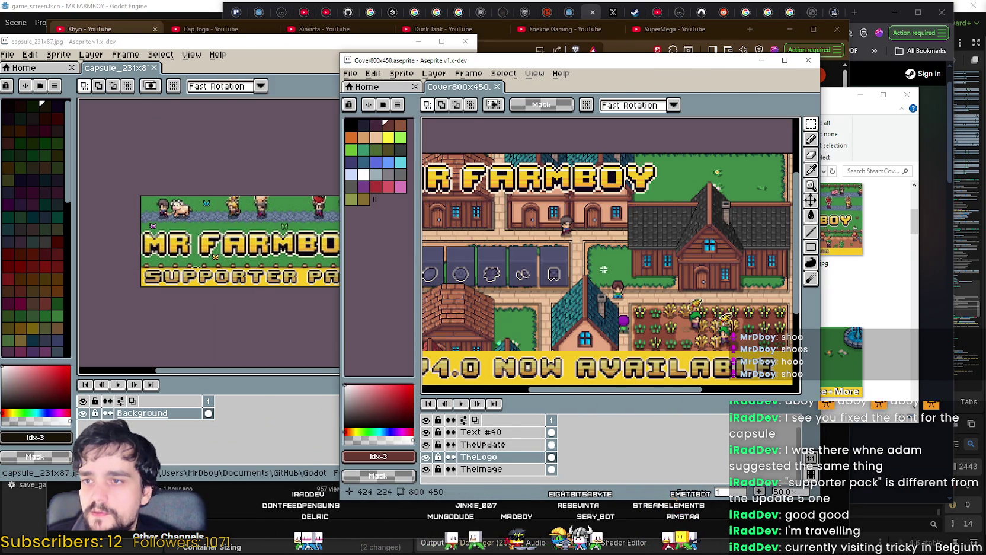
key("ctrl+v")
left_click_drag(604, 268, 671, 259)
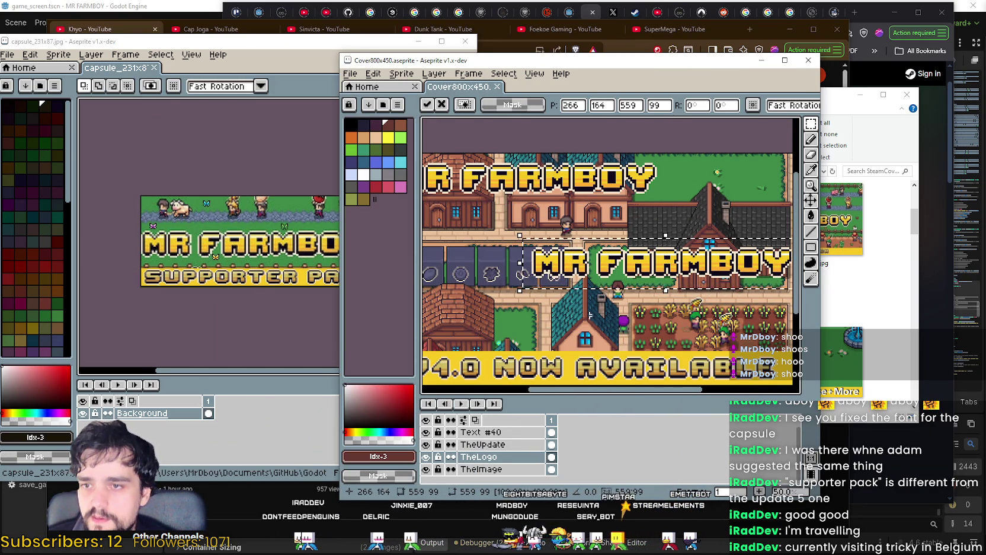
key("Return")
Lift MR onto its own line above FARMBOY over the house and commit it.
scroll(554, 299, "up", 1)
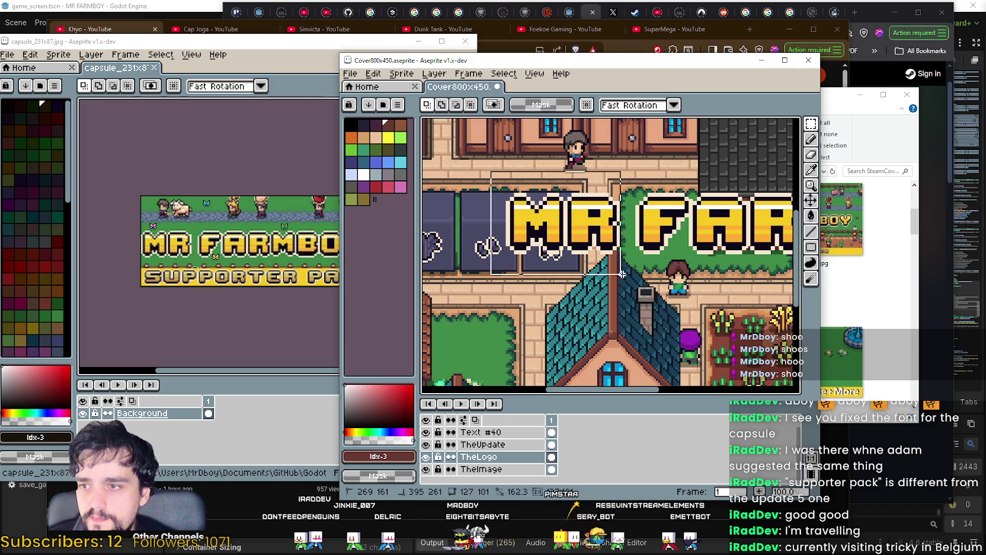
mouse_move(629, 266)
left_mouse_down()
mouse_move(540, 163)
mouse_move(720, 160)
mouse_move(495, 176)
mouse_move(620, 231)
mouse_move(576, 231)
mouse_move(587, 238)
left_mouse_up()
scroll(539, 163, "up", 1)
scroll(720, 160, "down", 1)
scroll(495, 176, "up", 1)
scroll(610, 243, "down", 1)
scroll(611, 243, "up", 1)
scroll(586, 233, "down", 1)
scroll(580, 231, "up", 1)
scroll(587, 238, "down", 1)
key("Return")
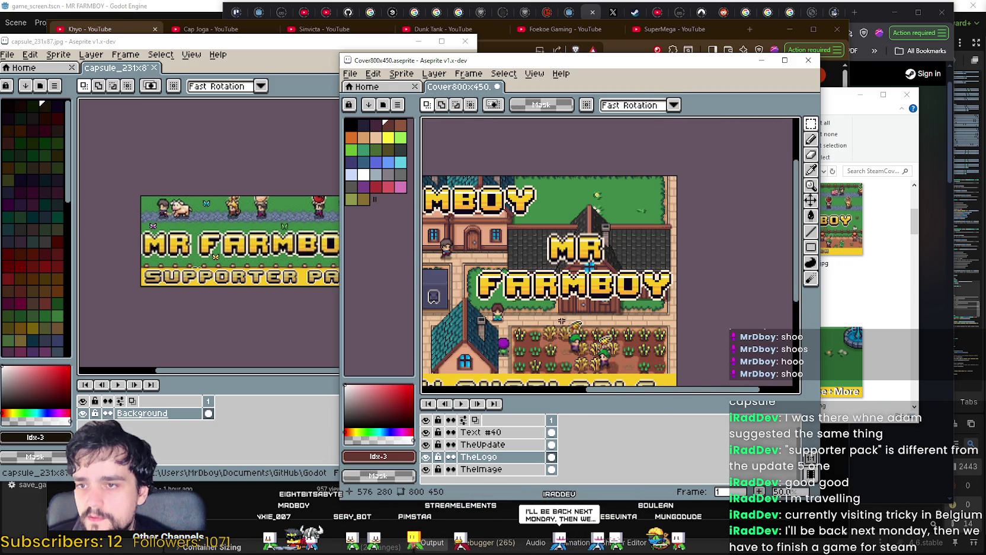
scroll(592, 285, "down", 1)
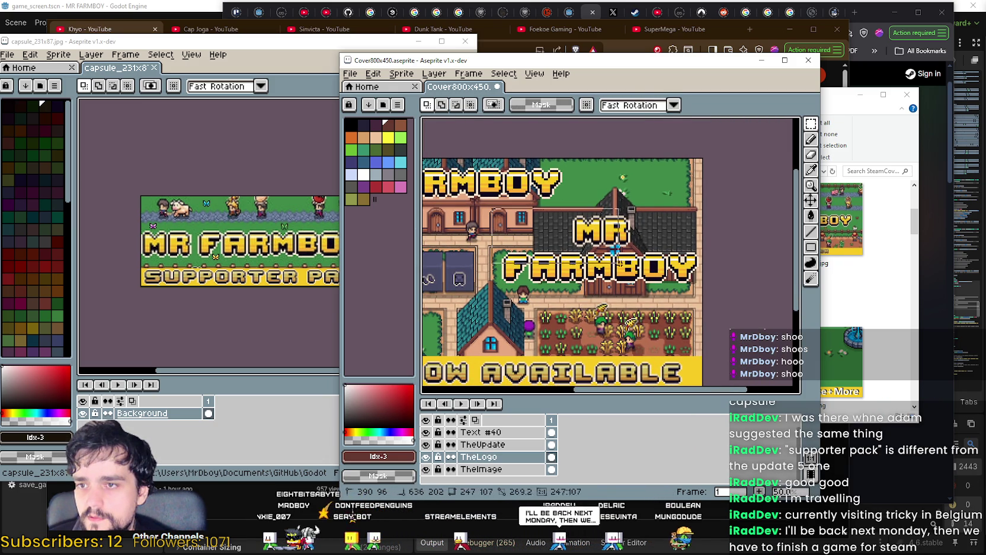
Trial-paste the cover's stacked title onto the capsule banner, then cancel it.
left_click_drag(700, 286, 702, 290)
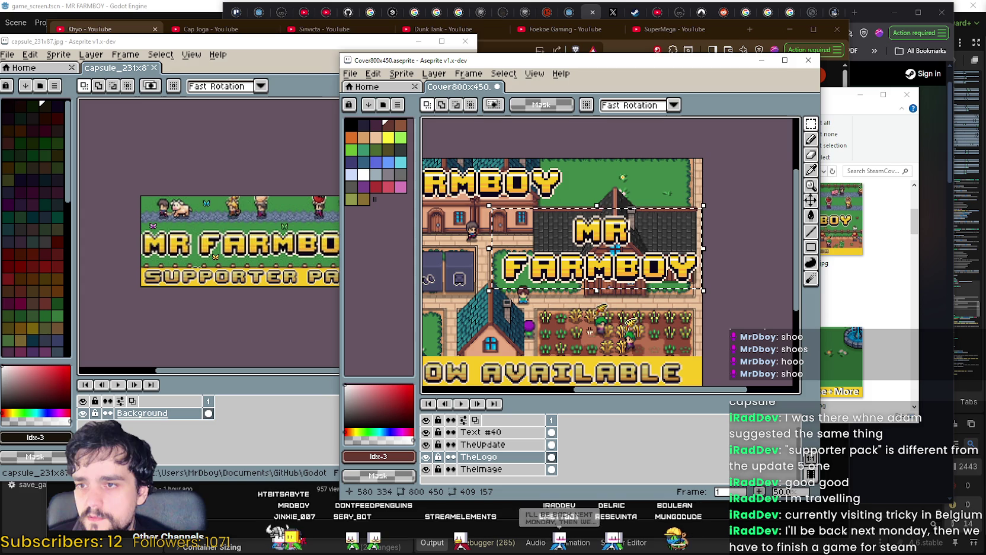
left_click(403, 41)
key("ctrl+v")
mouse_move(435, 298)
left_mouse_down()
mouse_move(364, 246)
mouse_move(238, 232)
left_mouse_up()
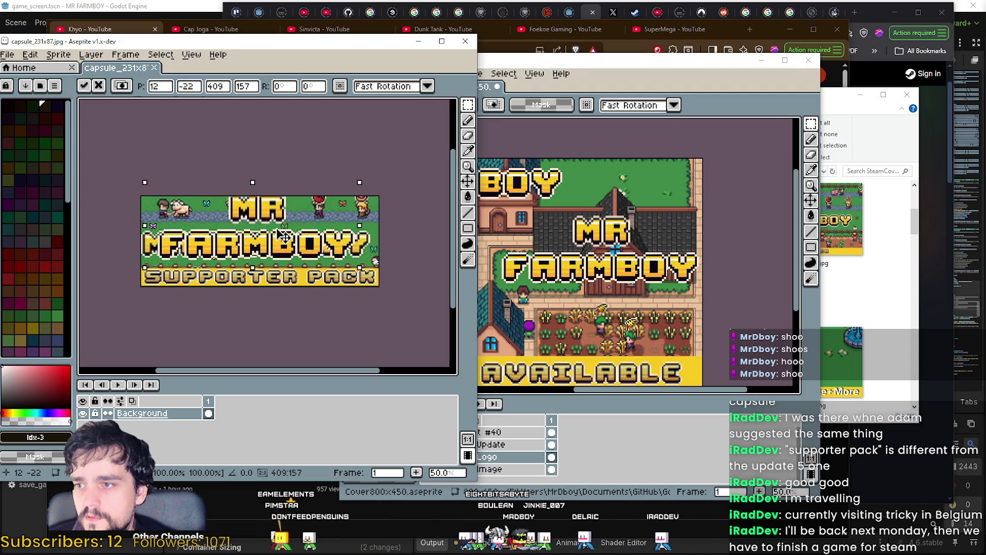
key("Escape")
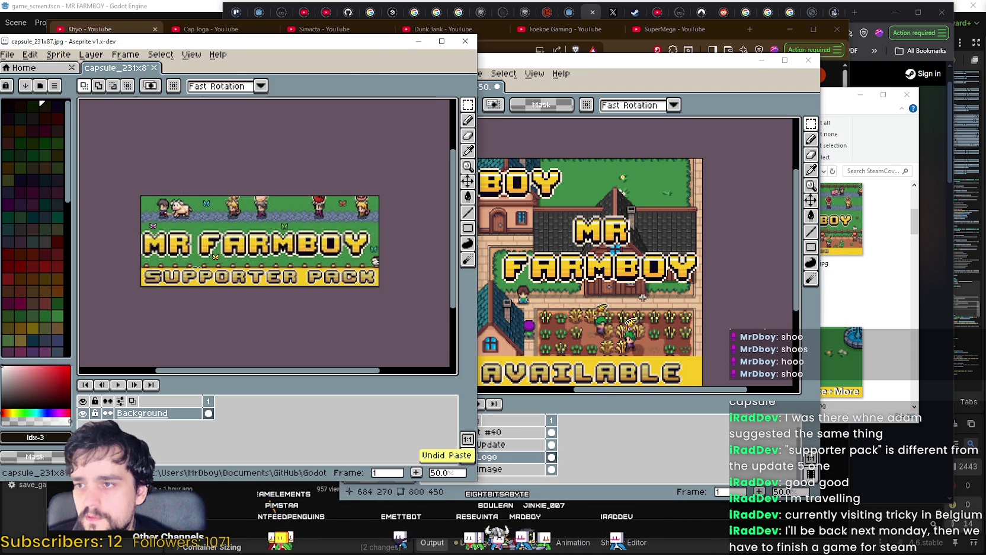
Nudge the cover's MR two pixels lower and commit the new position.
left_click(556, 221)
scroll(555, 222, "up", 1)
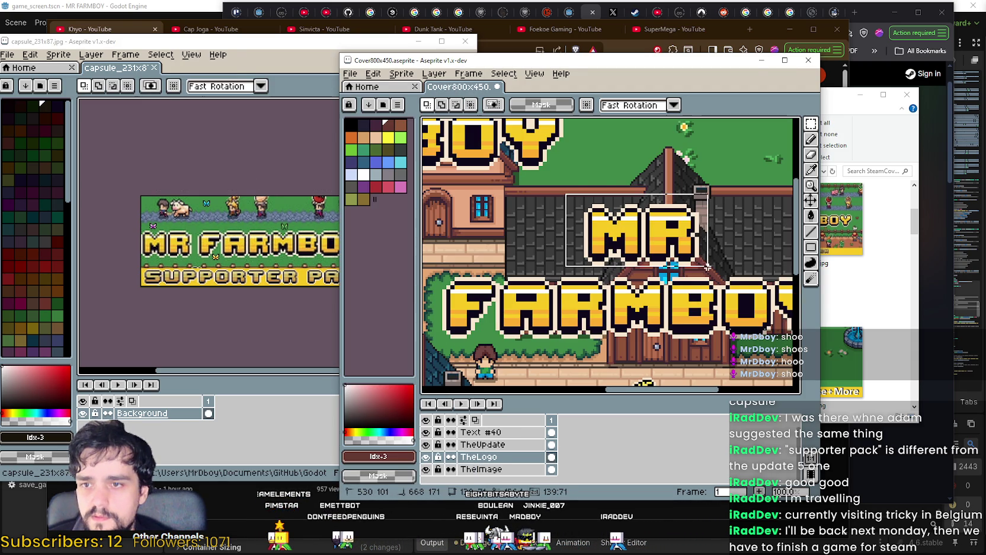
key("Down")
key("Down")
key("Down")
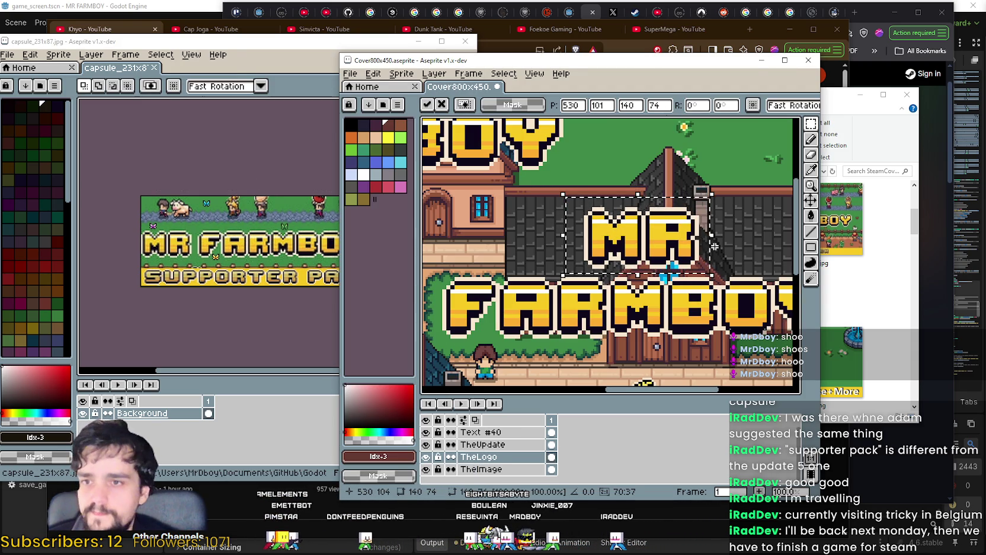
key("Down")
key("Down")
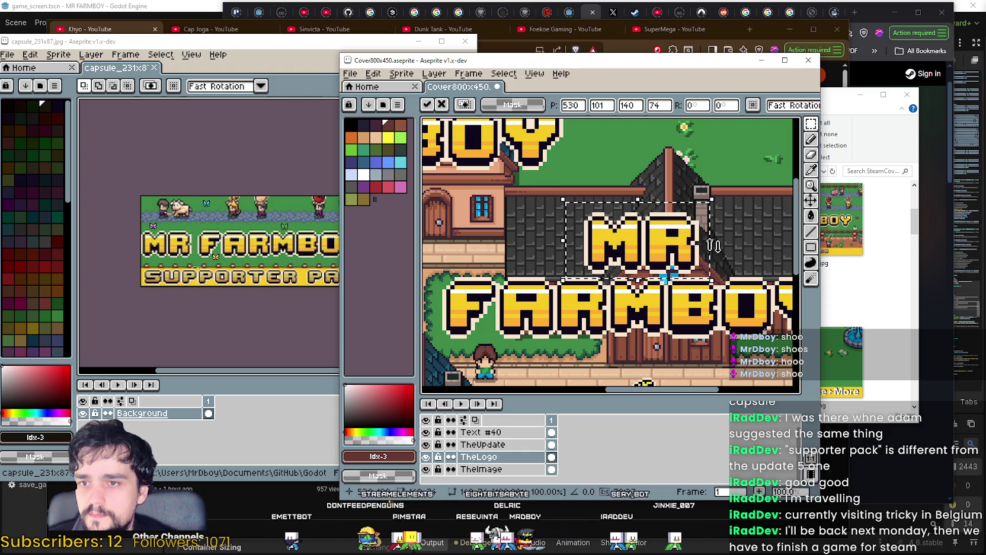
key("Return")
Paste the stacked title over the capsule banner again, then undo it.
scroll(591, 310, "down", 1)
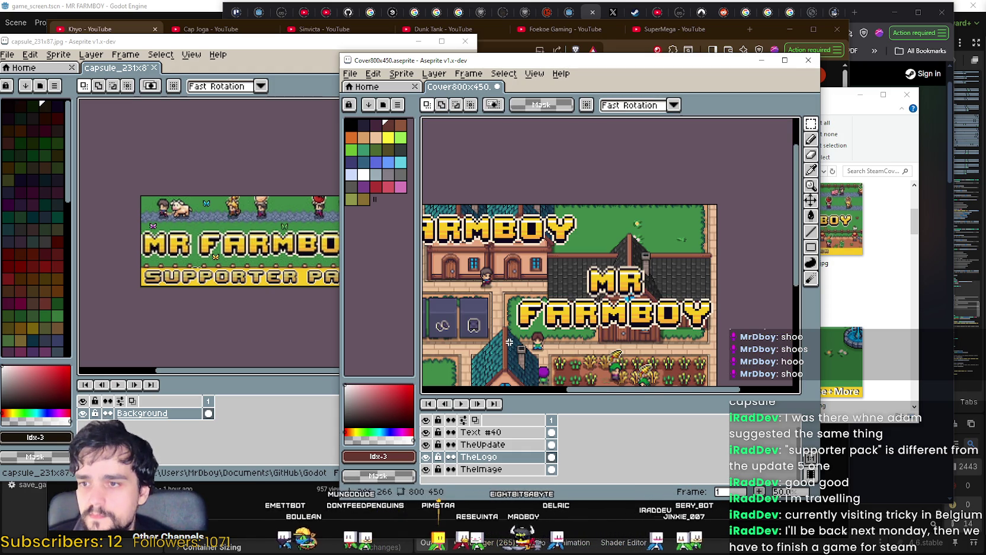
left_click(323, 278)
key("ctrl+v")
mouse_move(364, 275)
left_mouse_down()
mouse_move(172, 214)
mouse_move(195, 231)
left_mouse_up()
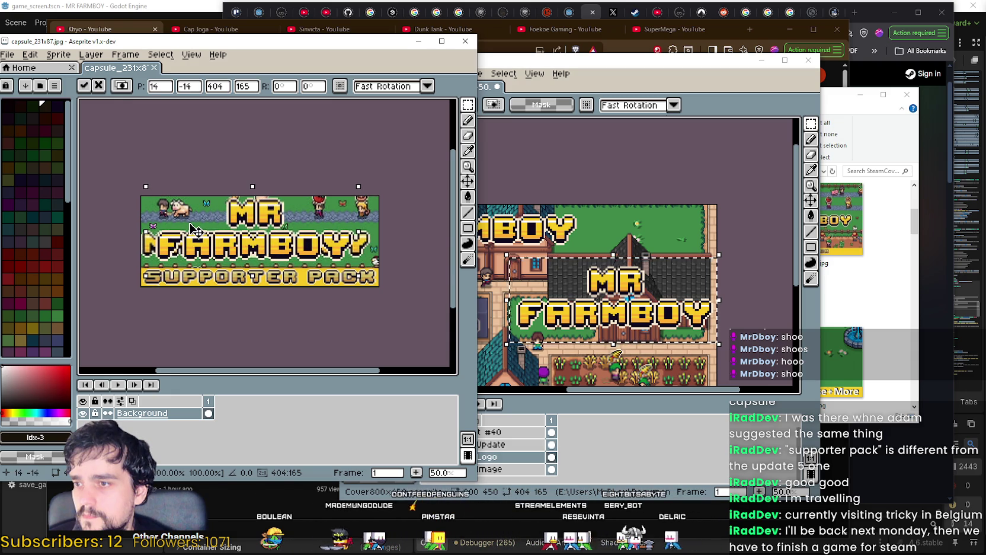
scroll(198, 233, "up", 1)
scroll(317, 253, "down", 1)
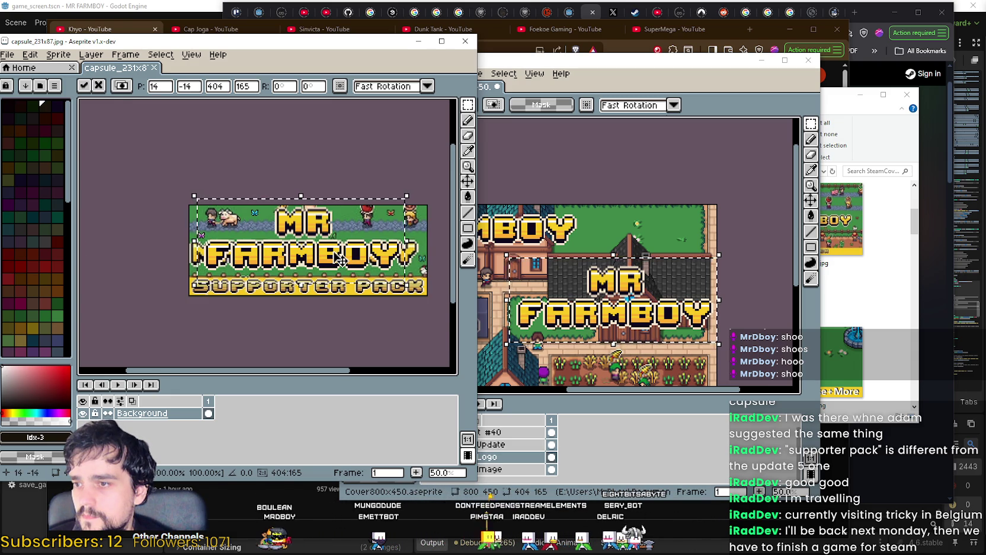
scroll(341, 254, "up", 1)
scroll(341, 254, "down", 1)
key("ctrl+z")
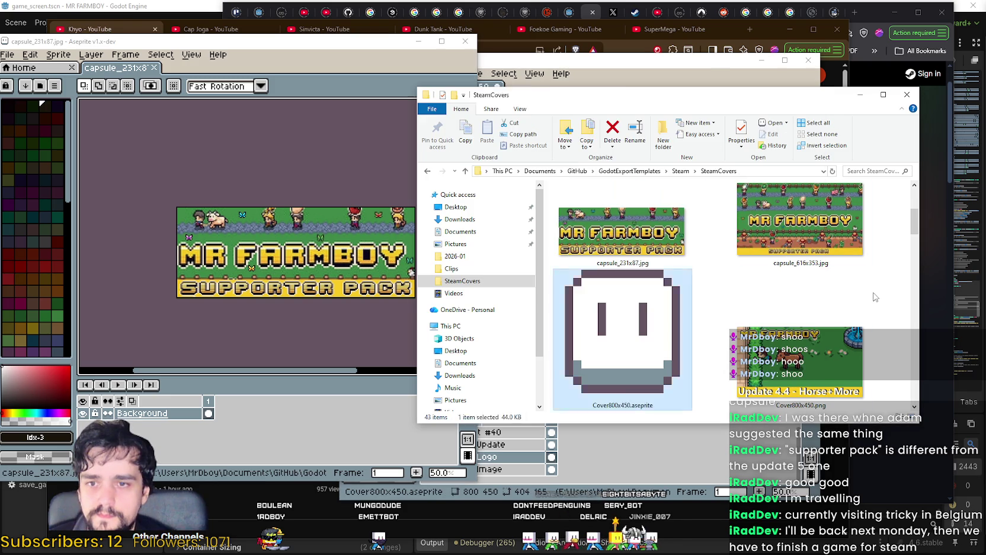
View the SteamCovers folder's earlier cover thumbnails, then return to the YouTube browser.
left_click(853, 296)
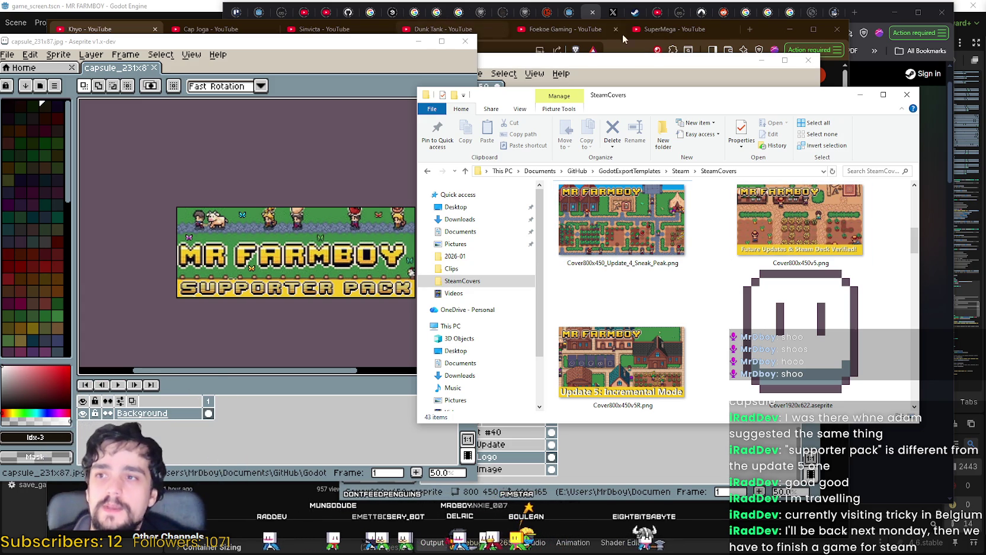
left_click(770, 24)
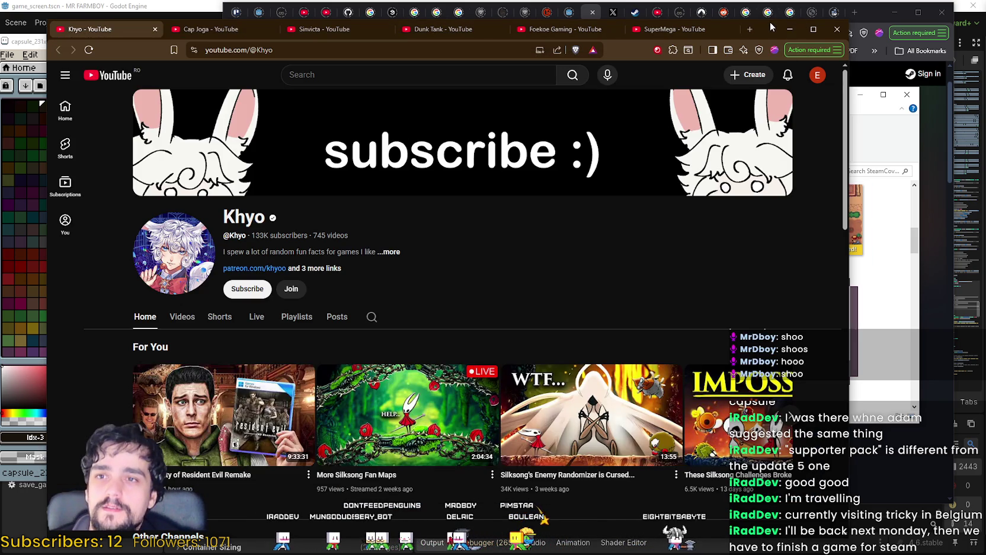
Search YouTube for 'mewgenics shorts' in a new tab.
right_click(115, 76)
left_click(166, 81)
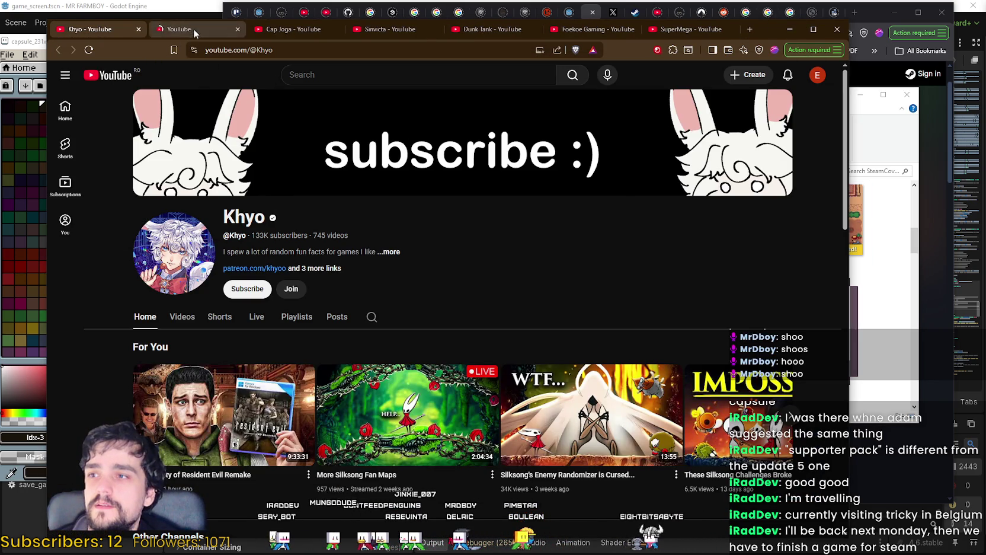
left_click(196, 29)
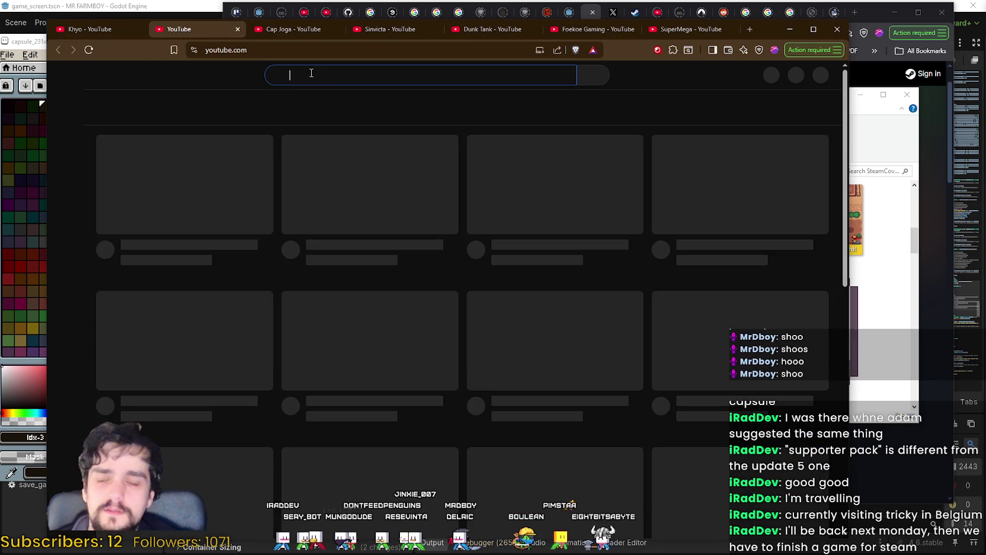
left_click(305, 66)
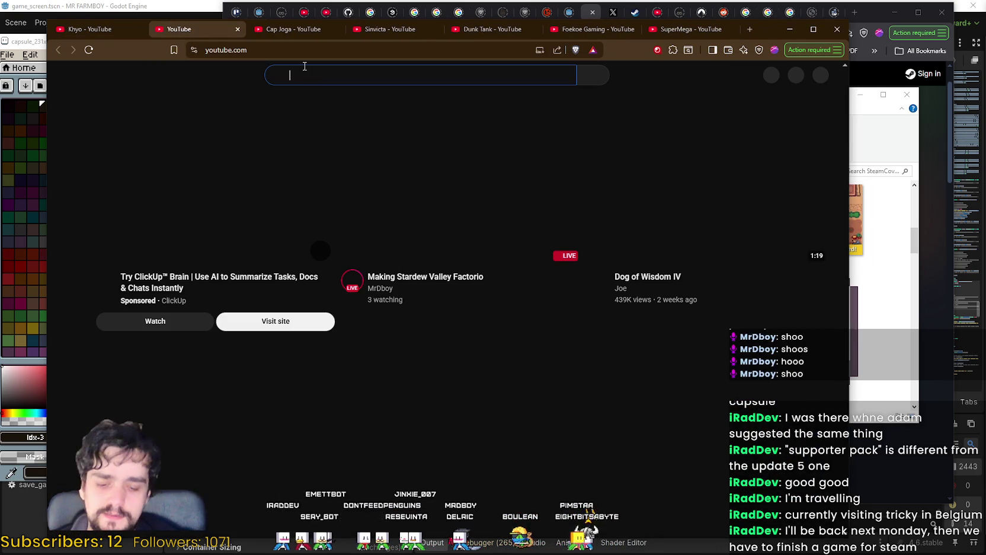
type("mewgeni")
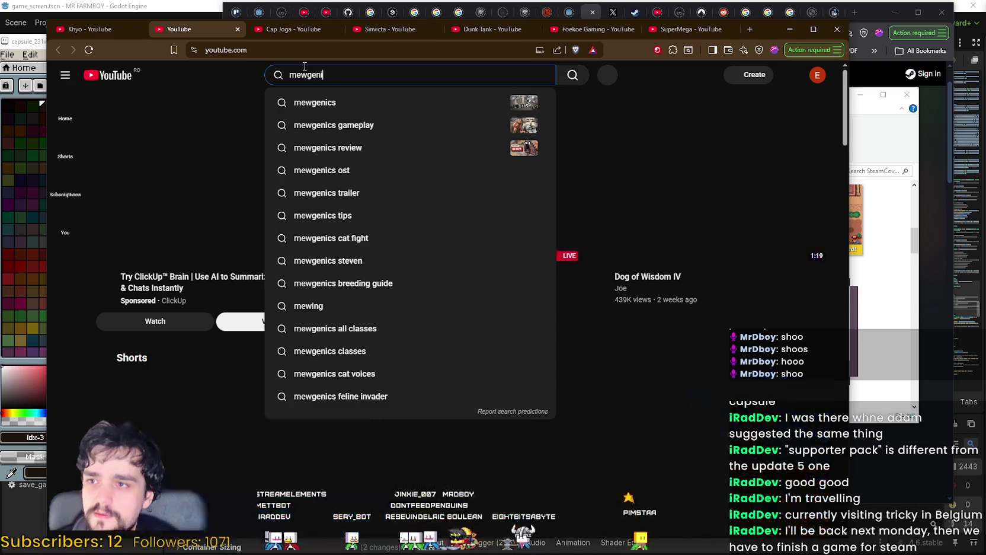
type("cs shorts")
key("Return")
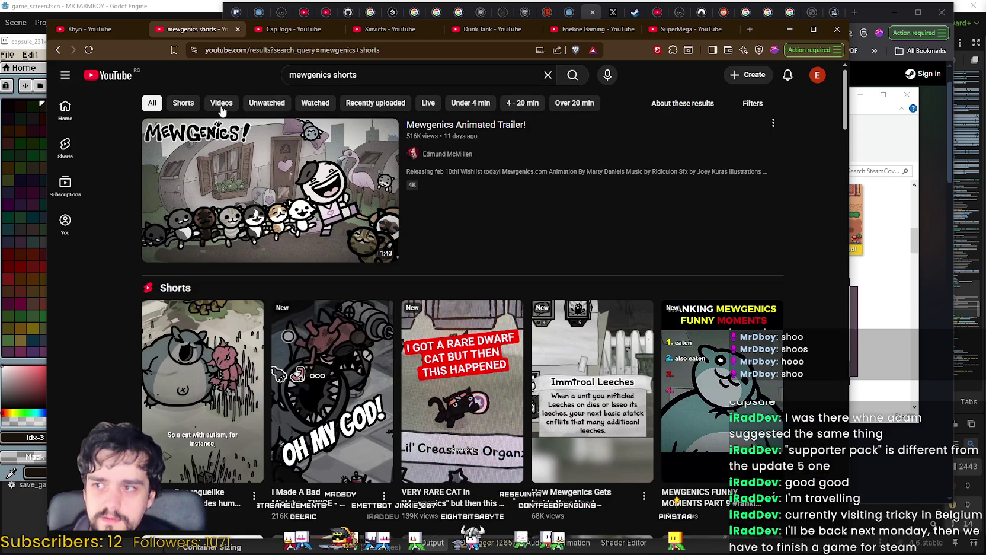
Limit the results to Shorts and scroll through them.
left_click(188, 103)
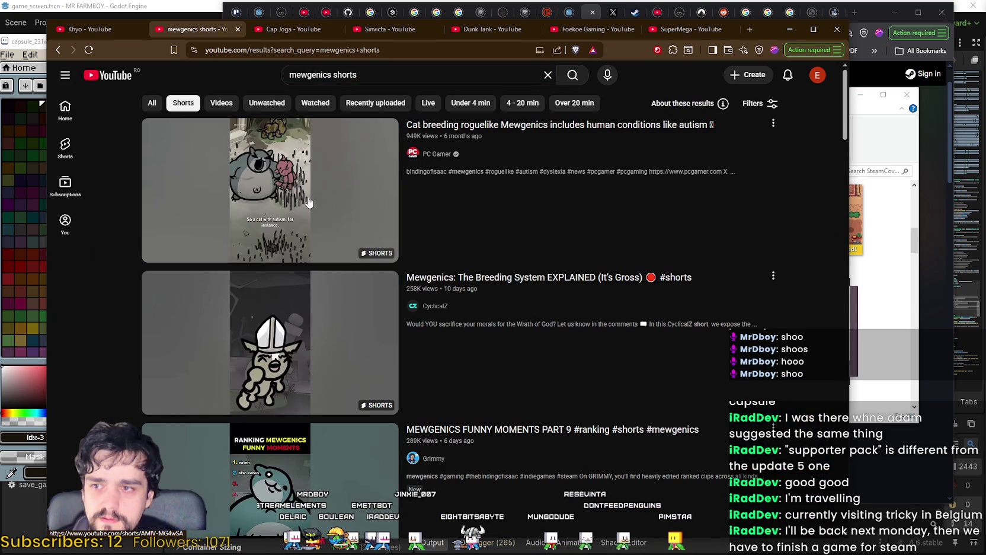
scroll(305, 220, "down", 10)
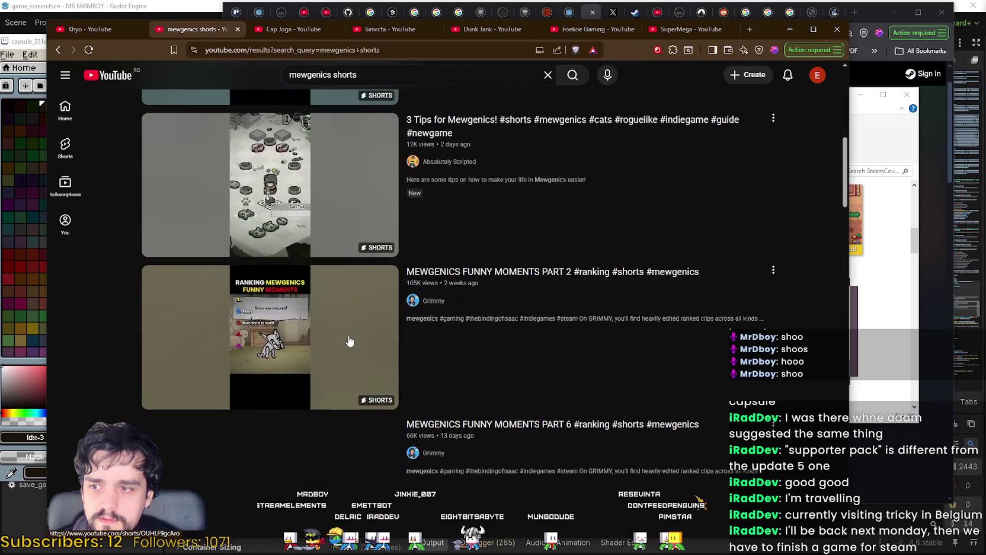
scroll(336, 312, "down", 3)
scroll(335, 310, "up", 3)
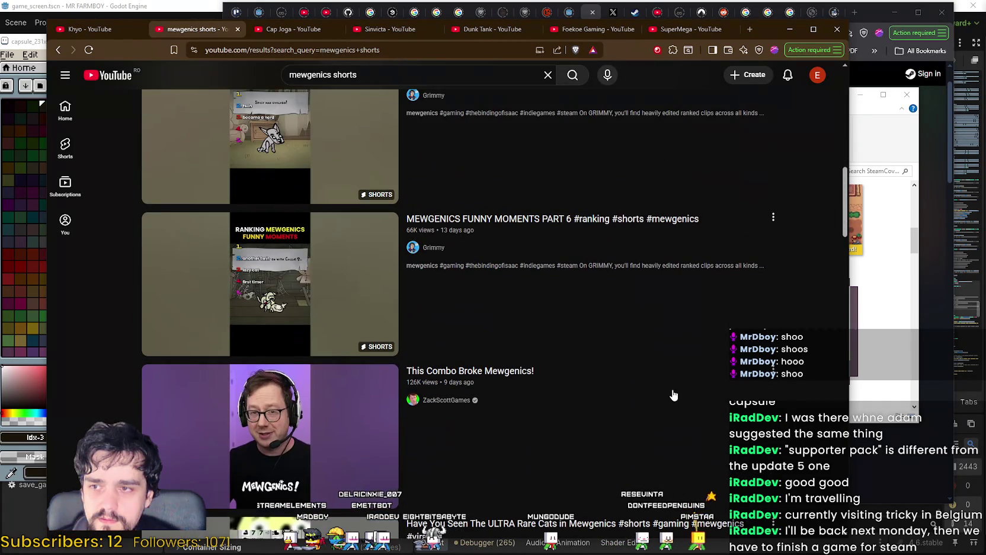
scroll(674, 394, "down", 15)
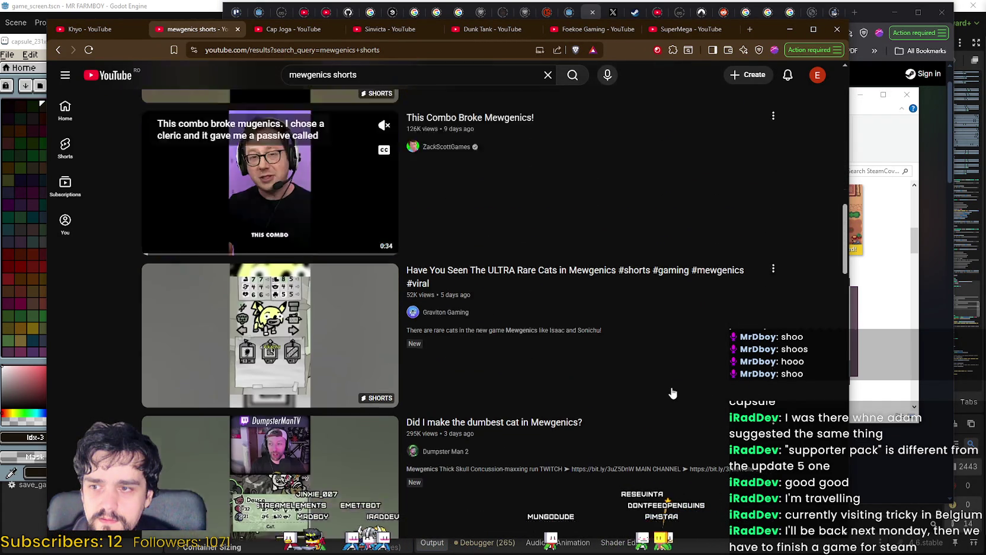
scroll(650, 372, "down", 15)
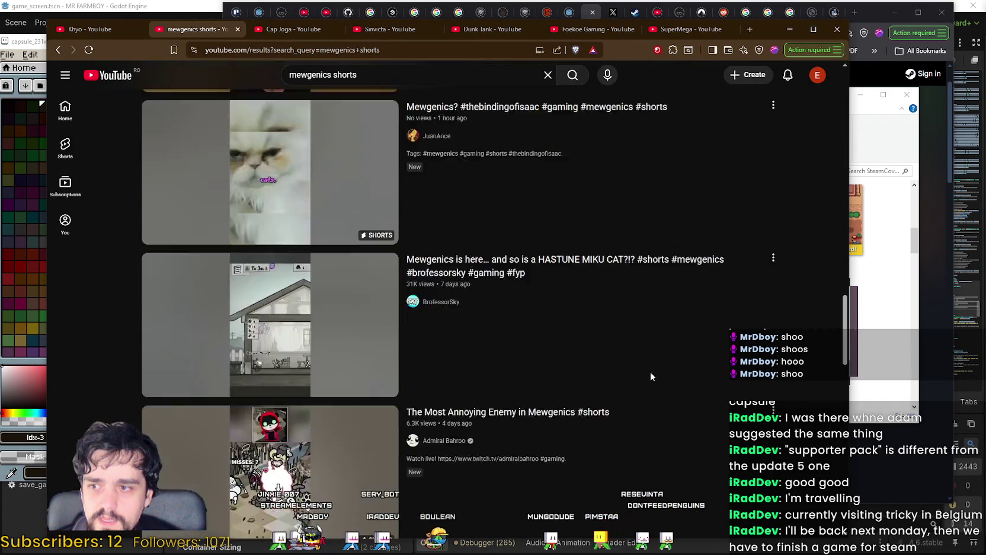
scroll(637, 362, "down", 6)
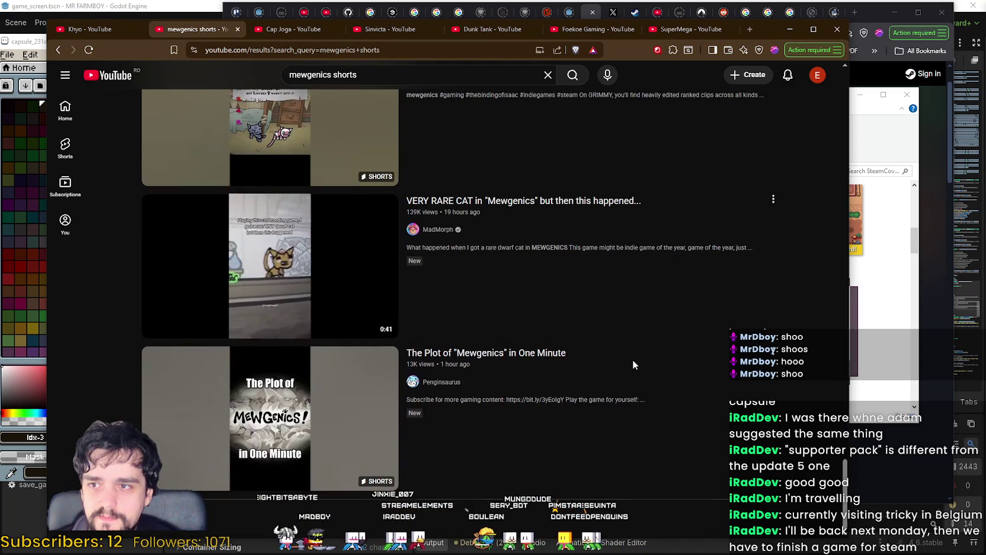
scroll(789, 317, "down", 3)
left_click_drag(846, 295, 846, 87)
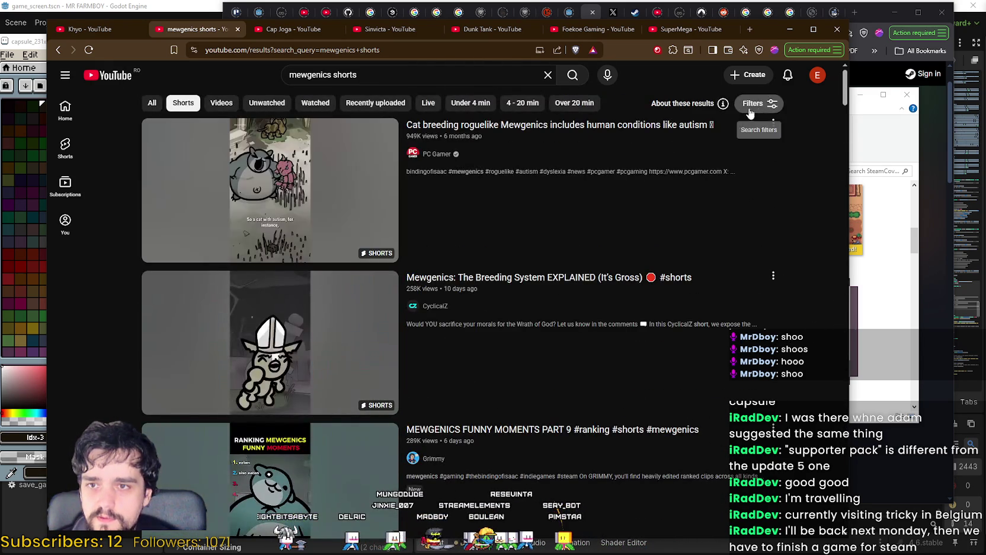
Sort the results by popularity and open the 'Didn't Expect That' short.
left_click(758, 103)
left_click(573, 253)
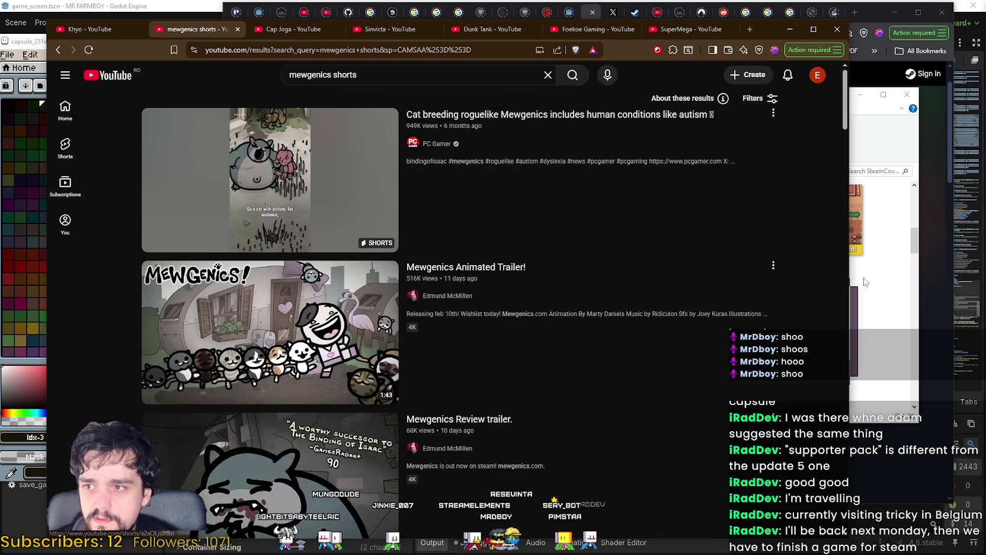
scroll(745, 275, "down", 4)
scroll(745, 274, "down", 1)
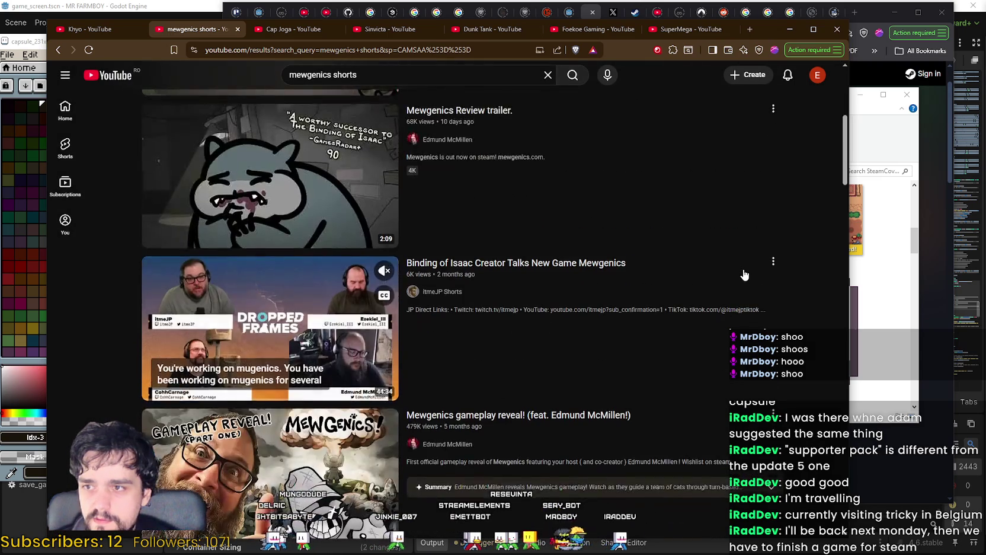
scroll(742, 271, "down", 6)
scroll(741, 264, "down", 3)
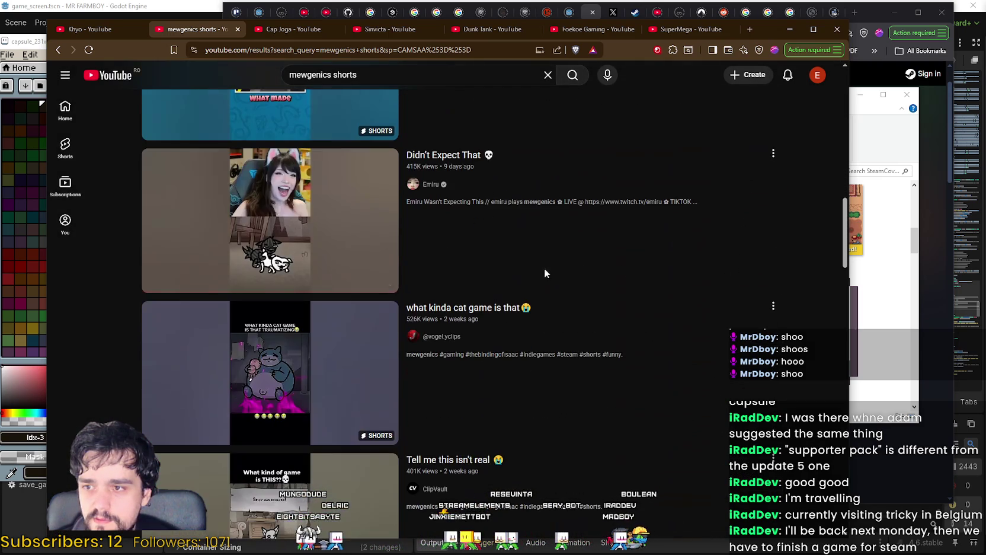
left_click(318, 211)
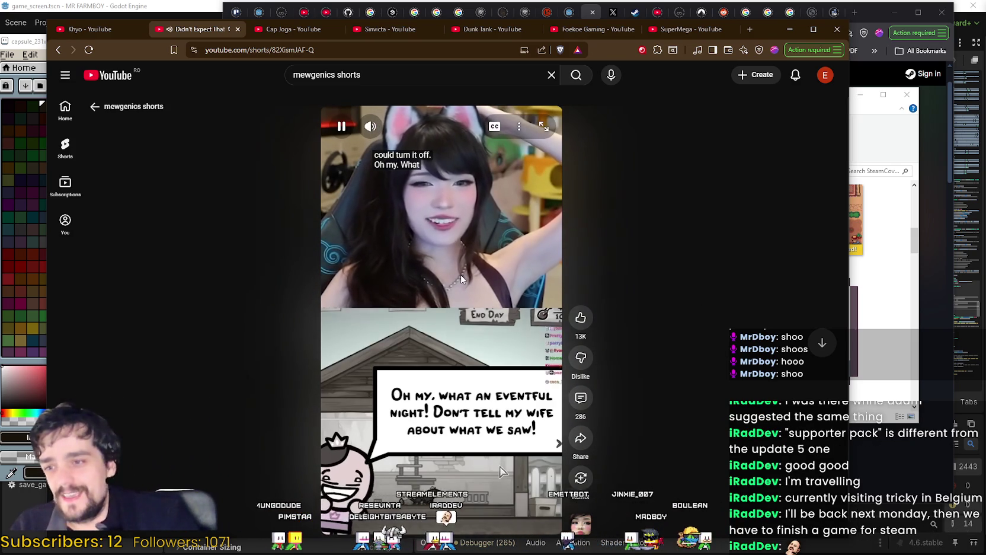
Pause the playing 'Didn't Expect That' Mewgenics short.
left_click(457, 288)
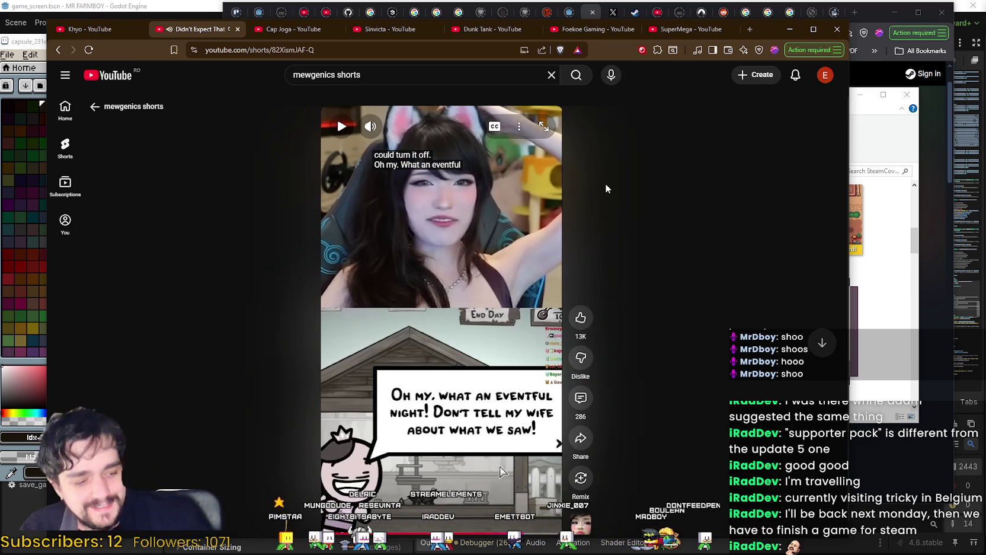
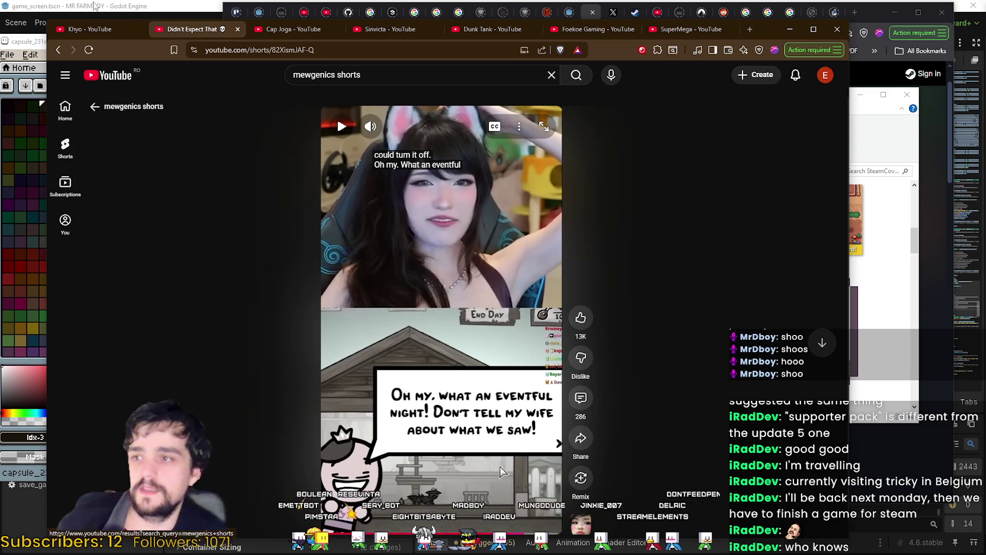
Close the Mewgenics shorts search, minimize the SteamCovers folder window, and bring the SteamDB charts window forward.
left_click(58, 50)
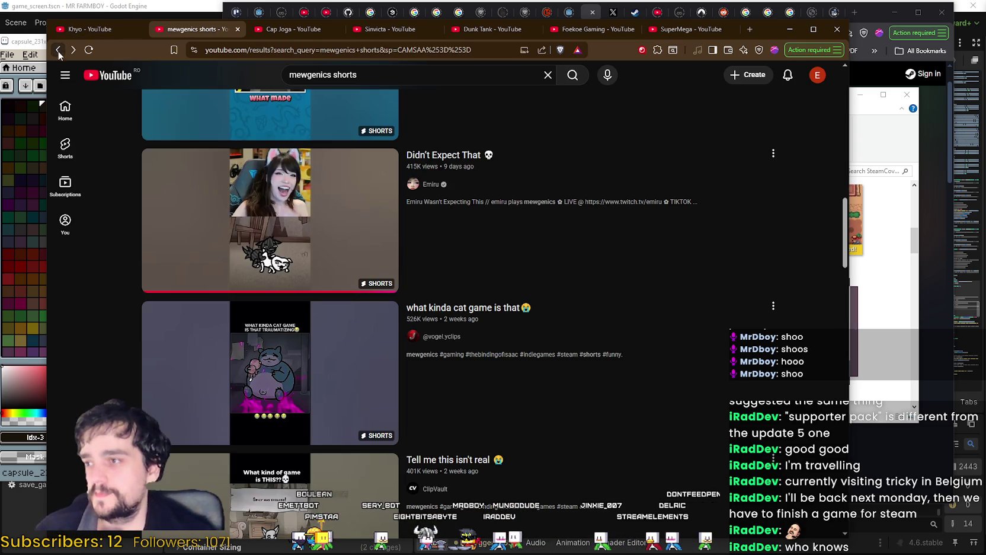
left_click(237, 29)
left_click(892, 312)
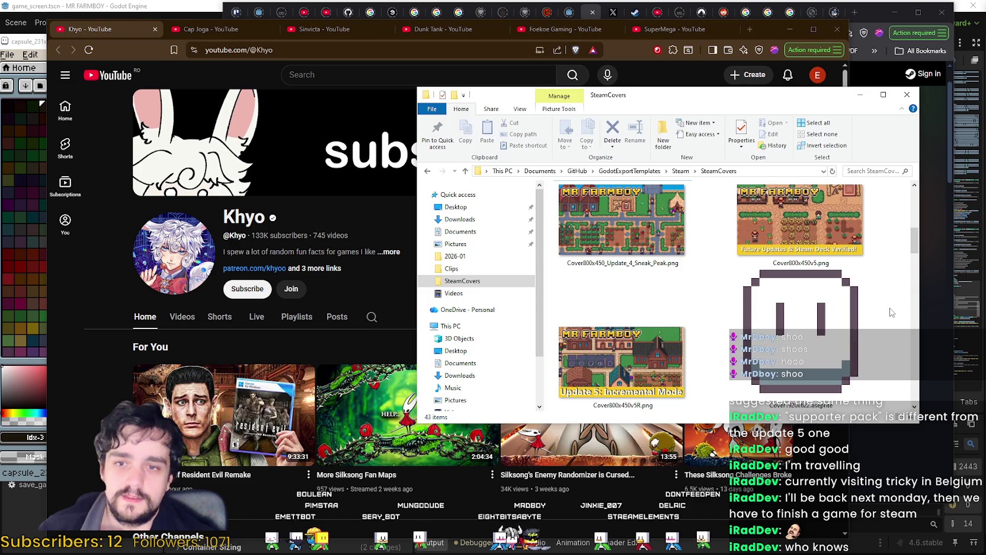
left_click_drag(828, 97, 841, 107)
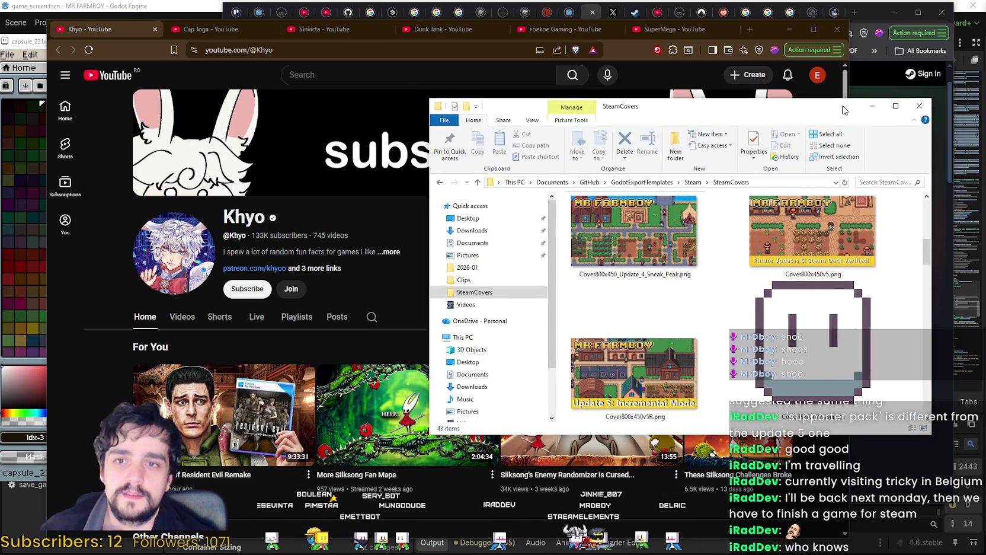
left_click(871, 107)
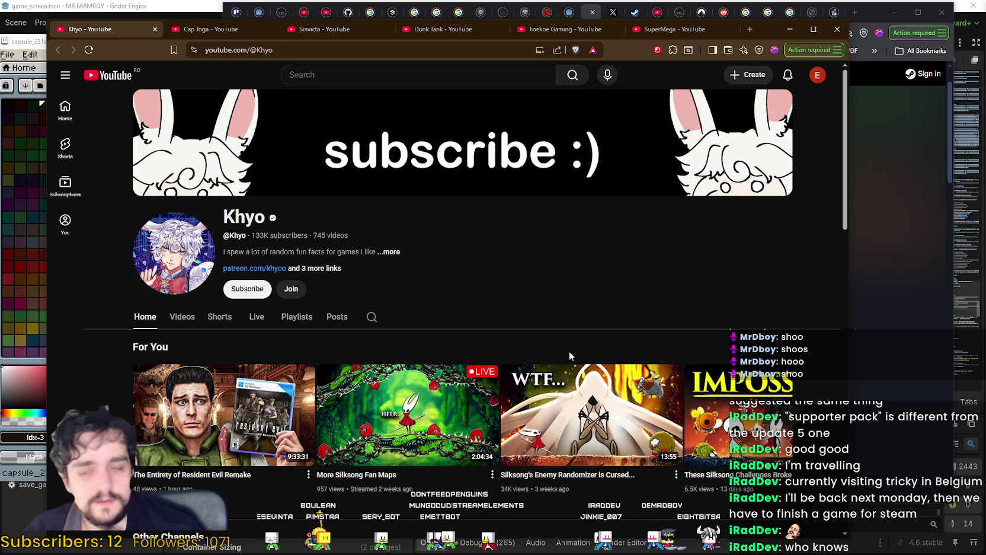
left_click(892, 223)
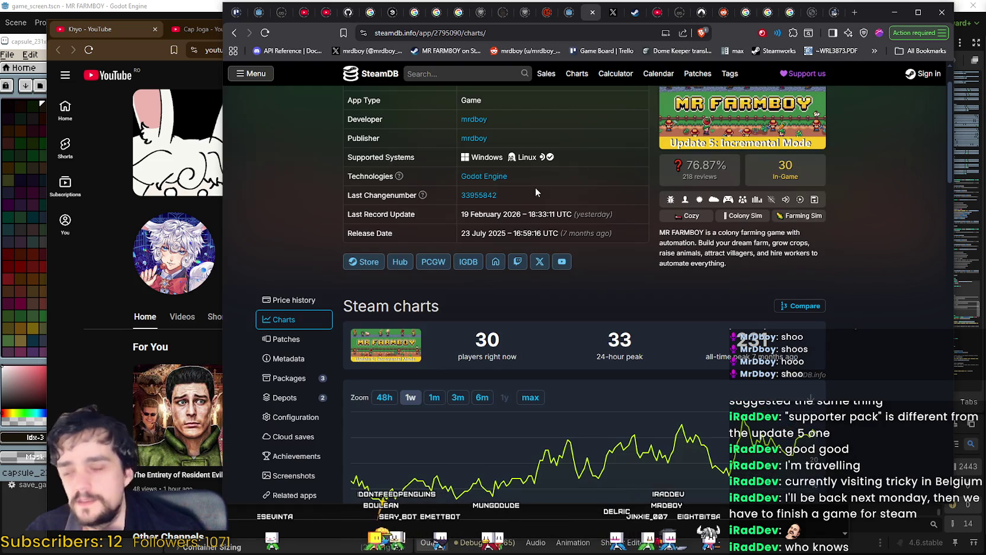
left_click(39, 45)
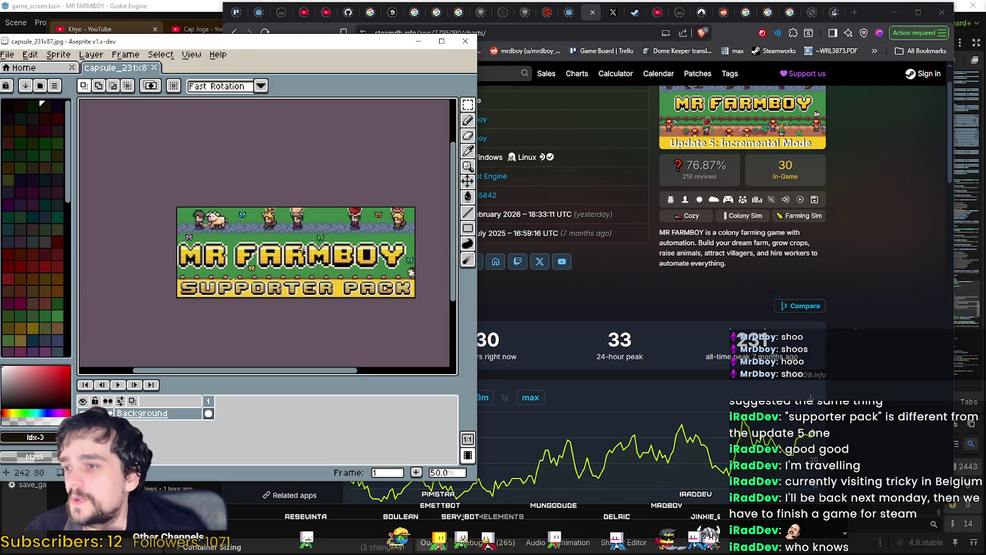
Bring the capsule_231x87 editor back over the SteamDB page and maximize its window.
scroll(303, 249, "up", 2)
scroll(303, 249, "down", 2)
scroll(188, 202, "up", 1)
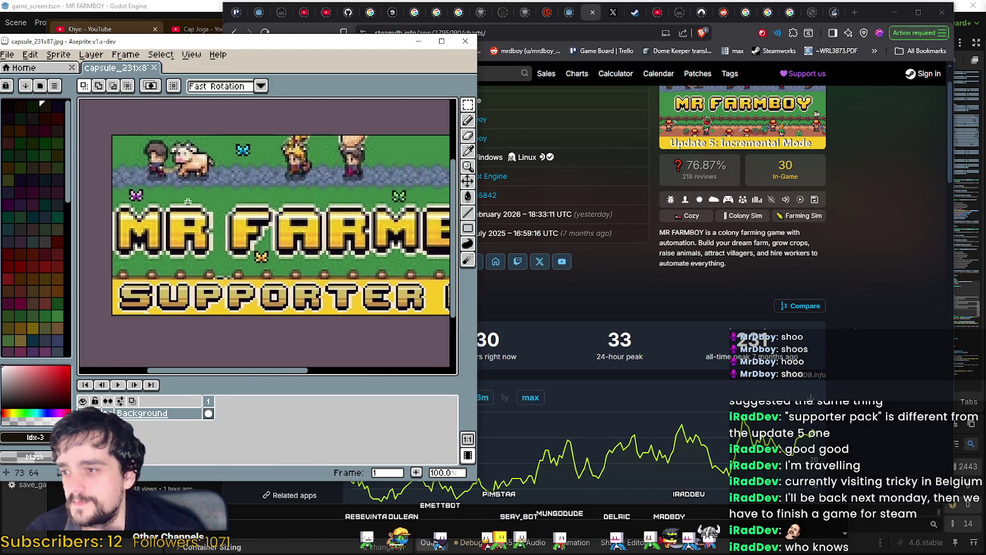
scroll(188, 201, "down", 1)
scroll(270, 237, "up", 1)
scroll(270, 238, "down", 1)
scroll(208, 245, "up", 1)
left_click(484, 156)
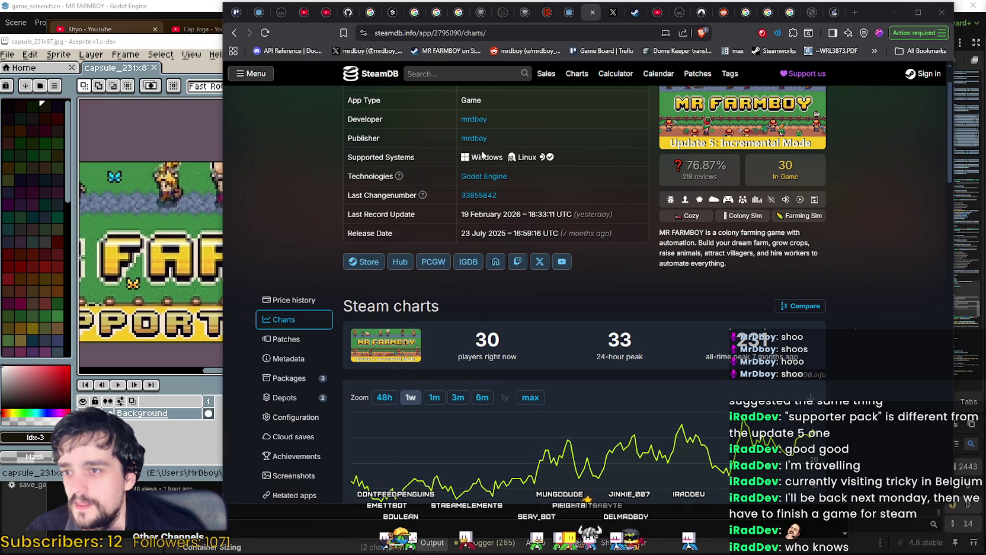
left_click(185, 205)
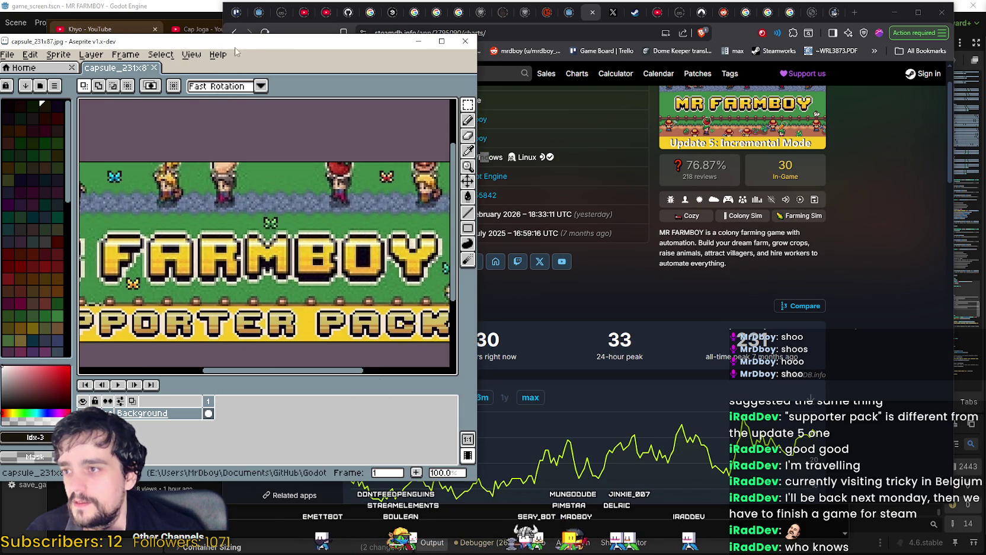
left_click_drag(315, 65, 577, 94)
left_click(835, 152)
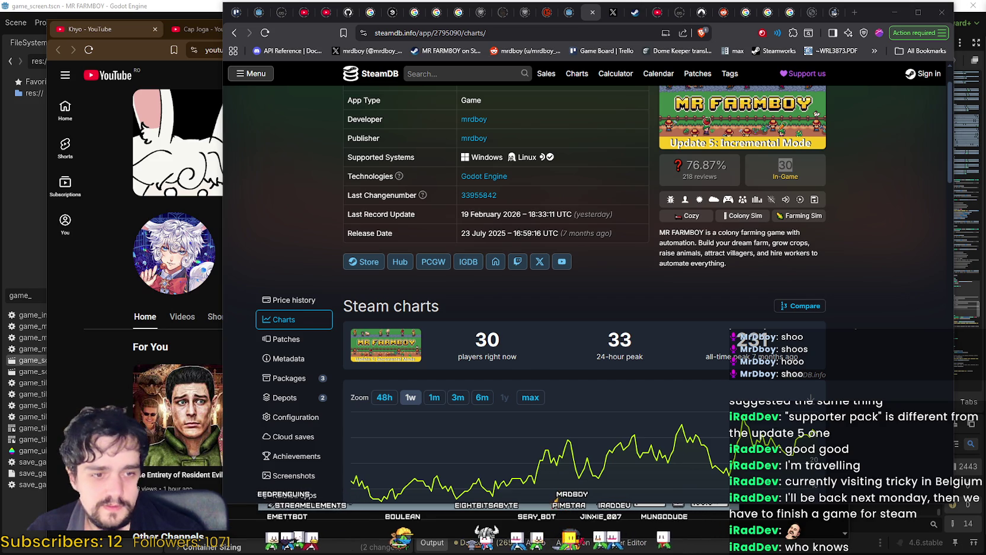
key("alt+Tab")
left_click(705, 67)
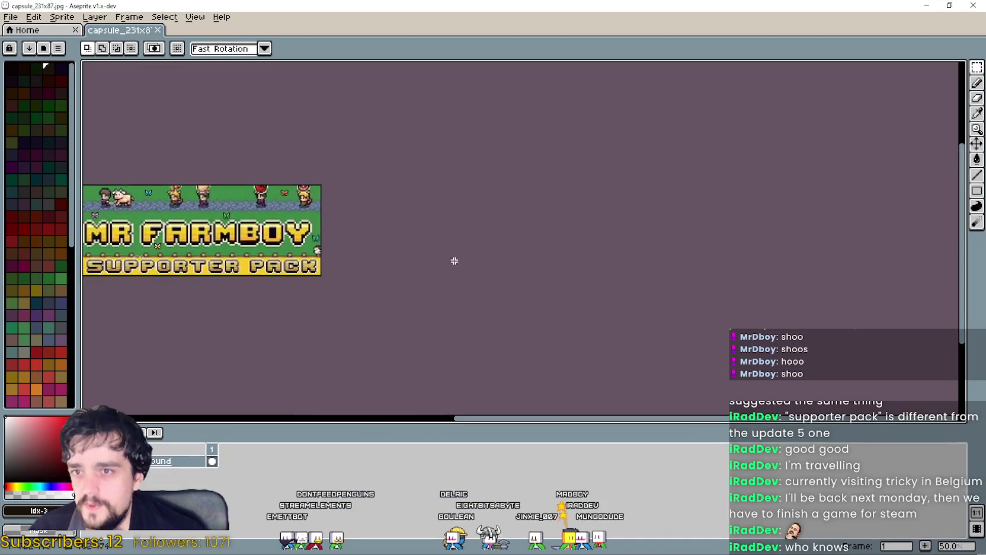
Select the MR FARMBOY title area and delete its pixels.
scroll(326, 182, "up", 1)
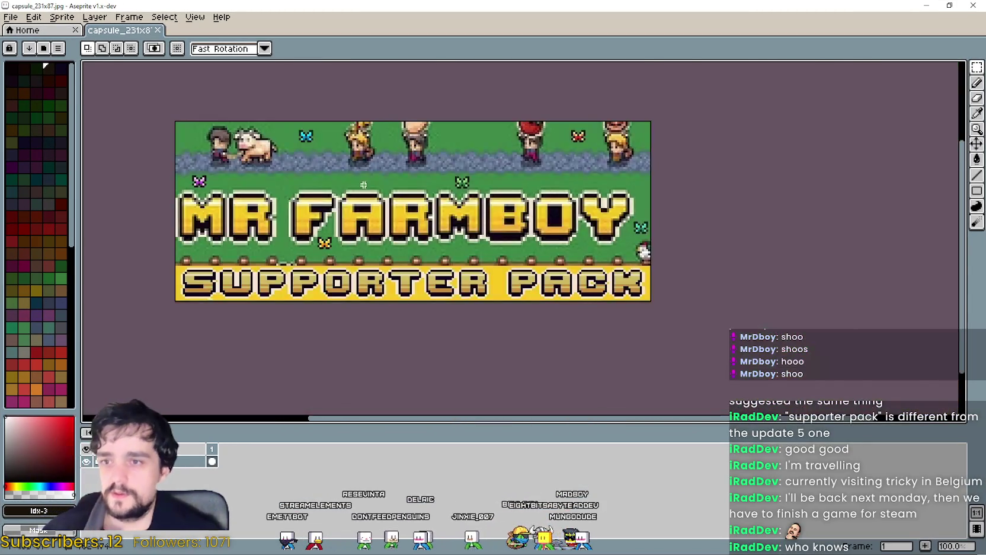
scroll(364, 185, "up", 2)
scroll(374, 201, "down", 1)
scroll(379, 210, "up", 1)
scroll(388, 220, "down", 2)
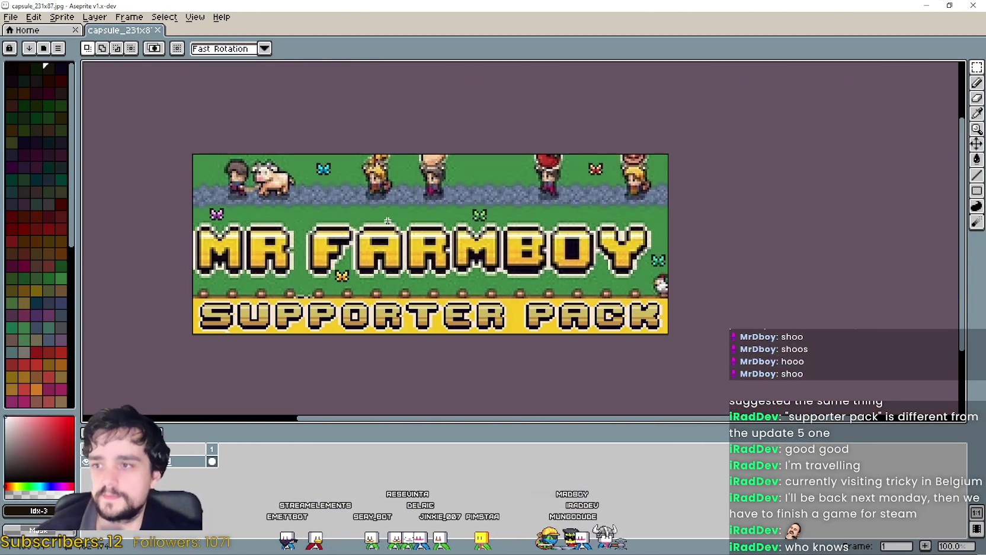
mouse_move(977, 67)
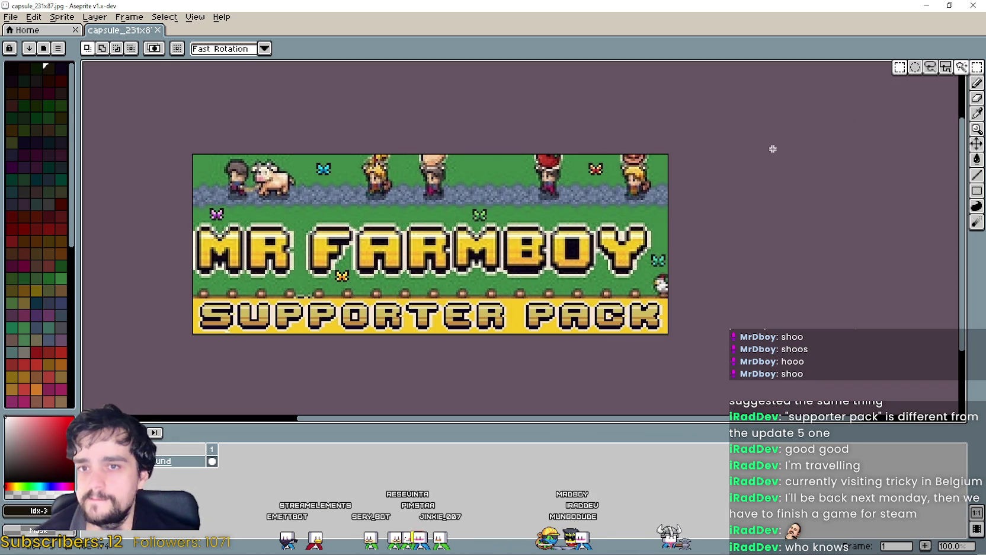
mouse_move(194, 280)
left_mouse_down()
mouse_move(402, 239)
mouse_move(658, 209)
mouse_move(651, 215)
left_mouse_up()
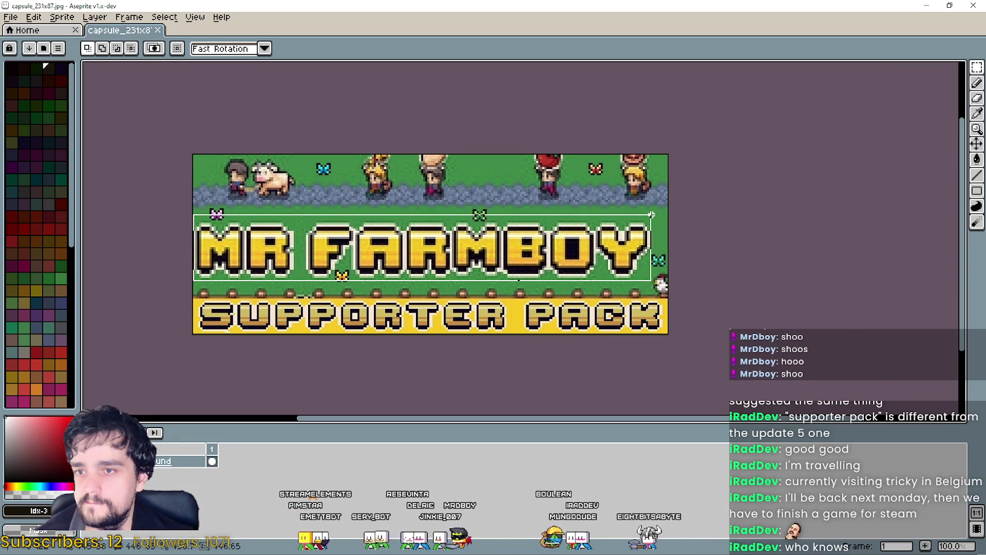
scroll(620, 231, "up", 1)
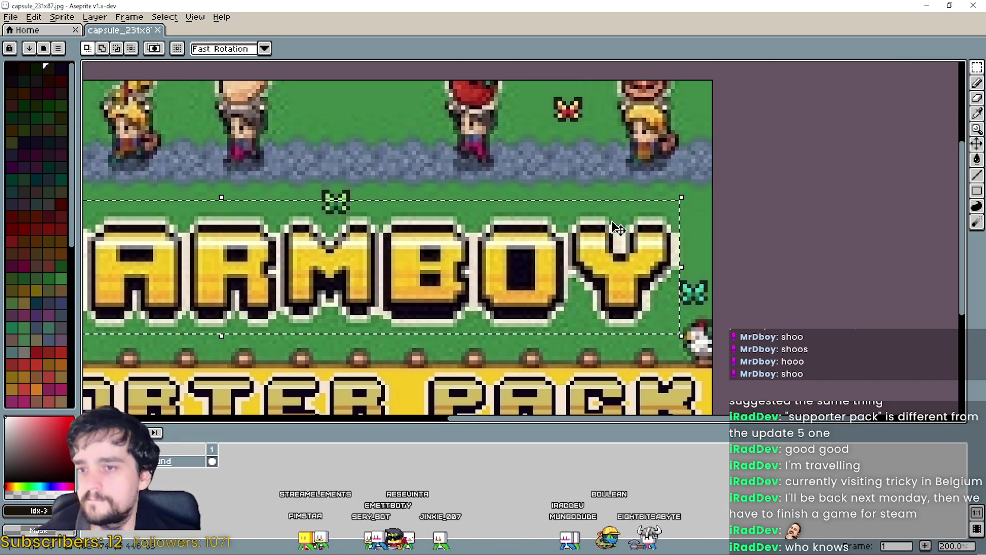
key("Delete")
Delete the small green butterfly below the path and the pink butterfly at the edge.
scroll(466, 247, "left", 2)
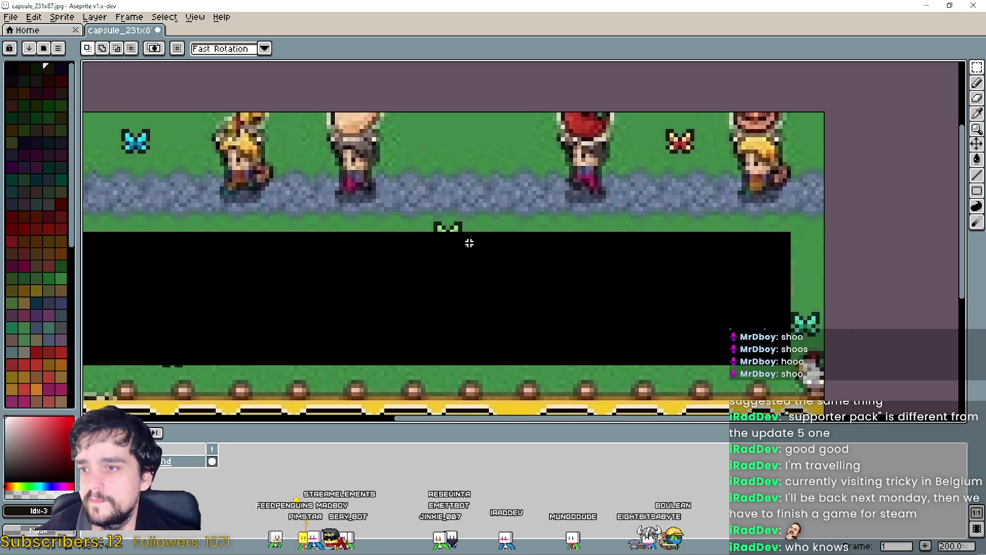
scroll(469, 243, "up", 1)
scroll(468, 243, "up", 1)
left_click_drag(468, 241, 387, 202)
key("Delete")
scroll(387, 202, "down", 3)
scroll(145, 203, "up", 2)
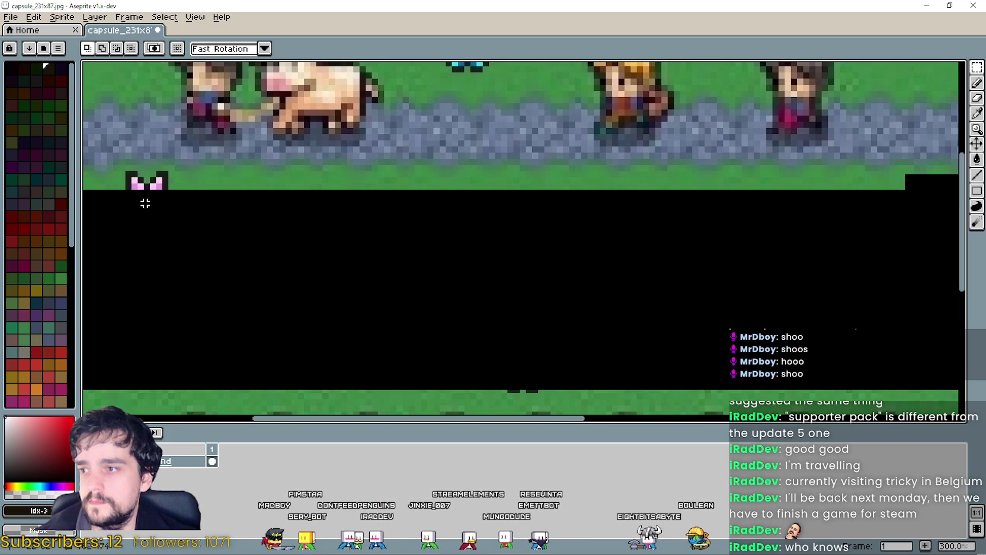
left_click_drag(124, 172, 170, 204)
key("Delete")
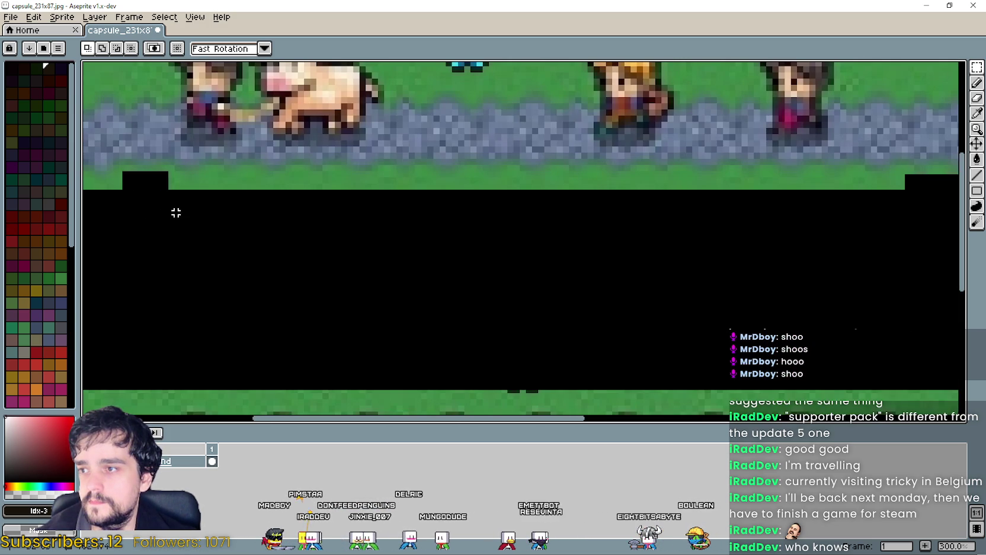
scroll(174, 211, "down", 2)
Sample the grass green, flood-fill the black rectangle with it, and paste the stacked title back in.
left_click(978, 129)
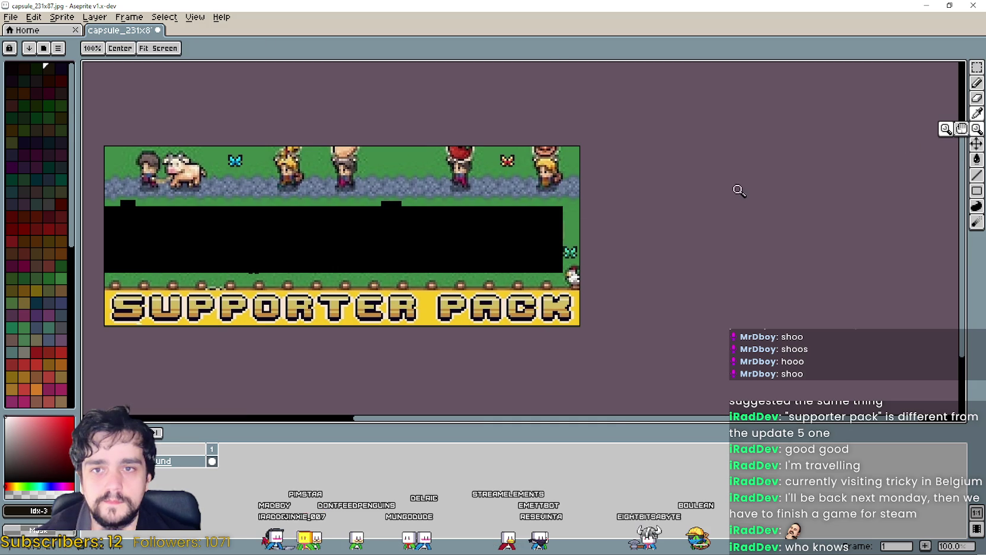
left_click(737, 190)
left_click(976, 113)
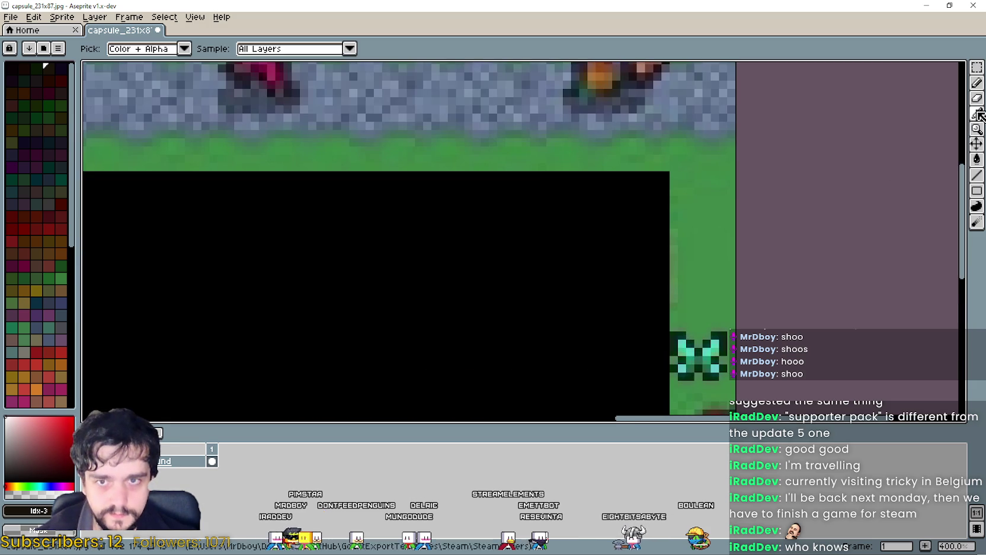
left_click(711, 249)
scroll(905, 222, "down", 1)
left_click(976, 162)
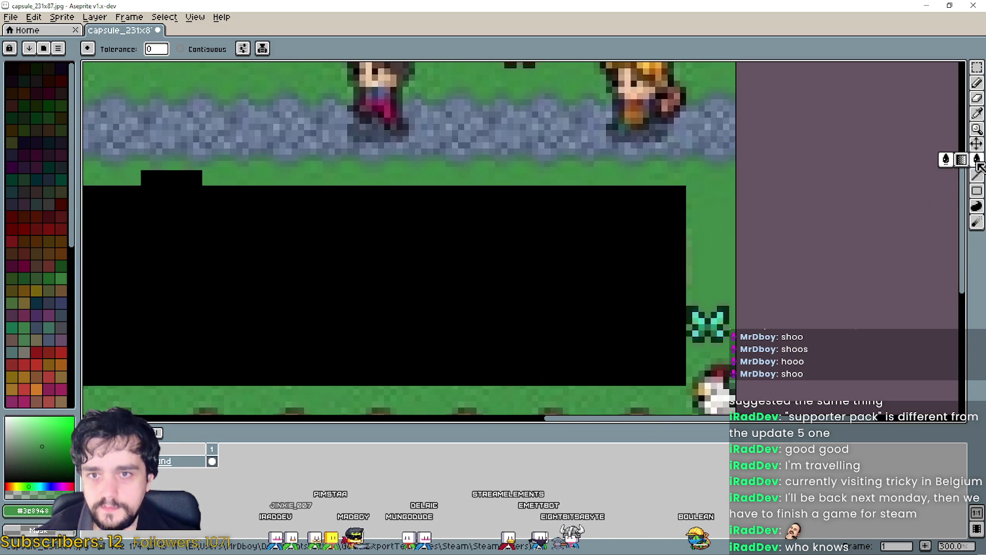
scroll(641, 262, "down", 1)
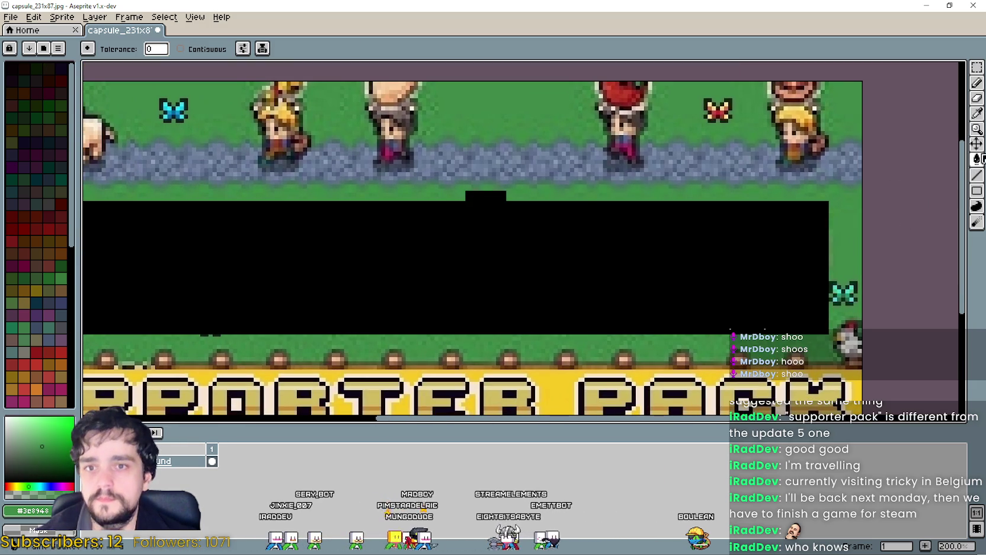
left_click(623, 235)
scroll(478, 253, "down", 1)
scroll(451, 251, "up", 1)
scroll(451, 251, "down", 1)
key("ctrl+v")
Position the pasted title and arrange the editor beside the Steam capsule reference screenshot.
left_click_drag(616, 281, 485, 240)
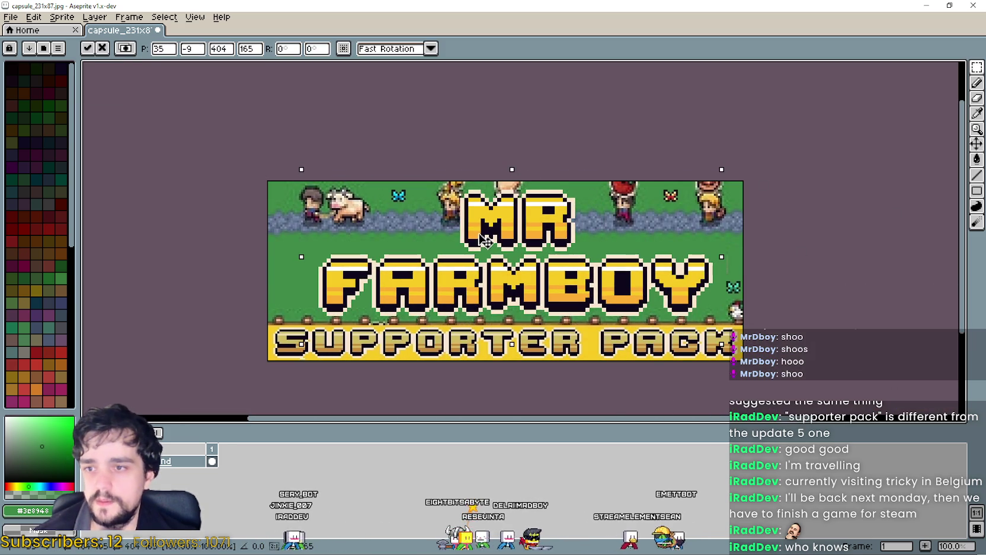
left_click_drag(603, 294, 584, 286)
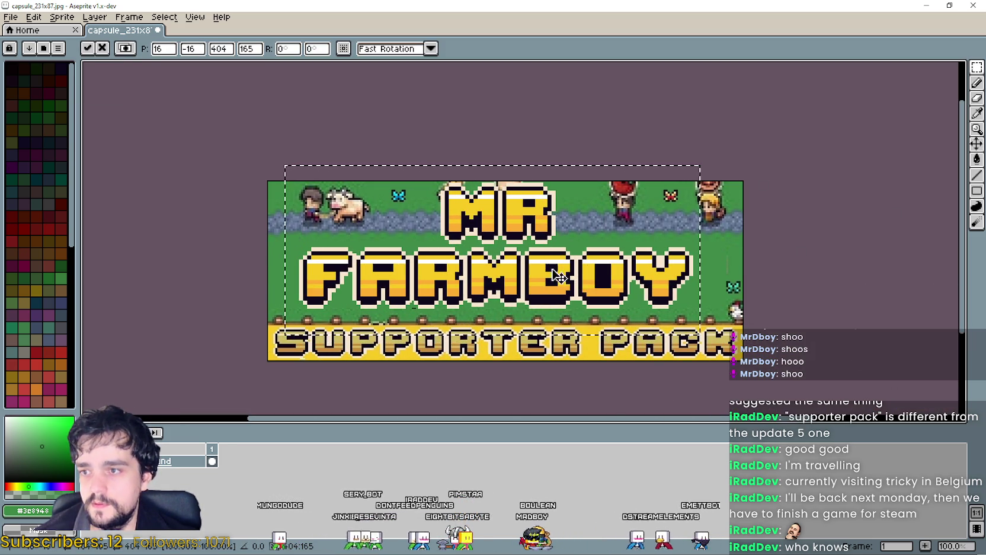
left_click_drag(773, 6, 773, 76)
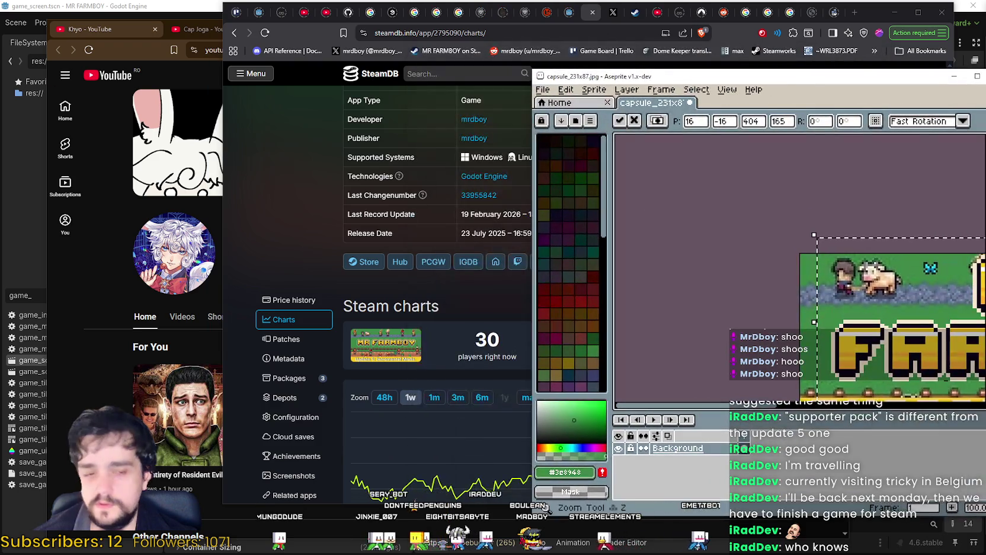
key("alt+Tab")
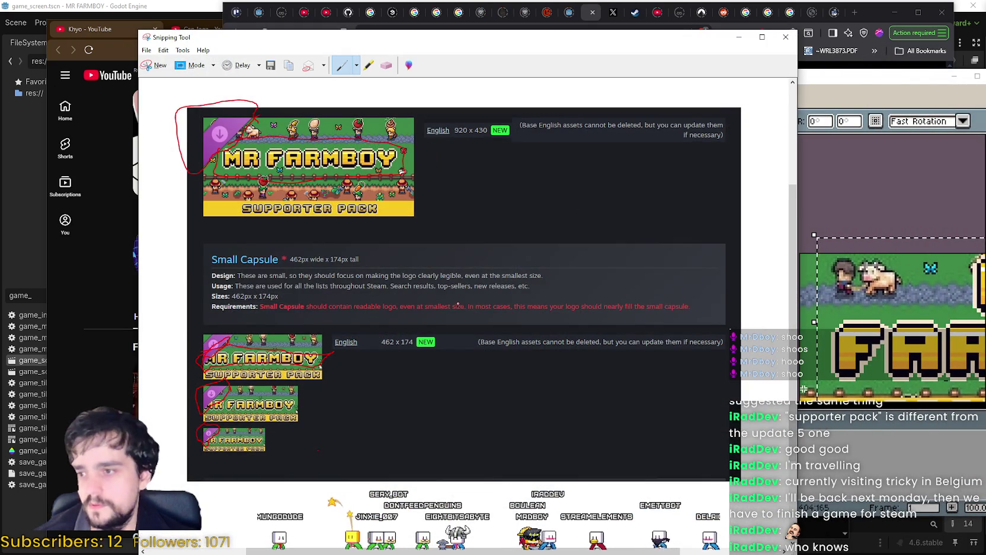
left_click_drag(829, 84, 655, 76)
left_click_drag(818, 343, 569, 298)
Shift the title further right and narrow it to 80% width (404*0.8).
scroll(569, 298, "down", 2)
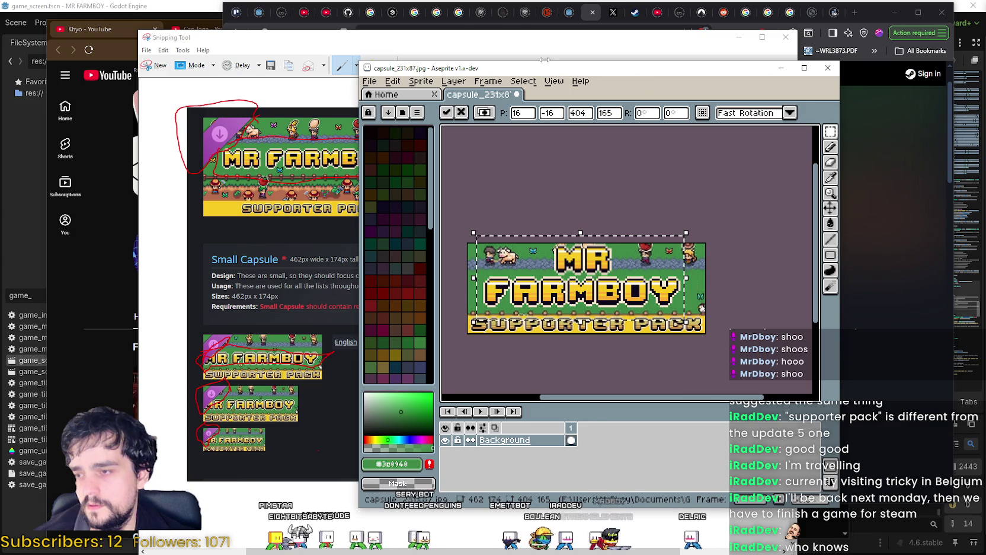
left_click_drag(544, 74, 566, 69)
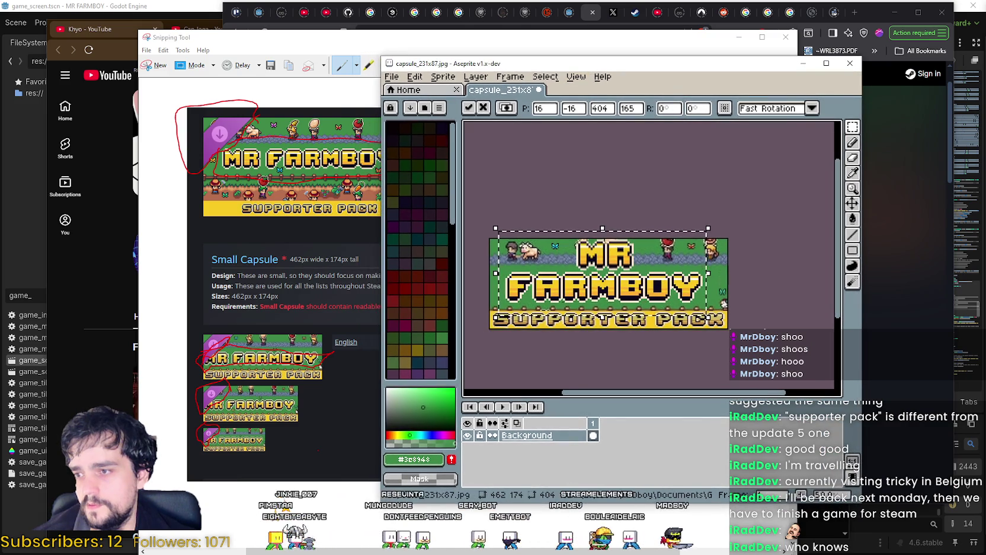
scroll(652, 291, "up", 2)
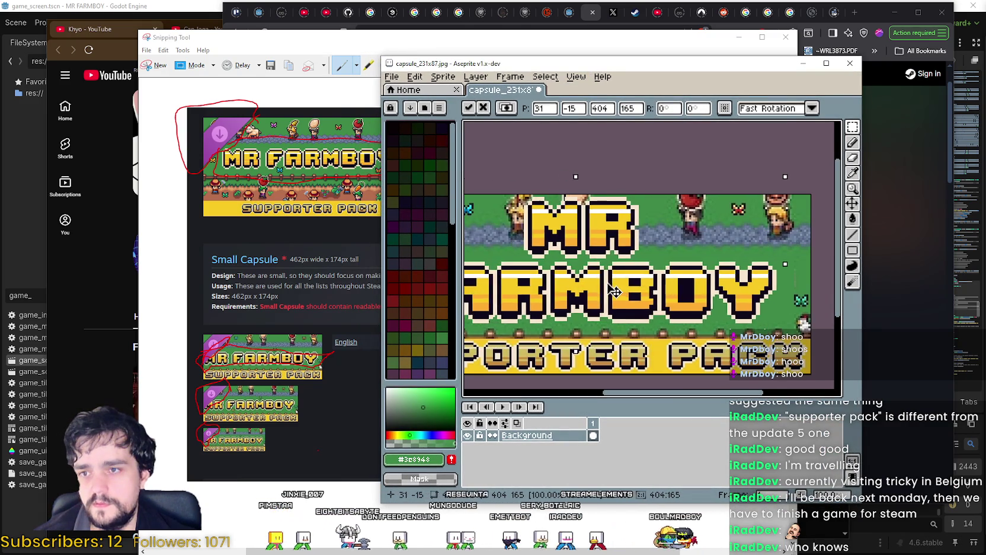
mouse_move(593, 283)
left_mouse_down()
mouse_move(646, 280)
mouse_move(632, 279)
left_mouse_up()
scroll(632, 279, "down", 1)
type("0.8")
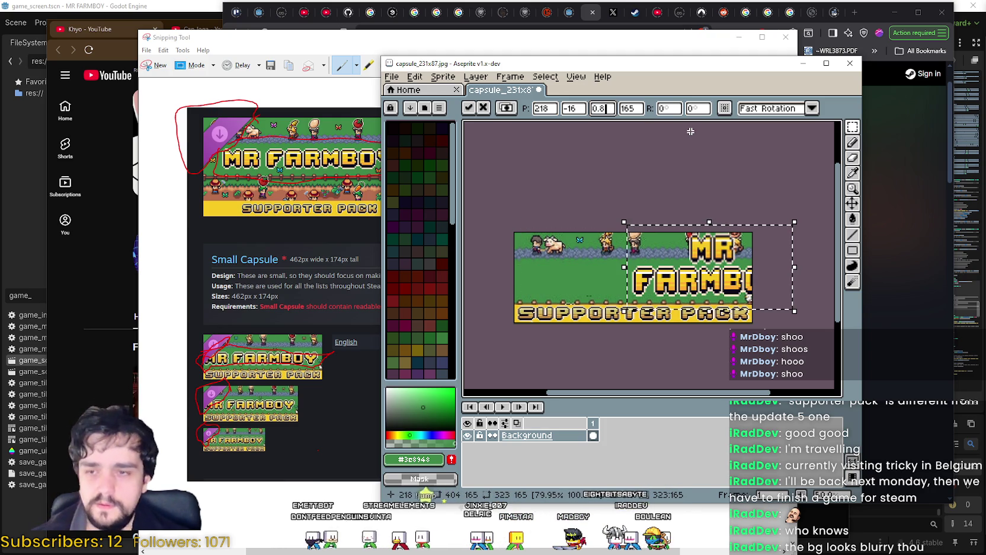
left_click(631, 108)
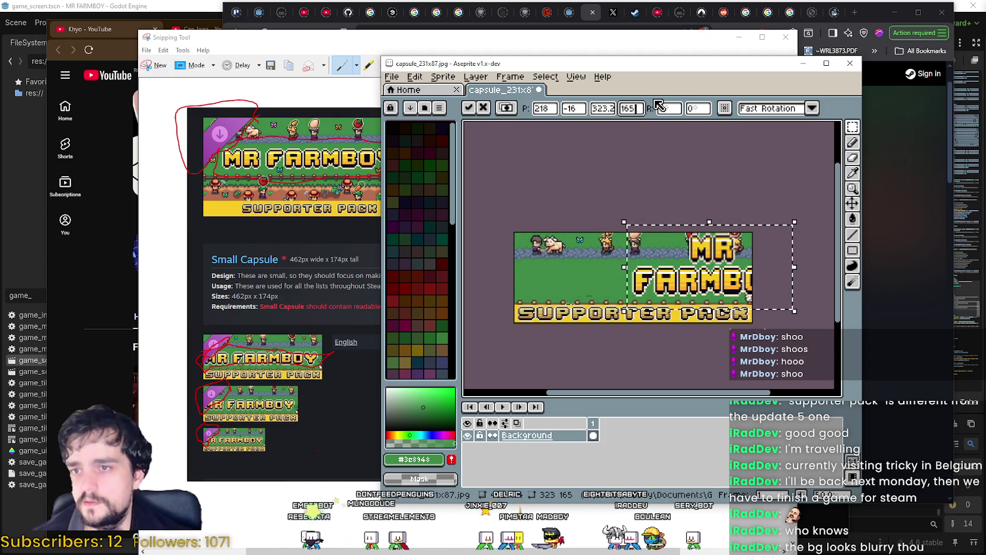
Set the title height to 165*0.8, centre MR FARMBOY on the banner, and commit it.
type("5*")
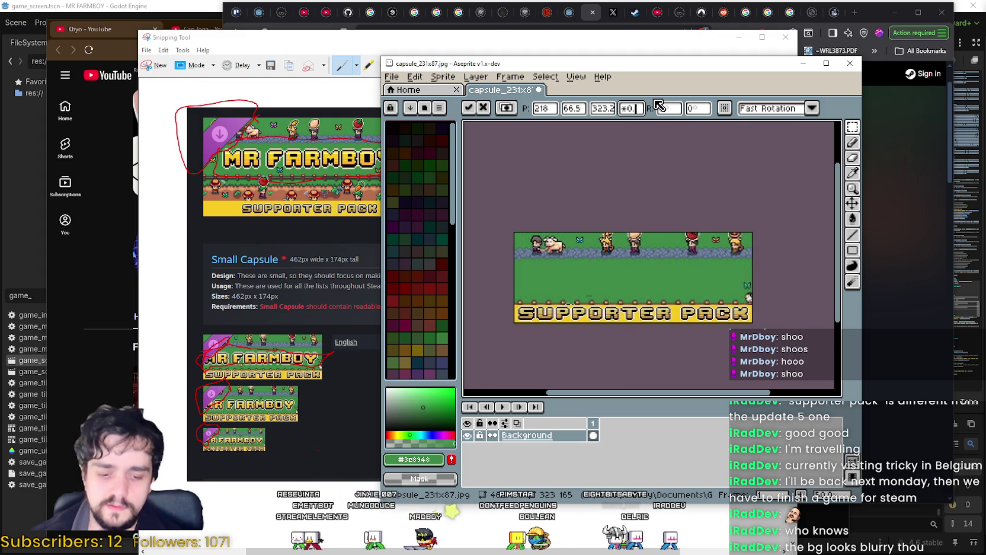
type("8")
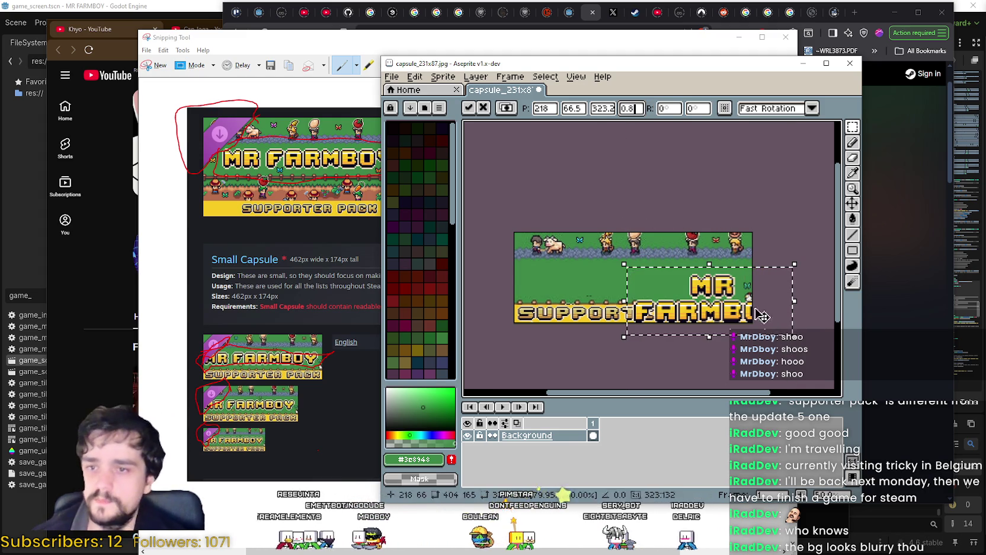
left_click_drag(722, 321, 645, 258)
key("Return")
key("ctrl+t")
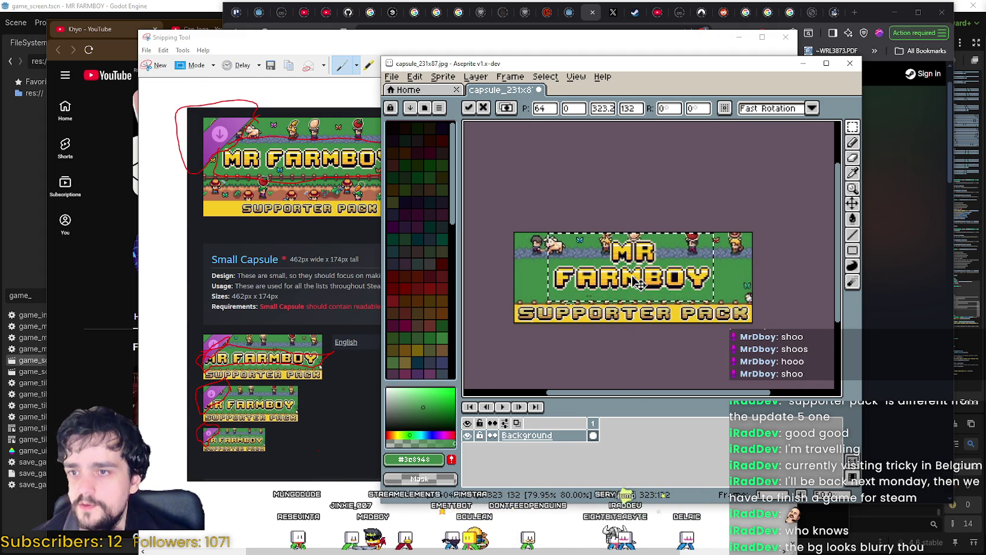
left_click(810, 289)
Paint over the stray black dashes with grass green using the Eyedropper and Pencil.
scroll(569, 293, "up", 2)
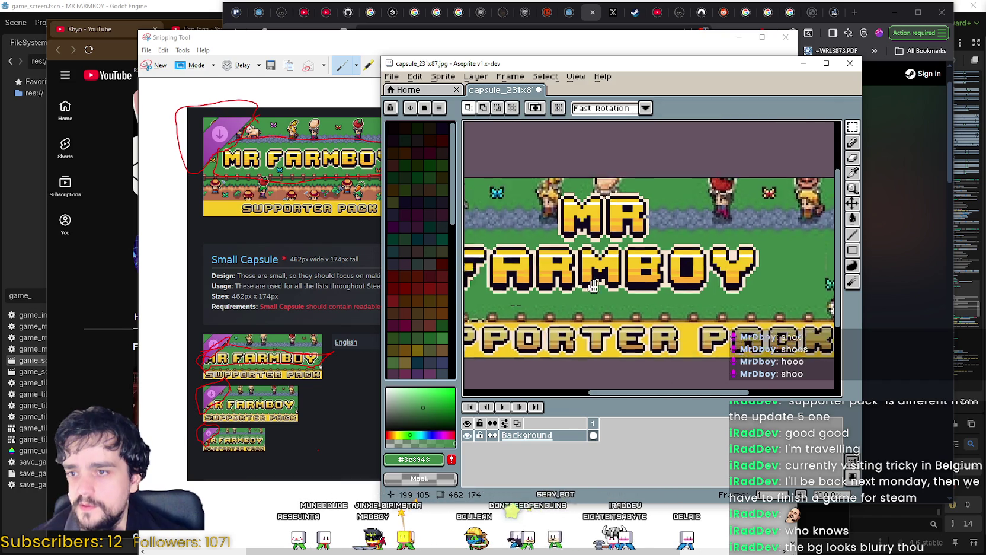
scroll(652, 286, "up", 2)
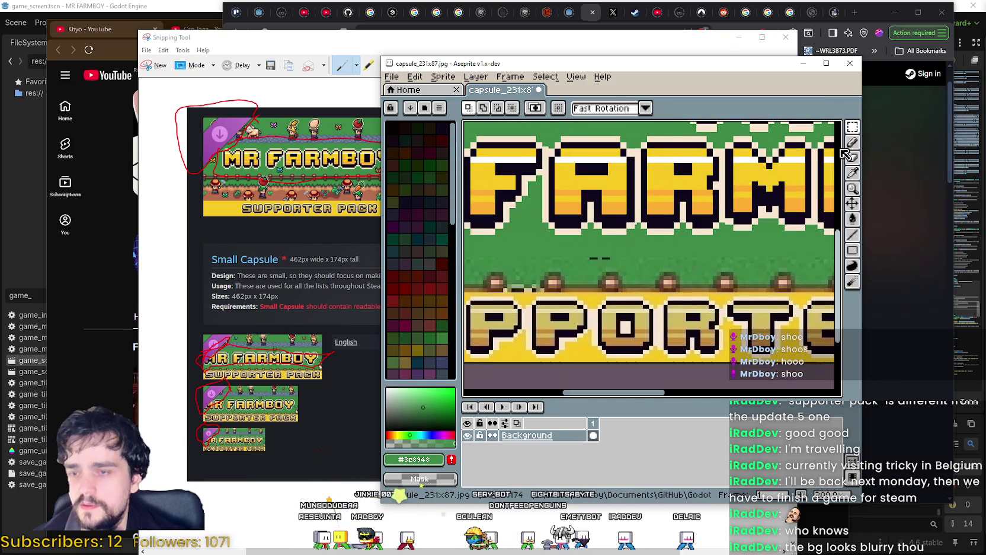
left_click(853, 173)
scroll(635, 270, "up", 3)
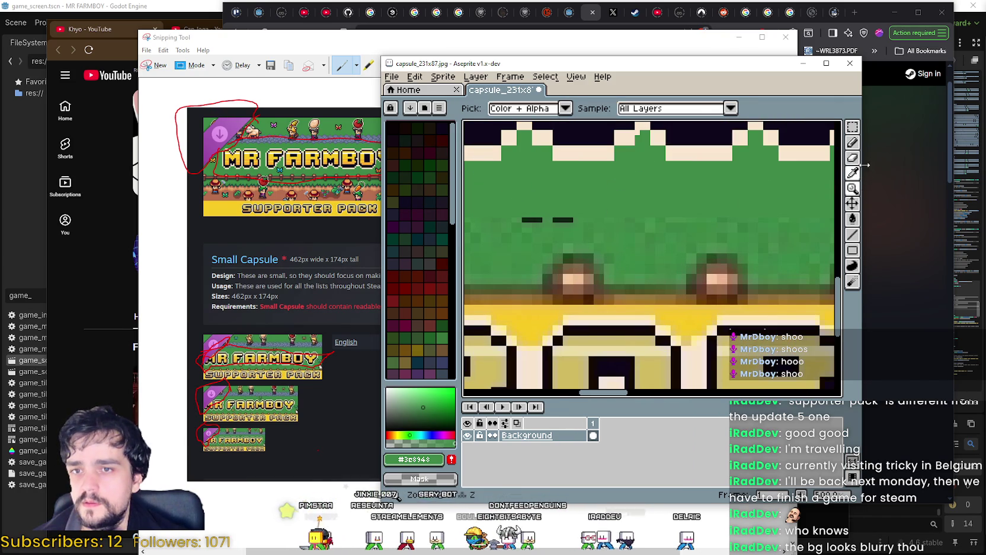
left_click(852, 142)
left_click_drag(573, 219, 520, 218)
scroll(581, 265, "down", 4)
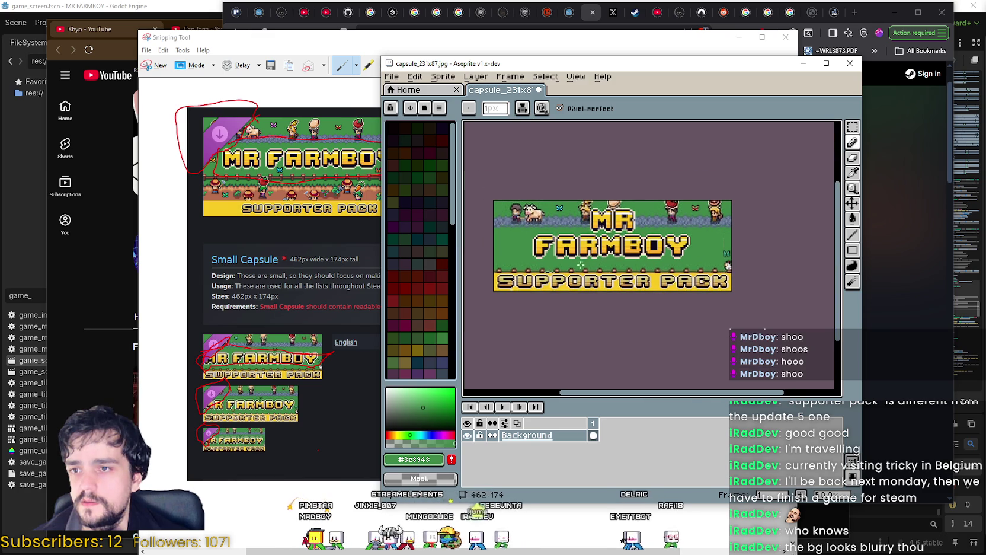
scroll(634, 337, "up", 2)
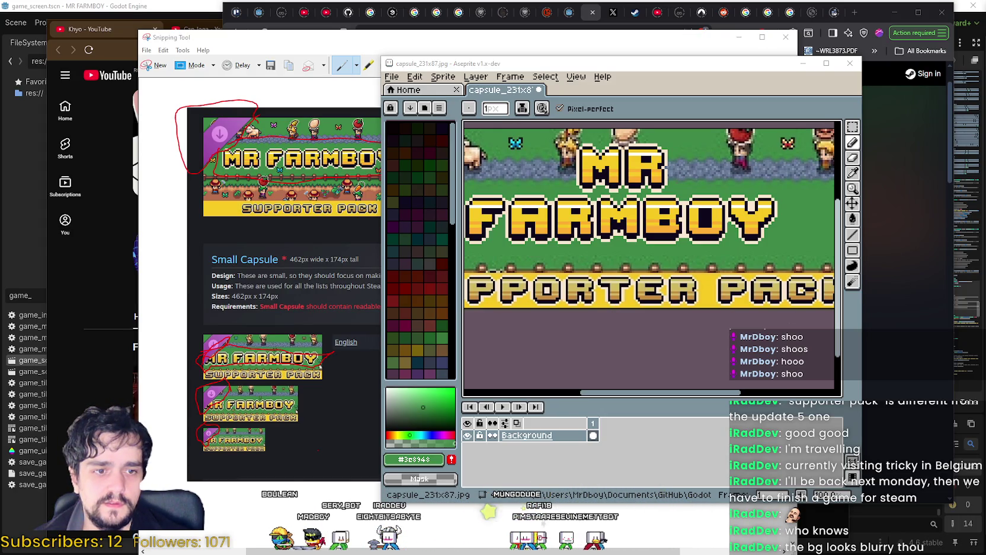
Open Player.png from recent files, inspect its butterfly sprites with the Magic Wand ready, then return to the capsule.
left_click(391, 76)
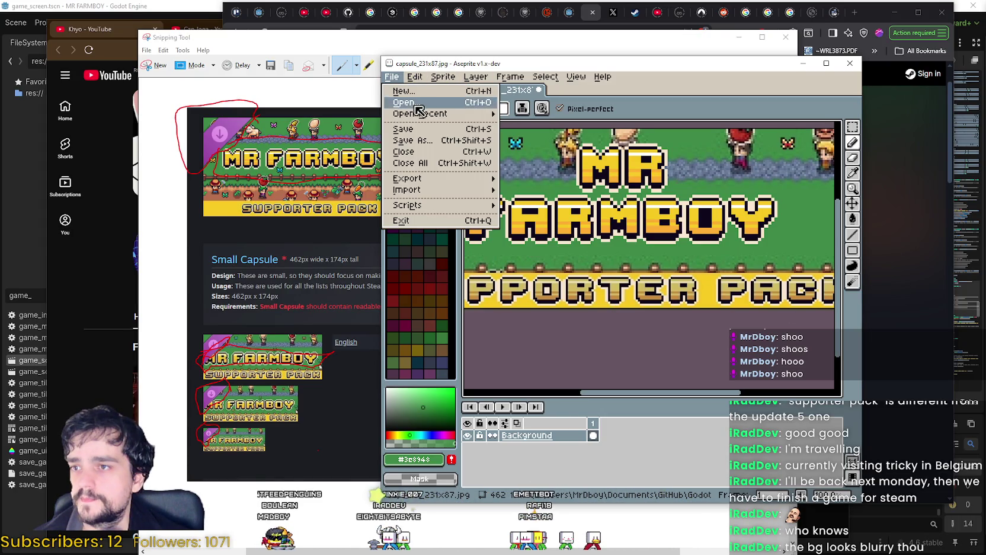
mouse_move(419, 114)
left_click(567, 204)
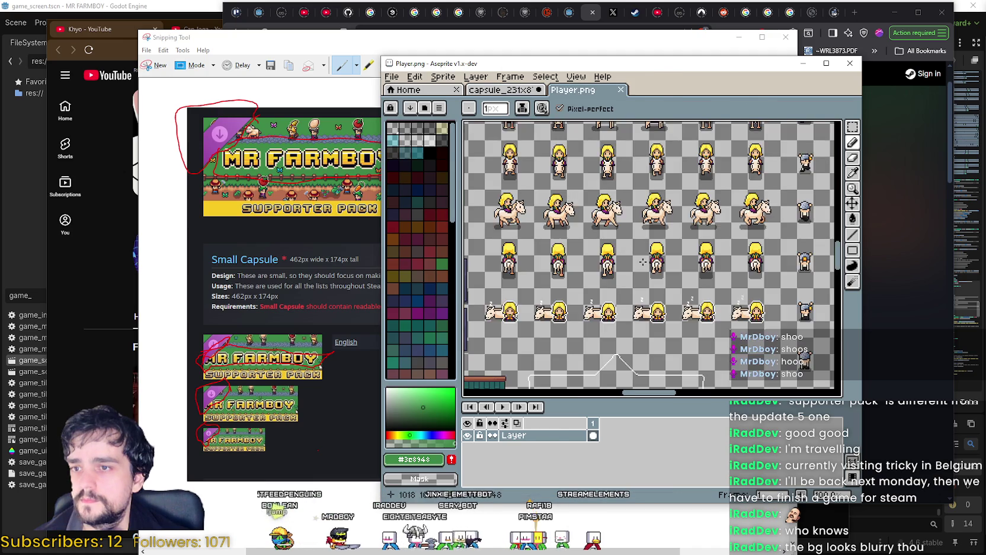
scroll(644, 261, "down", 4)
scroll(658, 252, "down", 4)
scroll(585, 265, "up", 5)
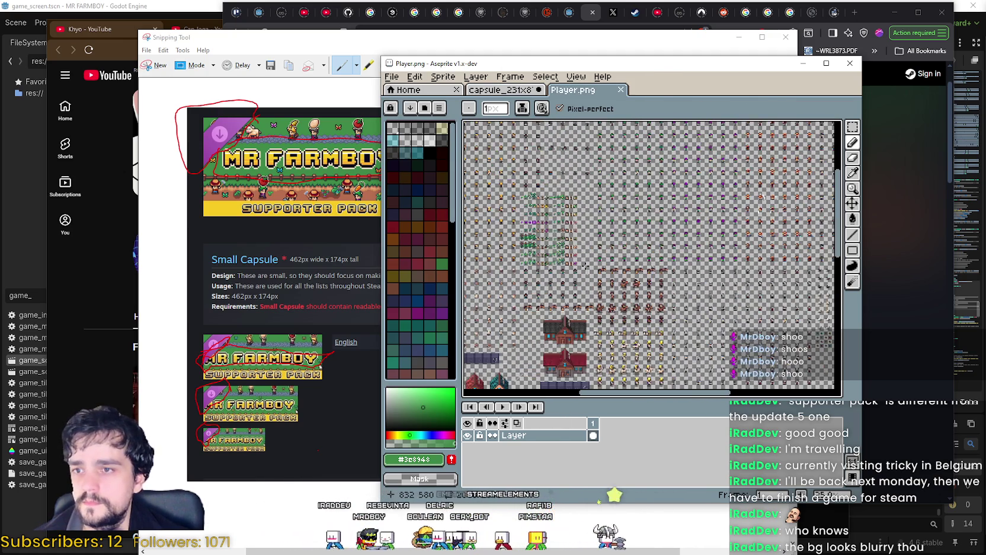
scroll(585, 265, "down", 3)
scroll(747, 296, "up", 3)
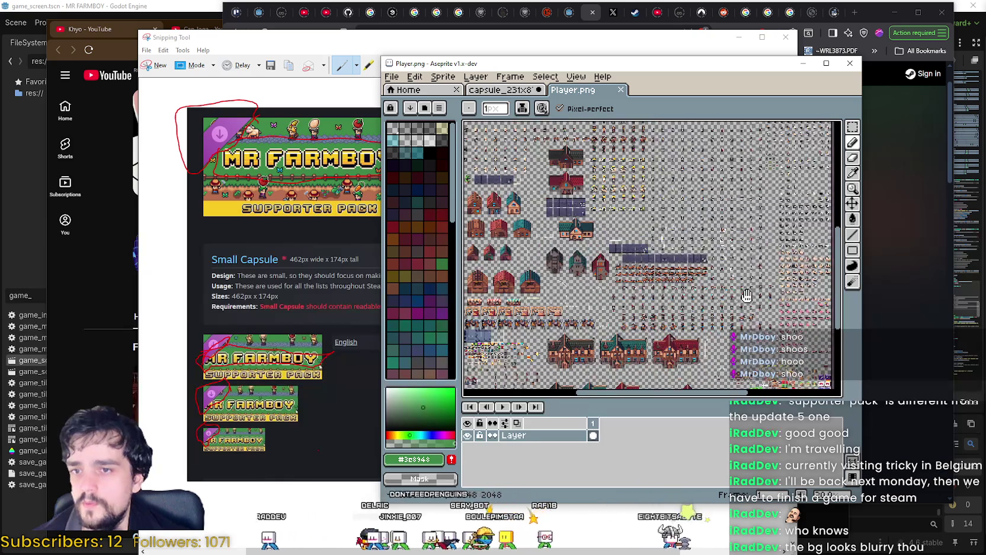
scroll(747, 296, "down", 2)
scroll(620, 196, "up", 6)
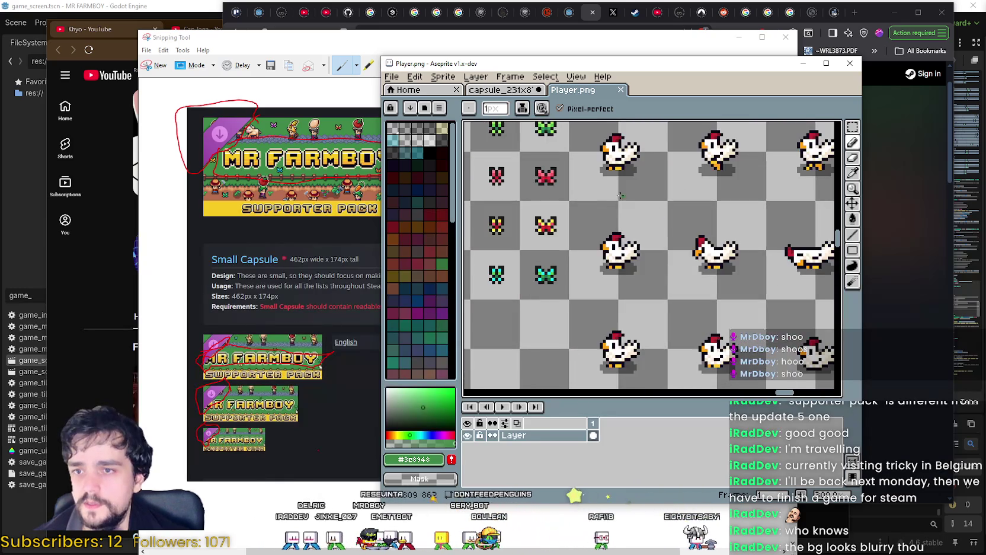
scroll(620, 197, "up", 2)
key("w")
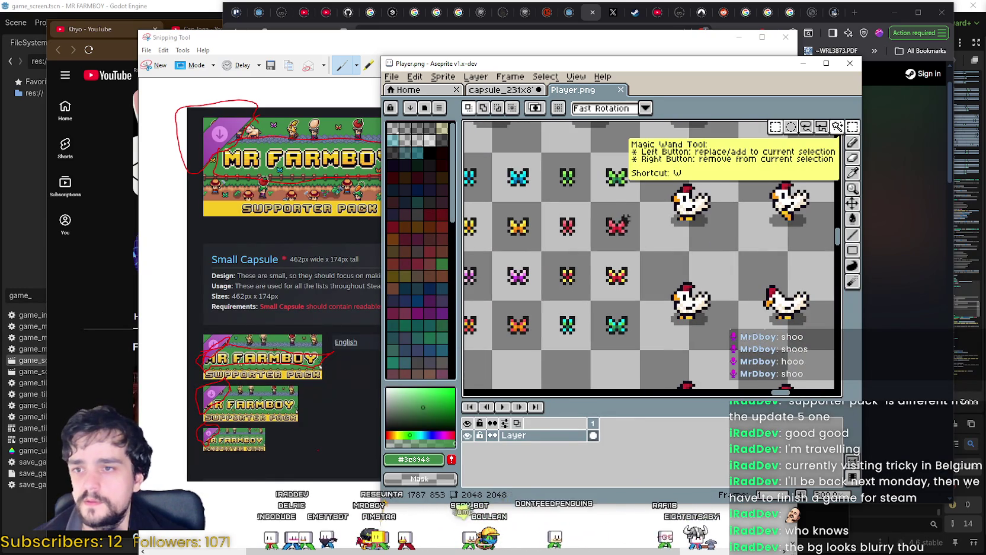
left_click(501, 90)
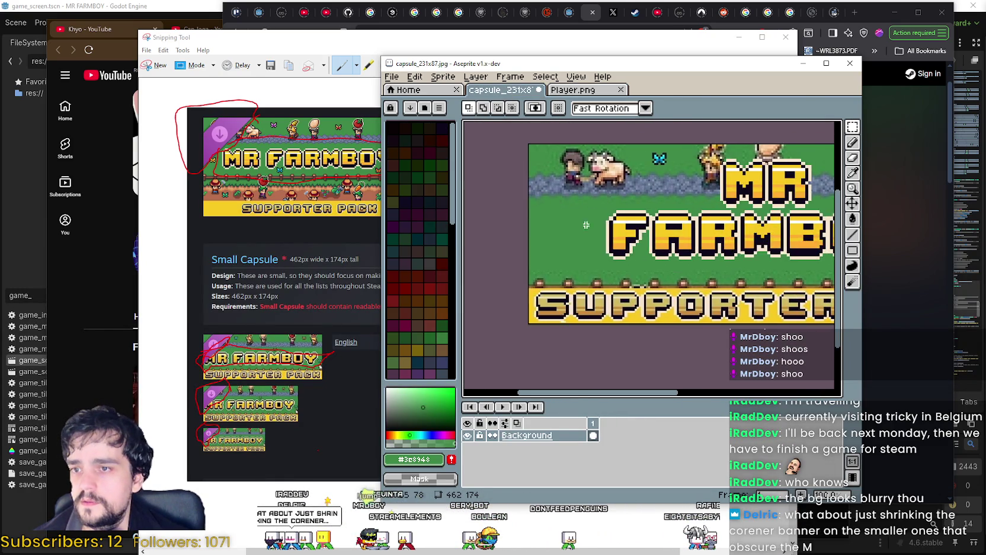
Paste the butterfly onto the capsule, resize it to 32x32, and place it on the grass.
scroll(586, 224, "up", 2)
key("ctrl+v")
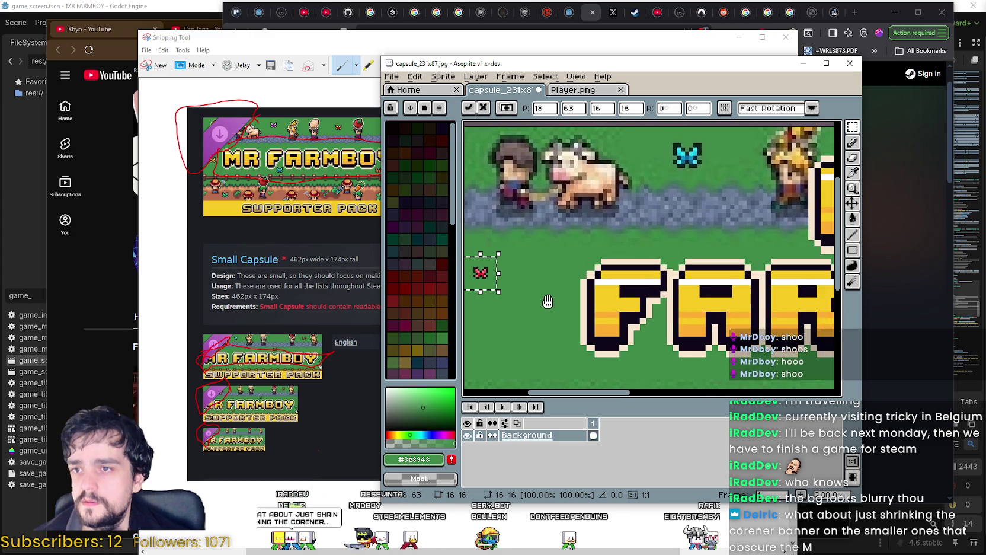
left_click_drag(548, 301, 635, 293)
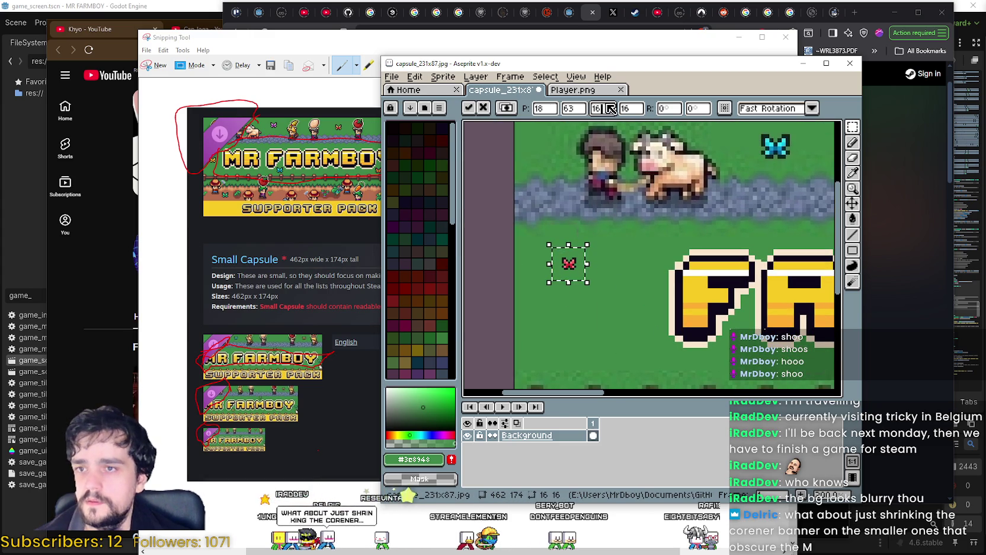
type("32")
key("Tab")
type("32")
left_click_drag(594, 268, 590, 281)
key("Return")
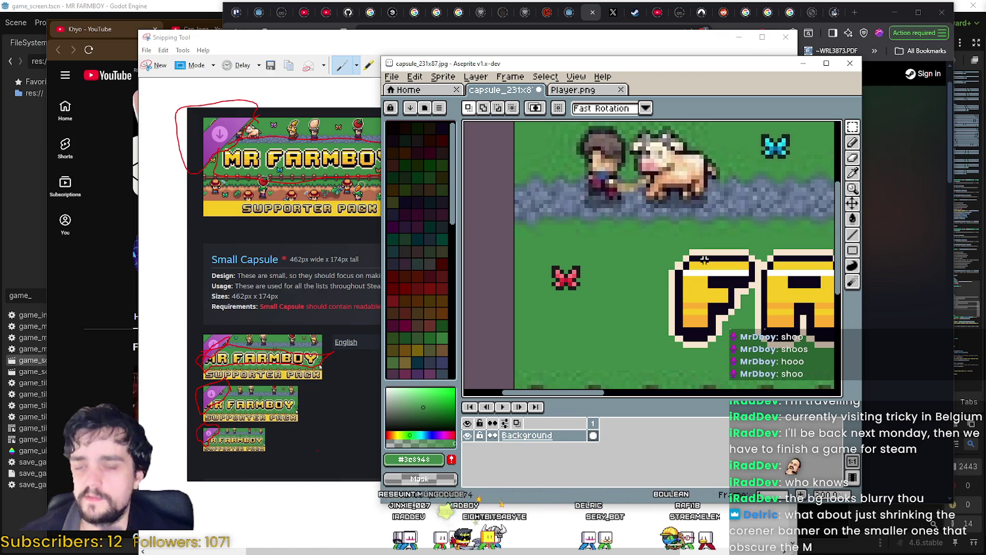
Compare the Player.png sprite sheet with the capsule by switching between their tabs.
scroll(704, 259, "down", 2)
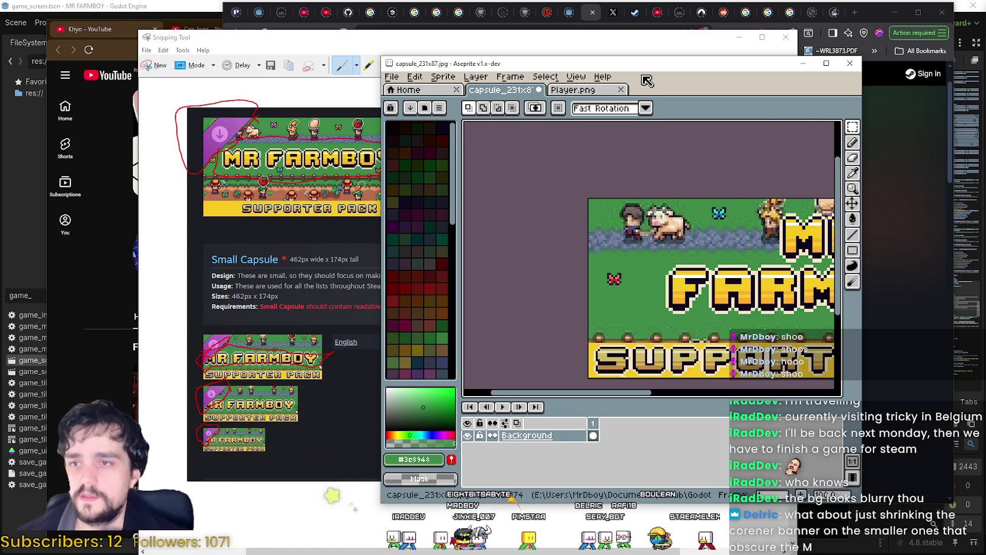
left_click(607, 94)
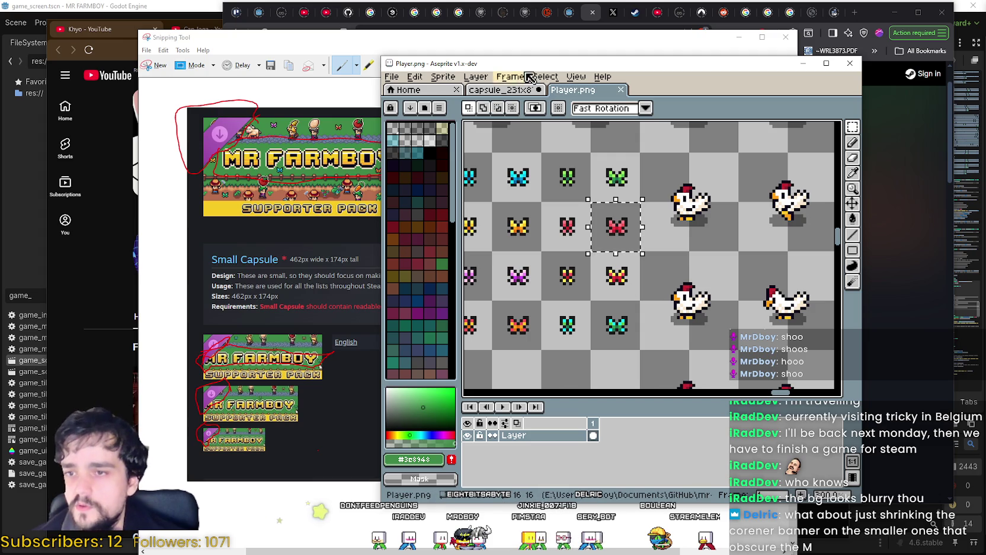
left_click(486, 93)
scroll(690, 335, "down", 2)
scroll(689, 334, "up", 2)
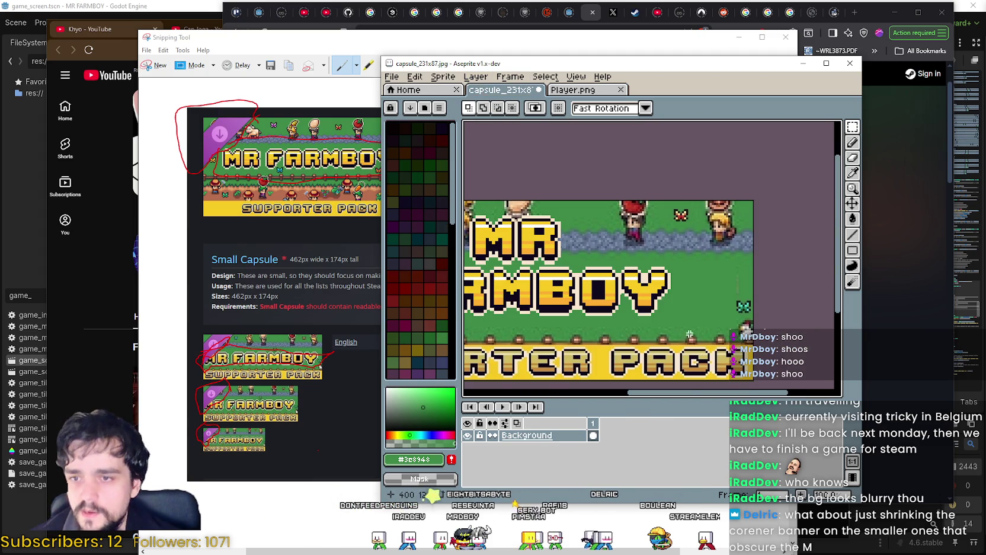
scroll(623, 284, "down", 2)
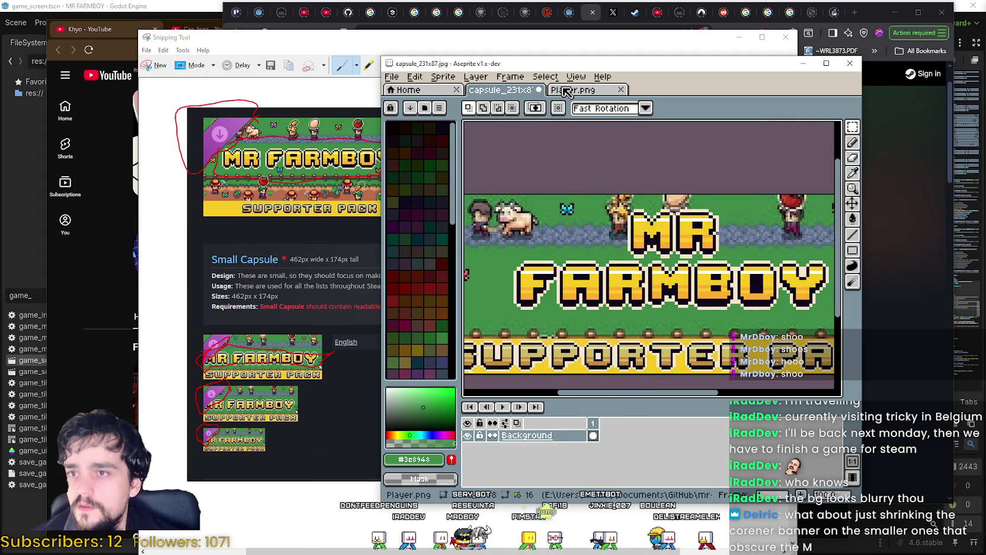
left_click(563, 91)
key("ctrl+Tab")
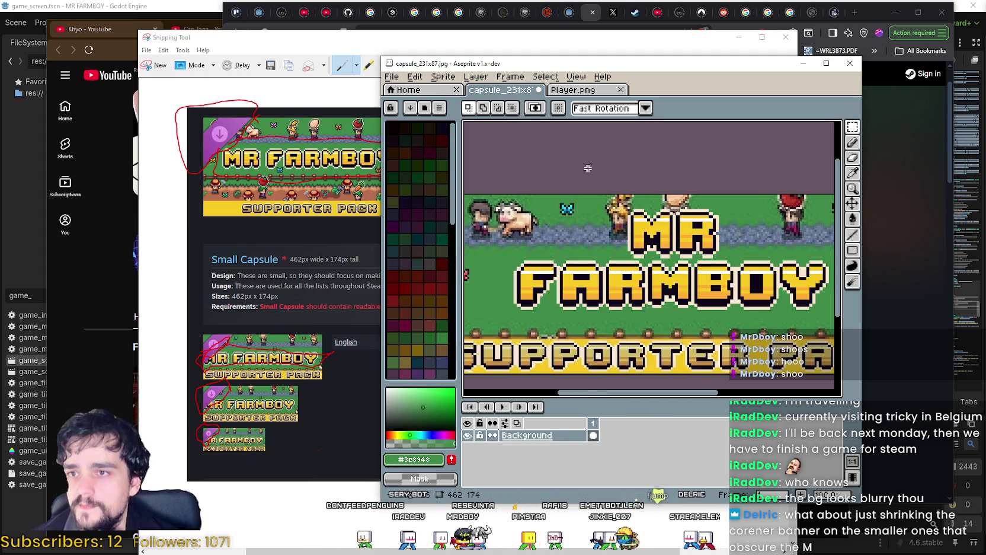
scroll(618, 249, "down", 2)
scroll(618, 249, "up", 4)
Paste another butterfly, size it 32x32 right of BOY, then discard the rotated copy.
key("ctrl+v")
left_click_drag(649, 255, 605, 264)
double_click(602, 108)
type("32")
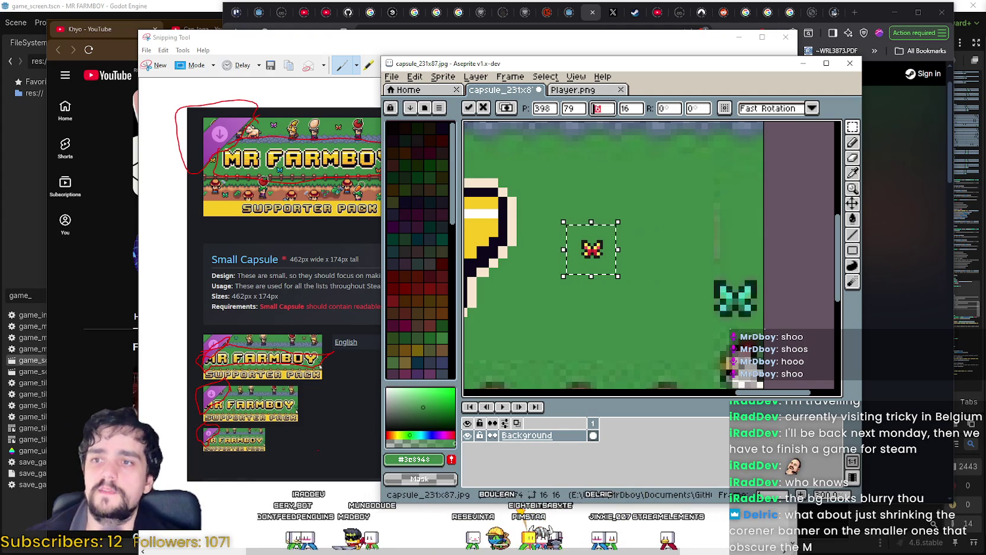
key("Return")
double_click(645, 108)
type("32")
key("Return")
scroll(620, 269, "down", 3)
left_click_drag(616, 269, 605, 286)
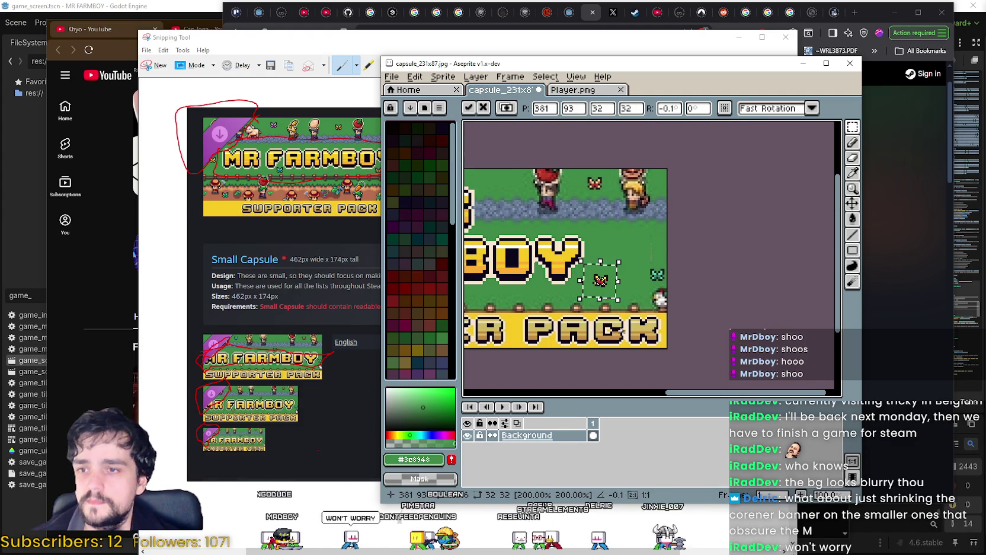
key("Escape")
Paste a fresh butterfly, set its width to 32, and commit it right of FARMBOY.
key("ctrl+v")
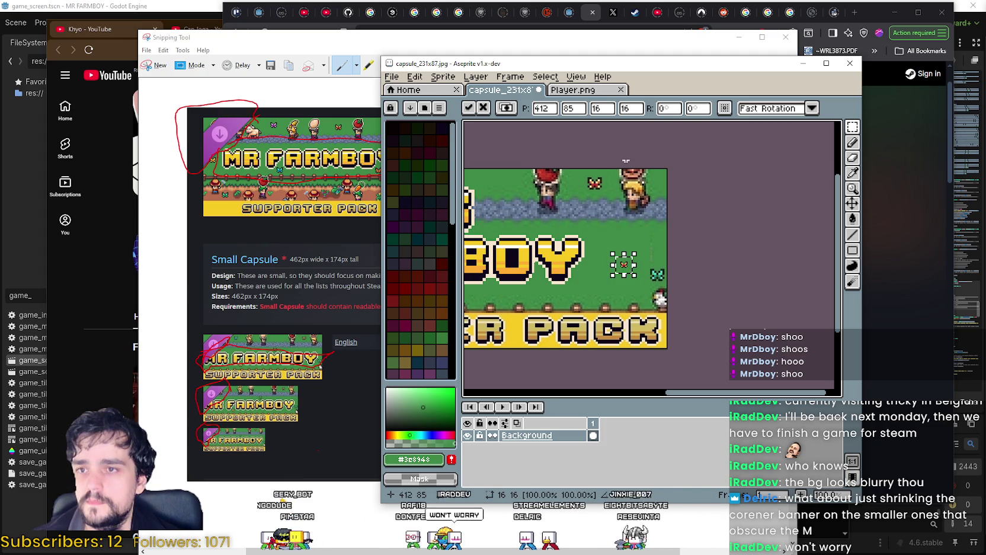
type("32")
left_click(630, 111)
left_click_drag(629, 113, 611, 114)
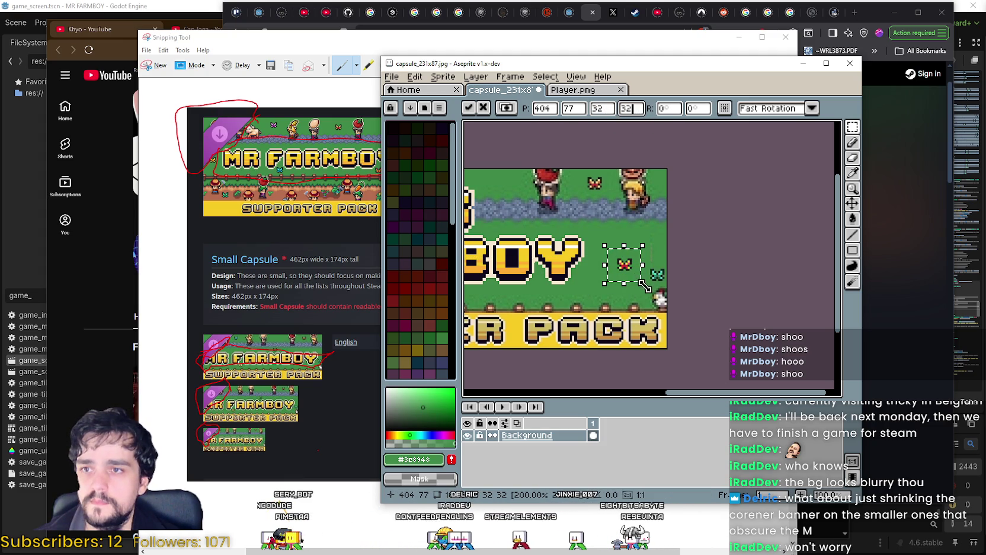
key("Return")
scroll(715, 306, "down", 1)
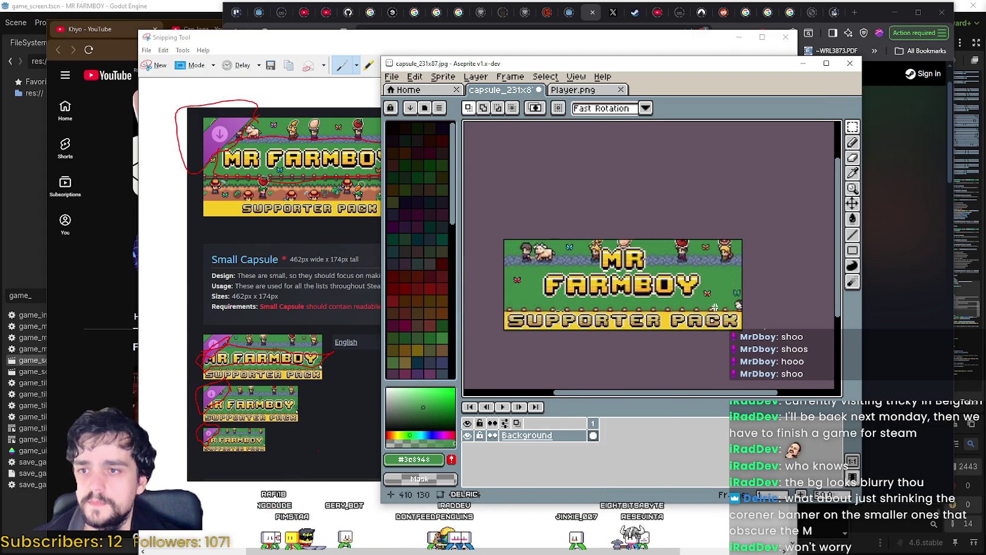
scroll(570, 307, "up", 1)
Copy a butterfly from the Player.png sheet and paste it into the capsule image.
left_click(572, 90)
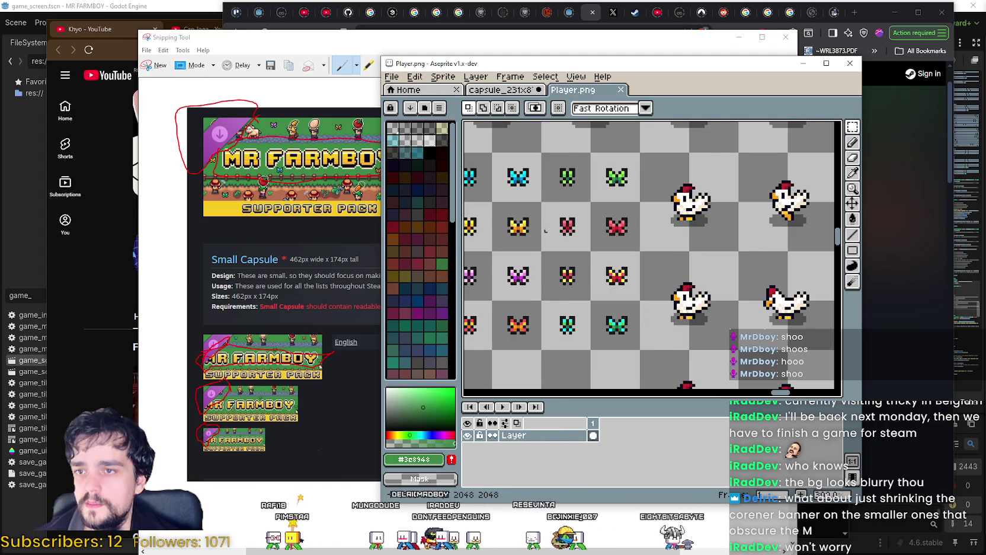
scroll(673, 253, "down", 1)
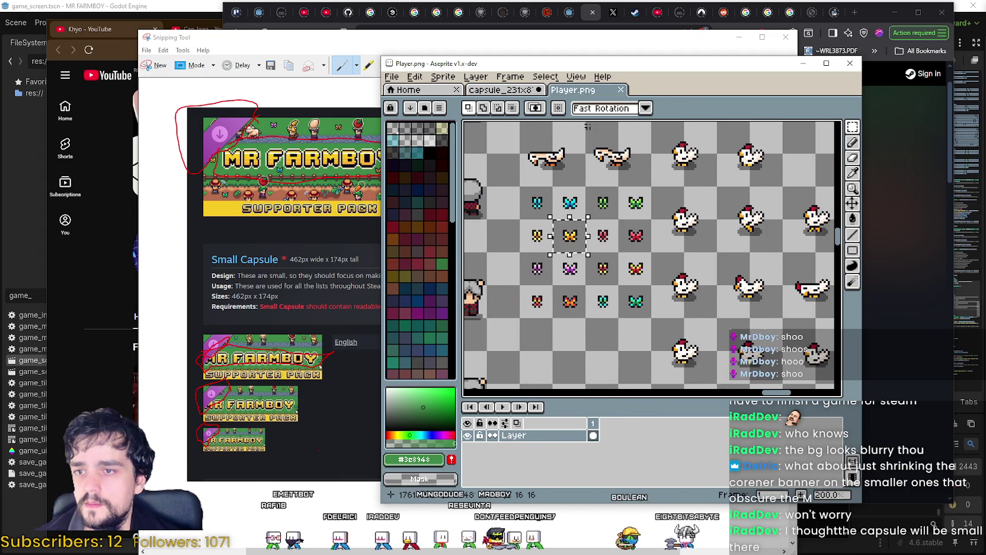
key("ctrl+shift+Tab")
scroll(568, 266, "up", 1)
scroll(566, 267, "down", 1)
scroll(565, 270, "up", 1)
mouse_move(565, 269)
left_mouse_down()
mouse_move(669, 237)
mouse_move(649, 261)
mouse_move(588, 237)
left_mouse_up()
key("ctrl+v")
Resize the pasted butterfly to 32x32 and place it on the grass at the capsule's left side.
double_click(601, 108)
type("32")
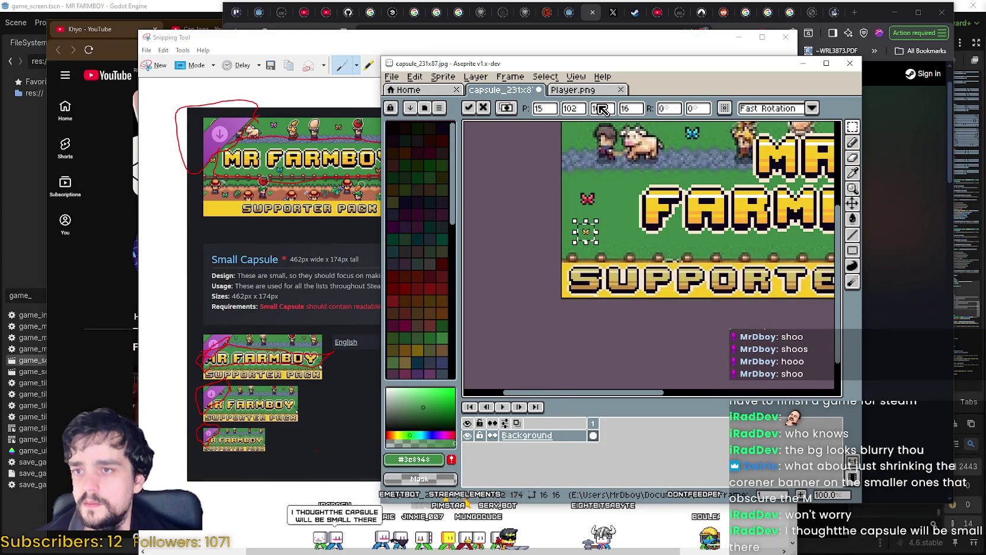
double_click(632, 108)
type("32")
key("Return")
left_click_drag(593, 233, 615, 216)
left_click(693, 282)
scroll(640, 272, "down", 2)
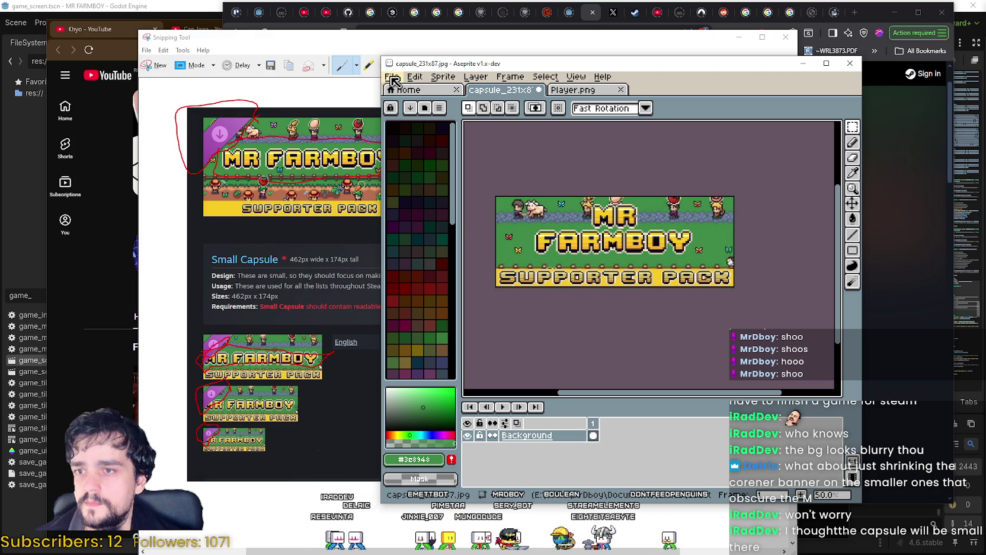
Save the capsule as capsule_231x87SupporterPack.jpg with default JPEG options, then close Aseprite.
left_click(392, 78)
key("Return")
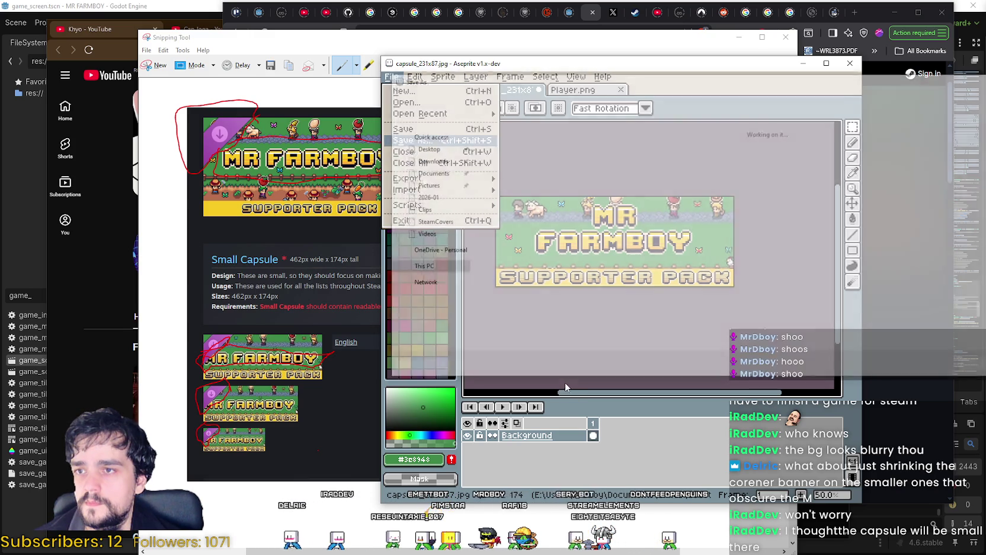
left_click(499, 330)
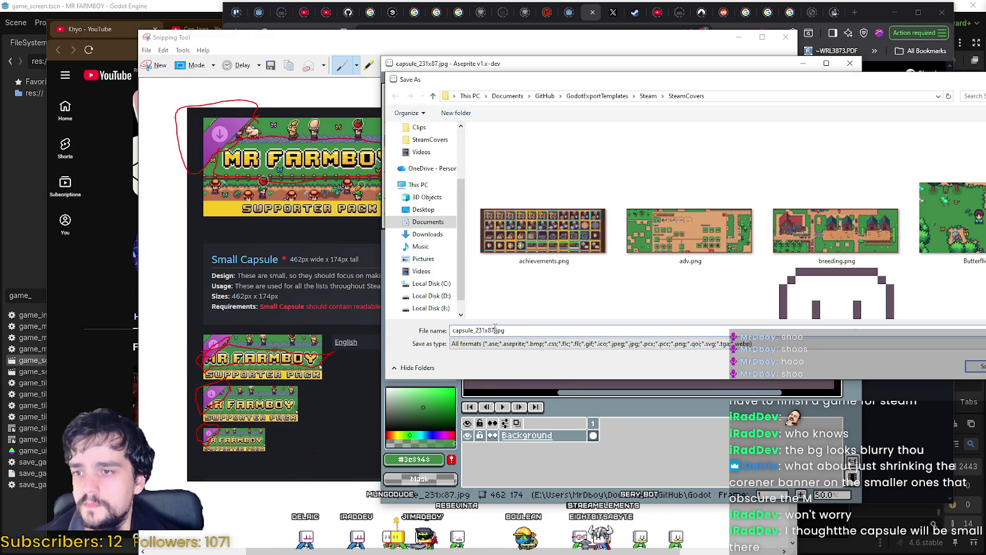
type("Suppor")
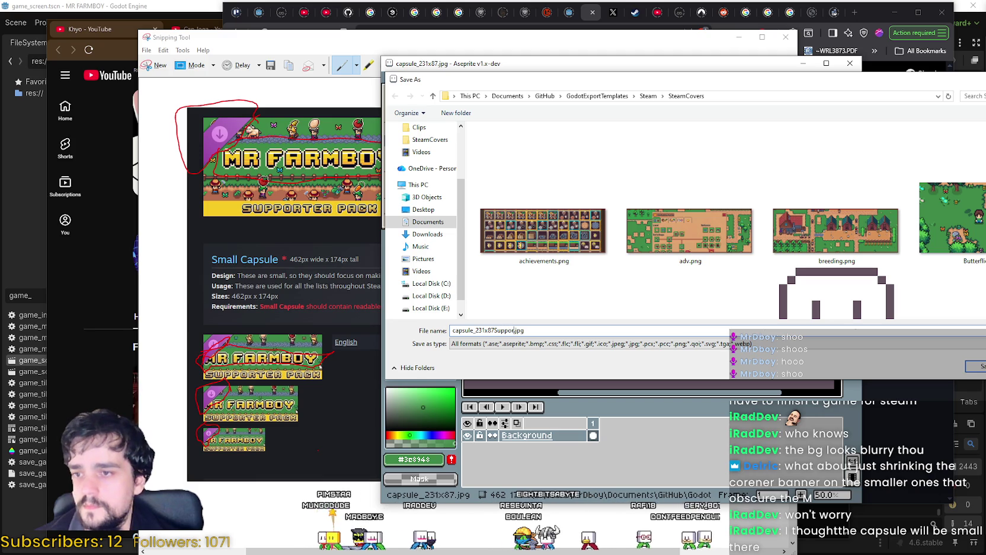
key("Return")
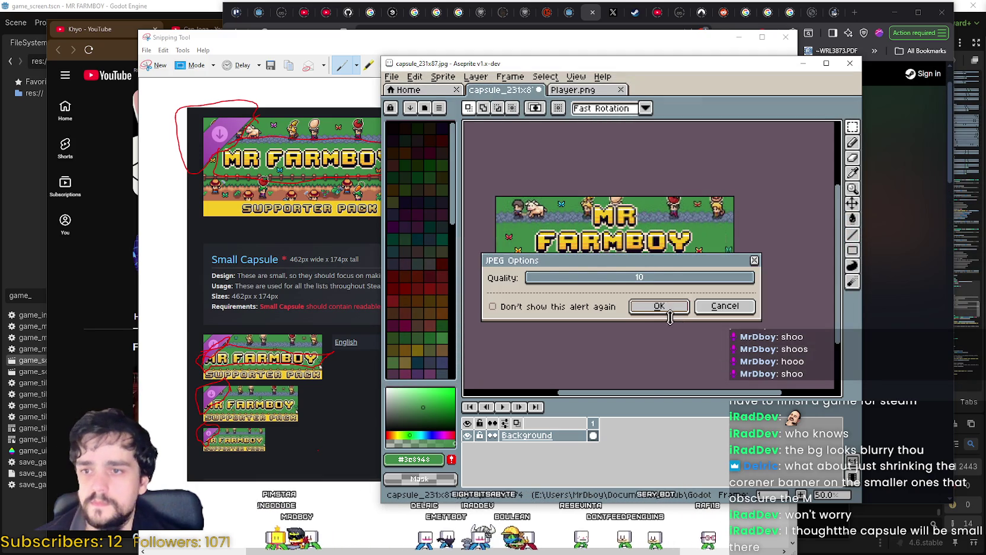
left_click(659, 306)
left_click(850, 63)
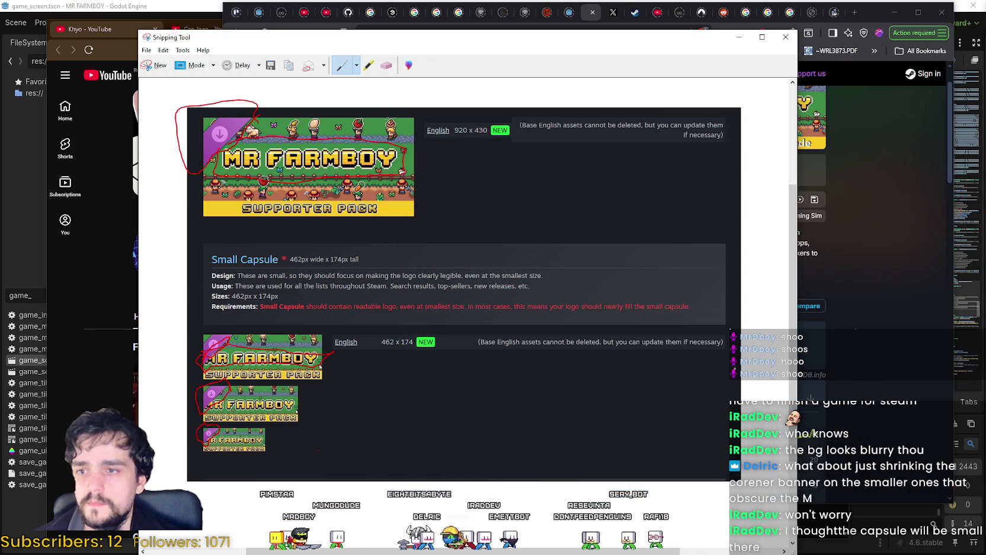
Select the new Supporter Pack capsule file in the SteamCovers folder, then bring back the annotated screenshot.
left_click(888, 360)
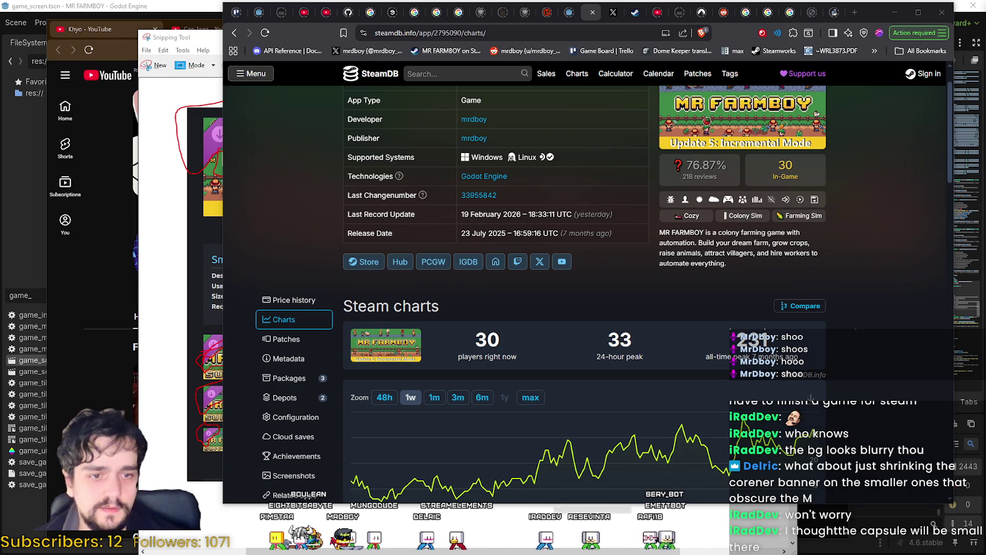
key("alt+Tab")
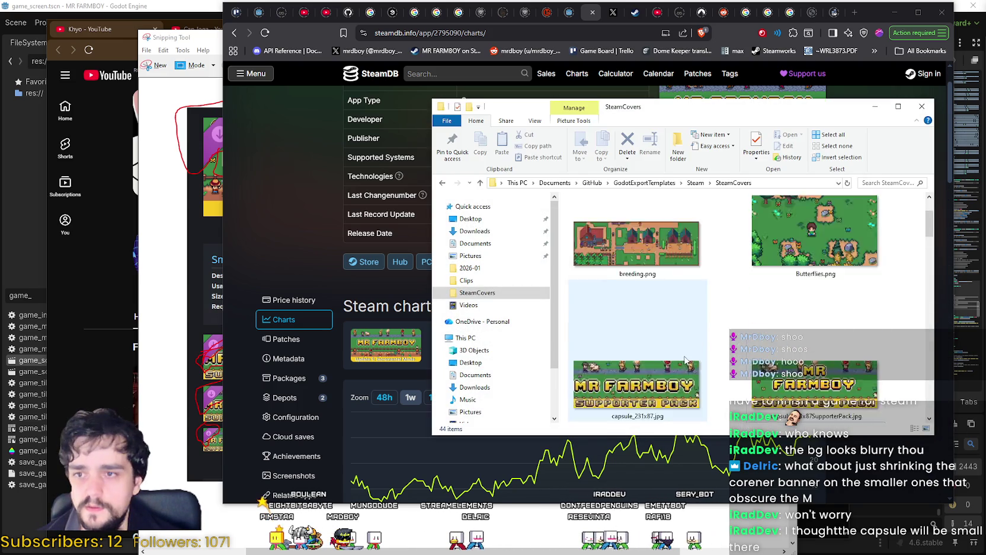
scroll(686, 359, "down", 5)
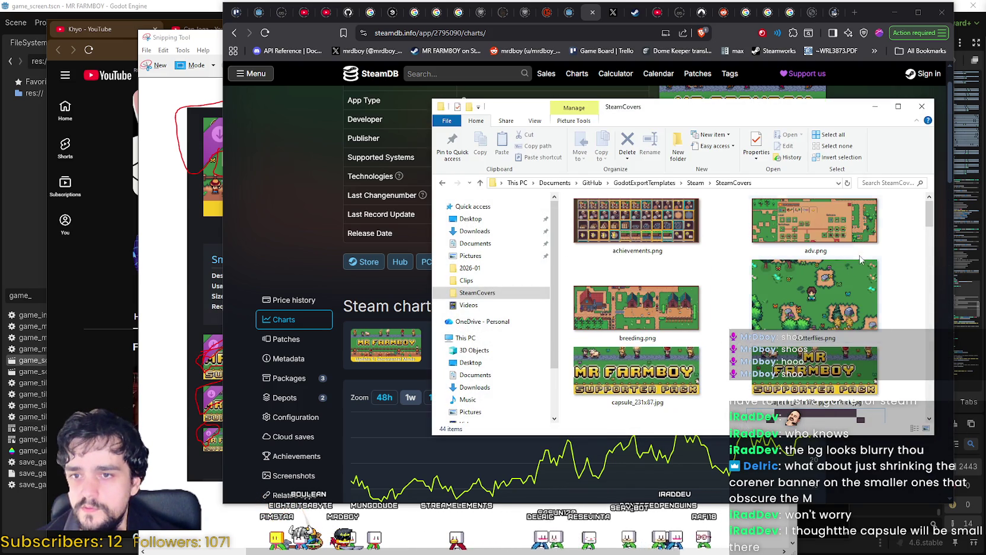
scroll(861, 259, "up", 5)
left_click(854, 376)
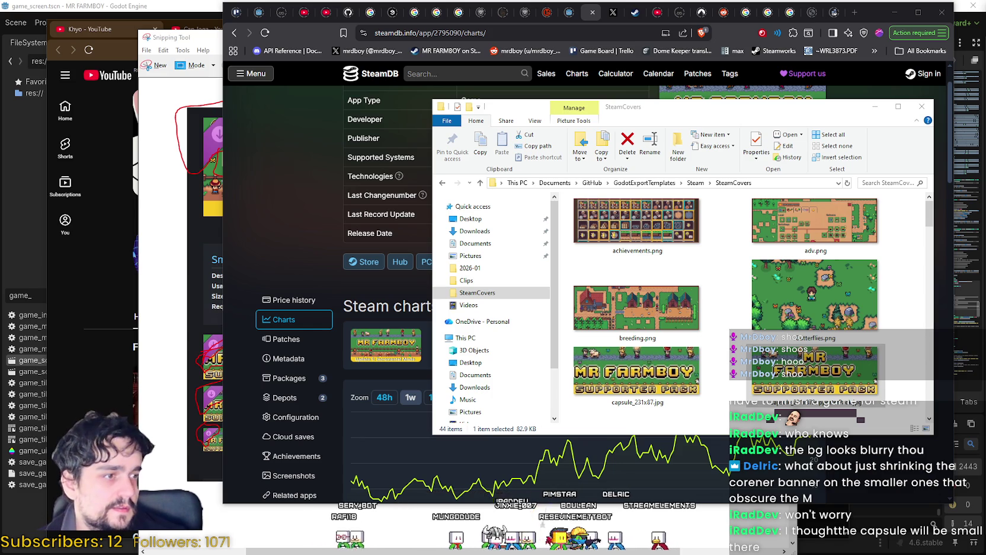
left_click(141, 286)
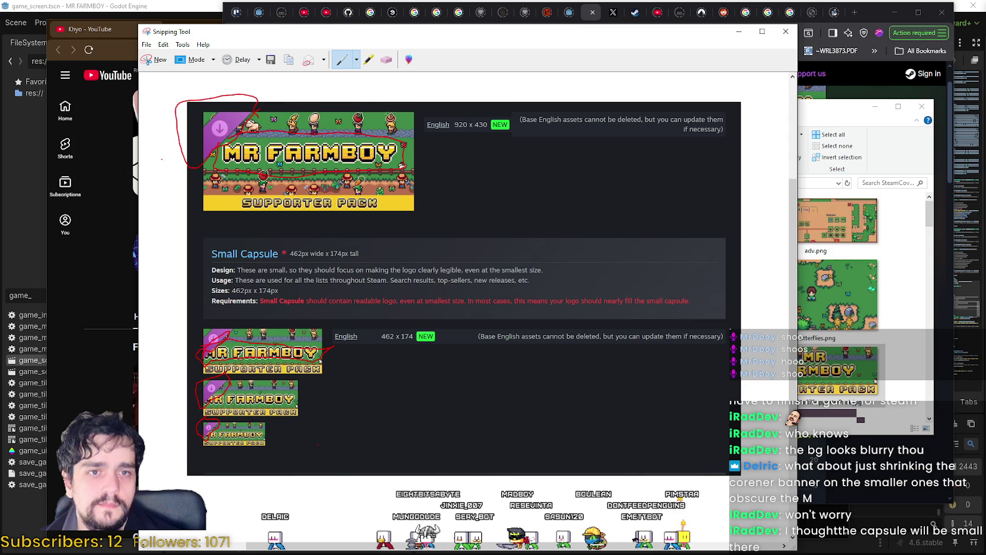
Close the annotated capsule snip in Snipping Tool, declining to save changes.
left_click(151, 59)
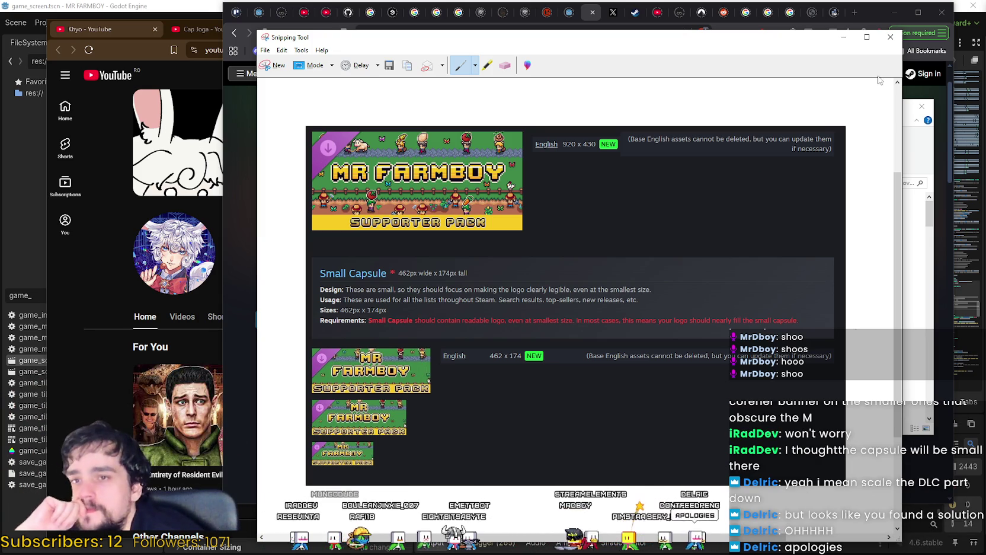
left_click(891, 37)
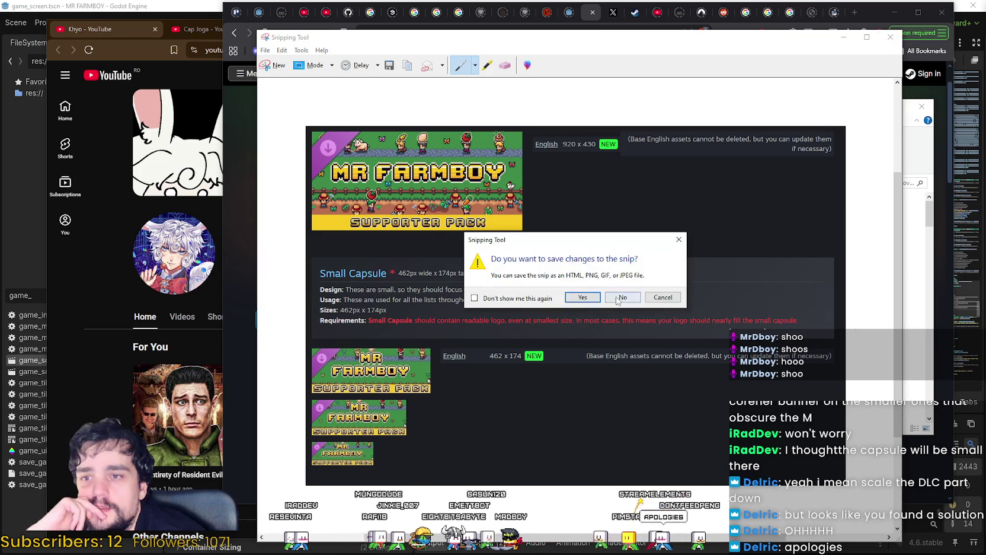
key("n")
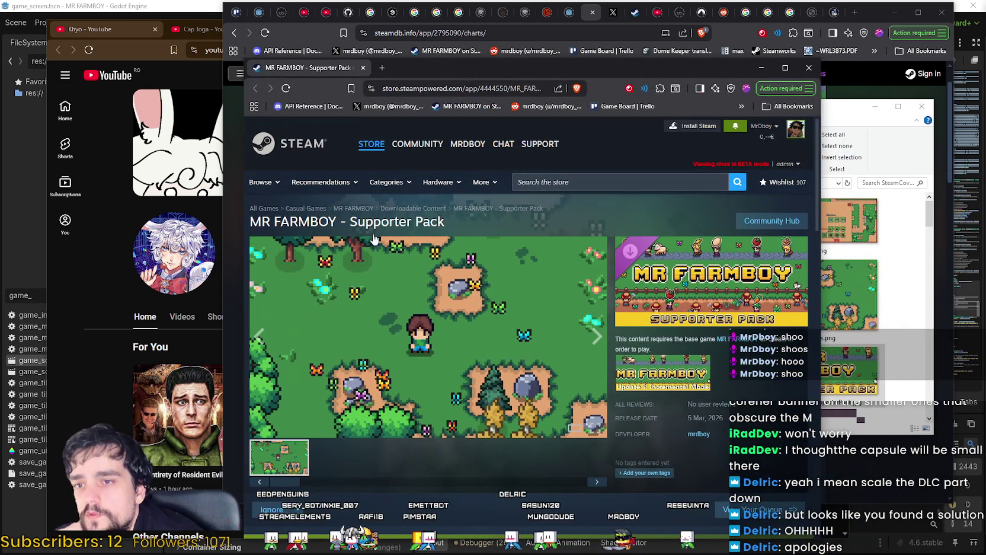
Scroll through the MR FARMBOY - Supporter Pack store page to review it.
left_click_drag(266, 223, 450, 224)
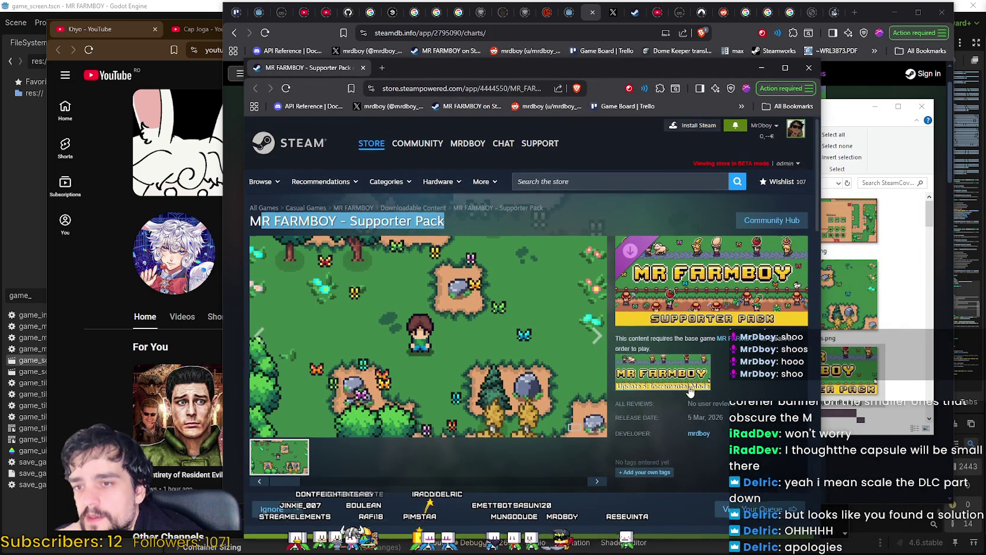
scroll(406, 351, "down", 7)
scroll(406, 351, "down", 3)
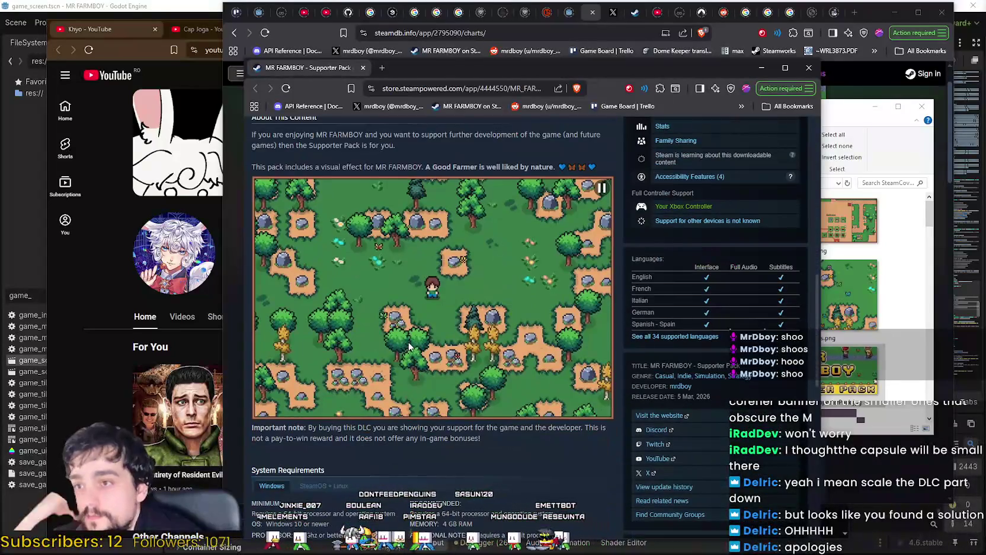
scroll(399, 334, "down", 3)
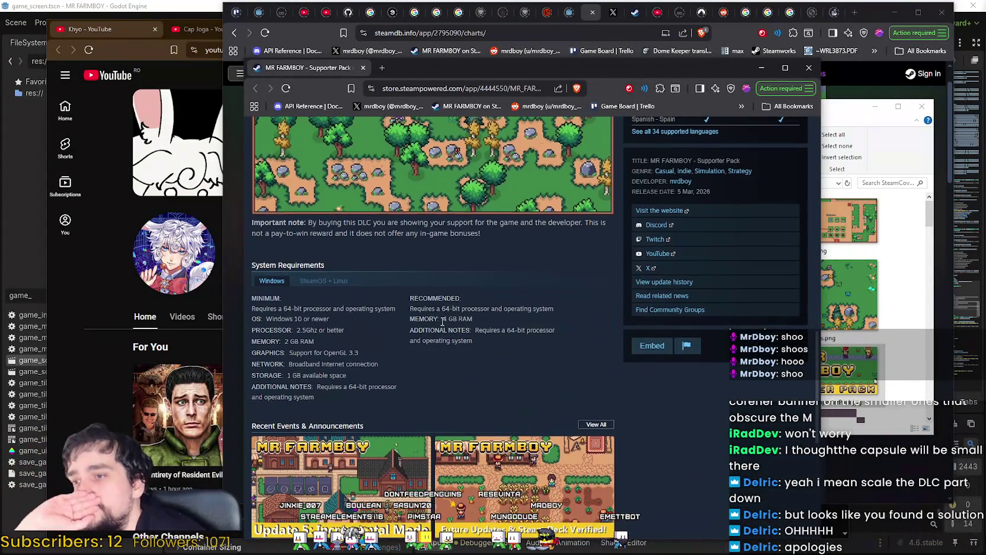
scroll(449, 327, "up", 11)
scroll(448, 323, "down", 3)
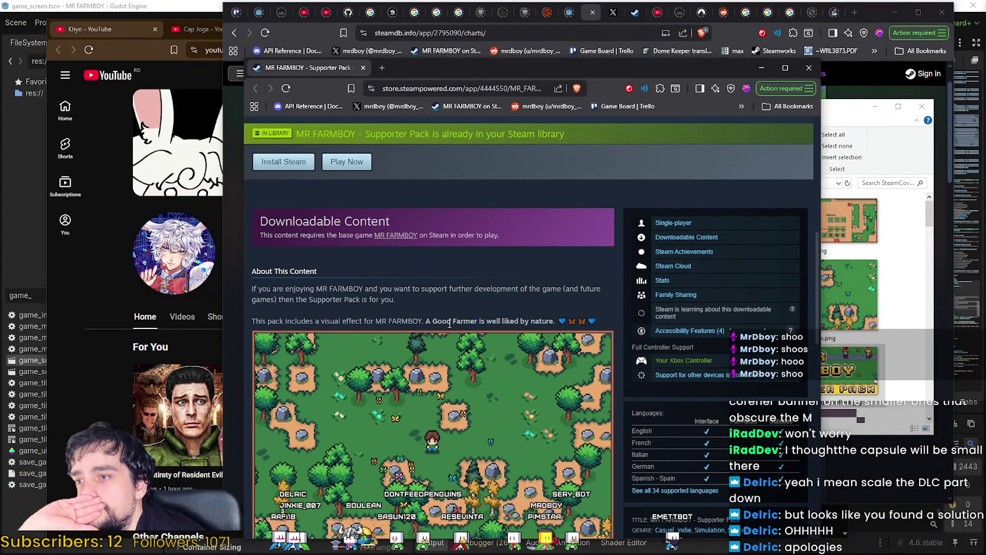
scroll(449, 325, "up", 3)
scroll(448, 322, "up", 2)
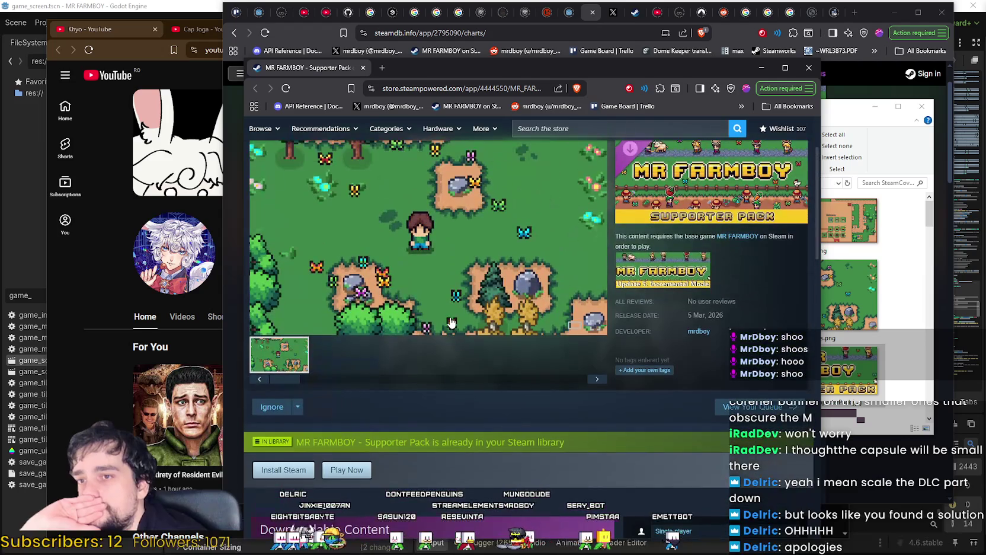
scroll(450, 320, "up", 2)
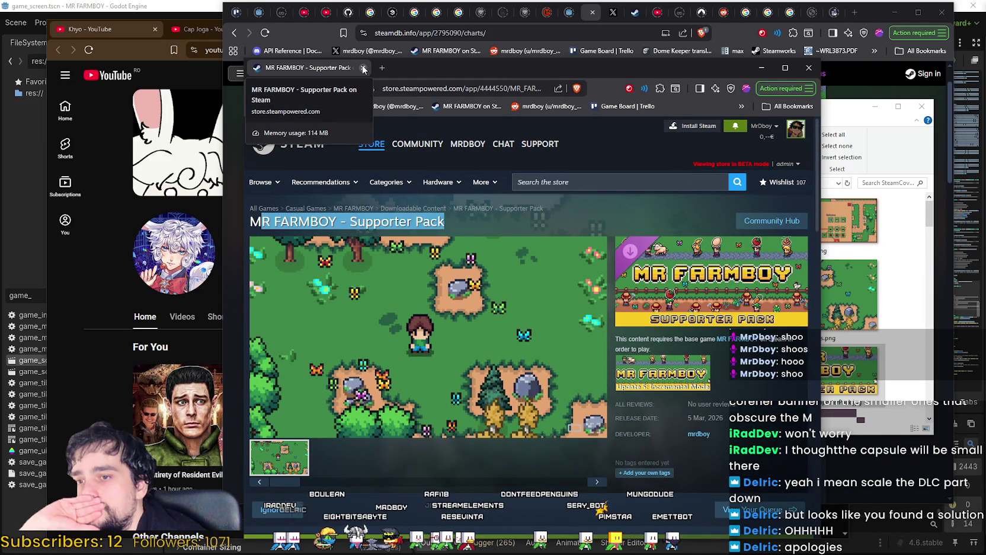
Close the store page, minimize the SteamCovers folder, and reload SteamDB for fresh player counts.
left_click(364, 68)
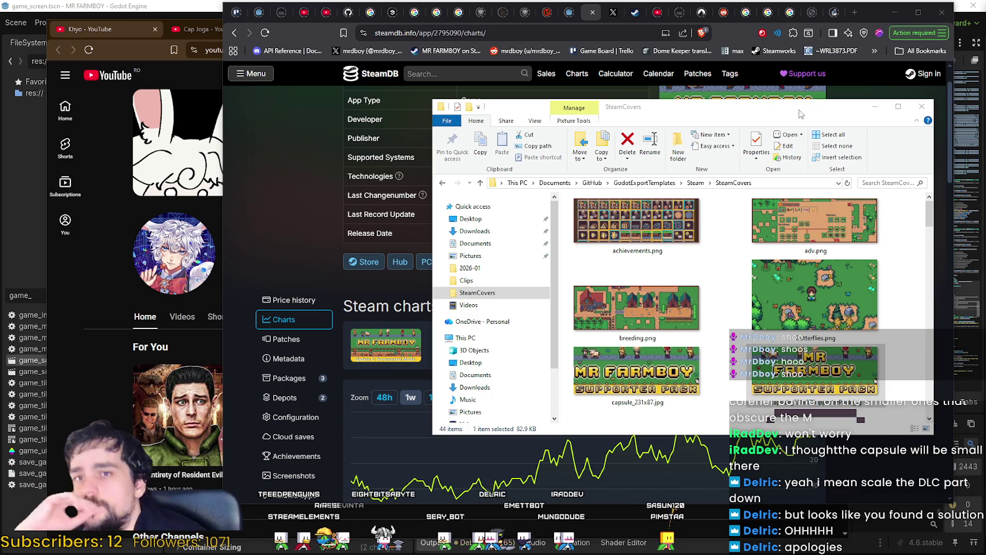
left_click(875, 107)
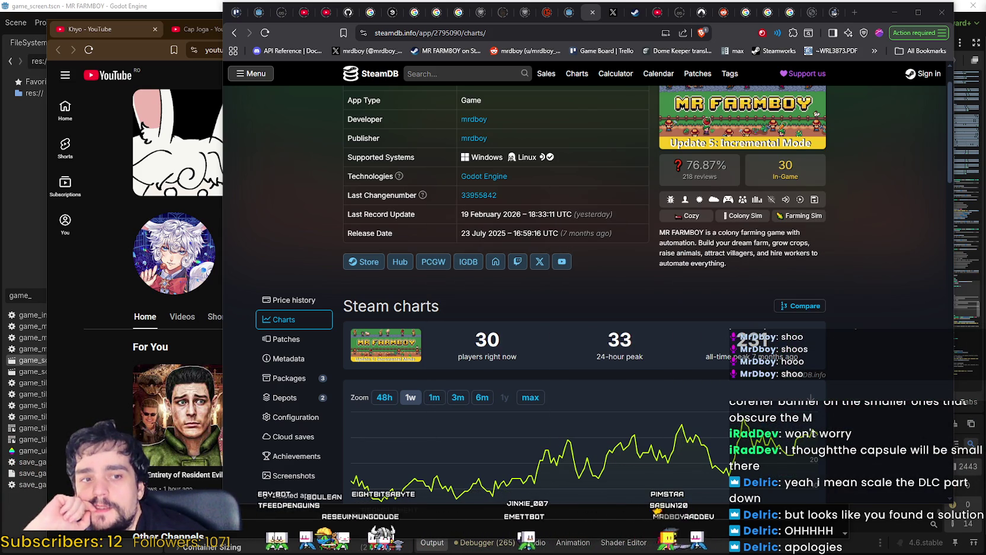
left_click(266, 33)
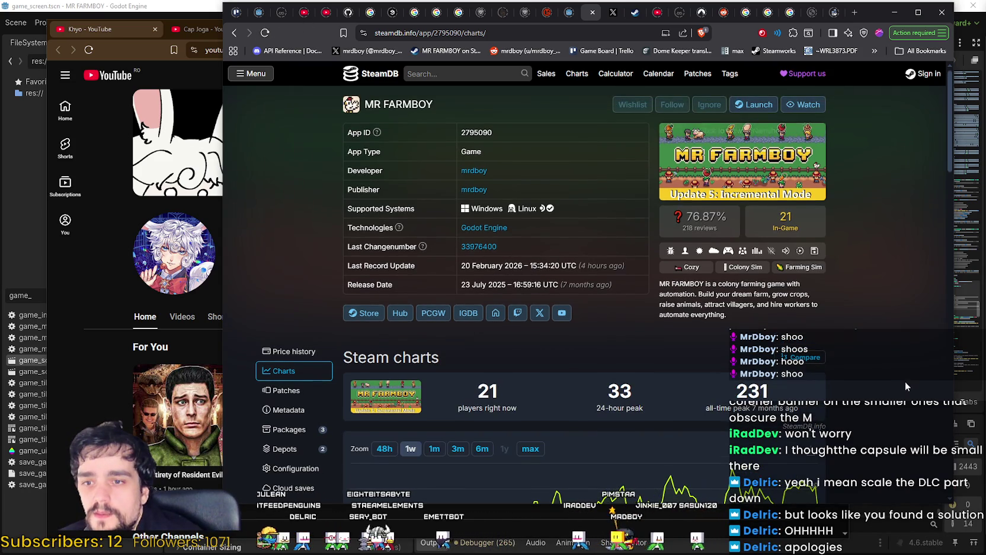
Scroll the MR FARMBOY SteamDB charts back up, then bring Khyo's YouTube channel window forward.
scroll(859, 391, "down", 2)
mouse_move(818, 398)
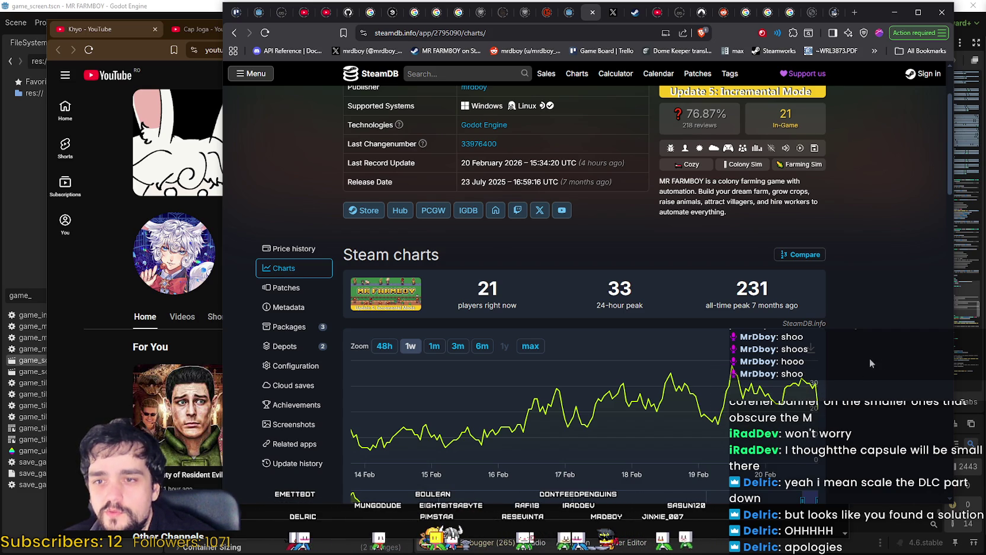
scroll(870, 363, "up", 3)
left_click(136, 136)
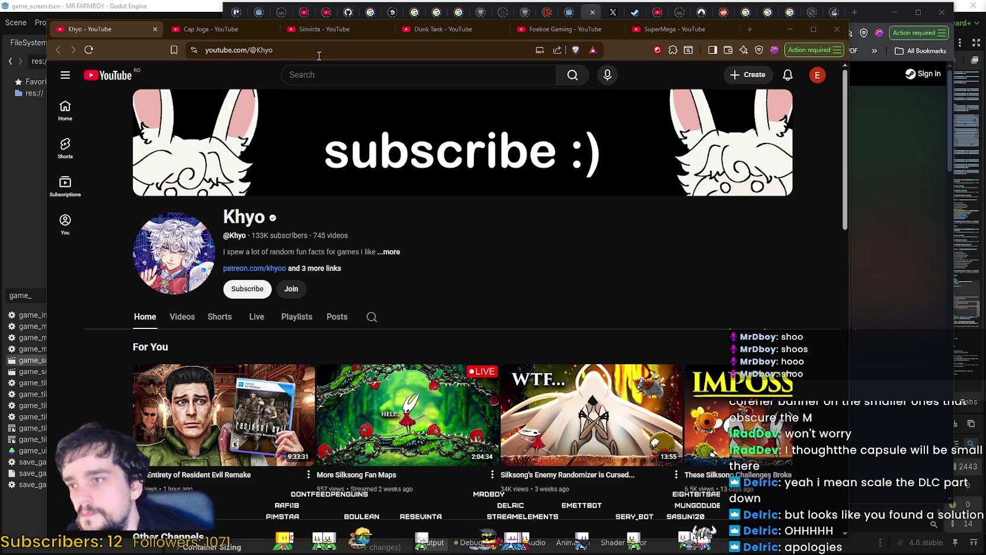
left_click(182, 317)
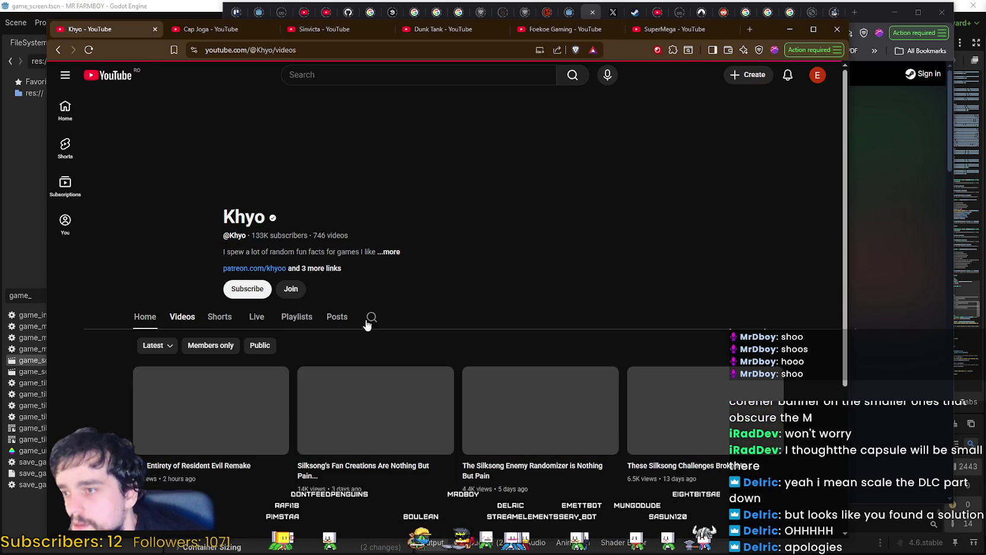
scroll(420, 258, "down", 3)
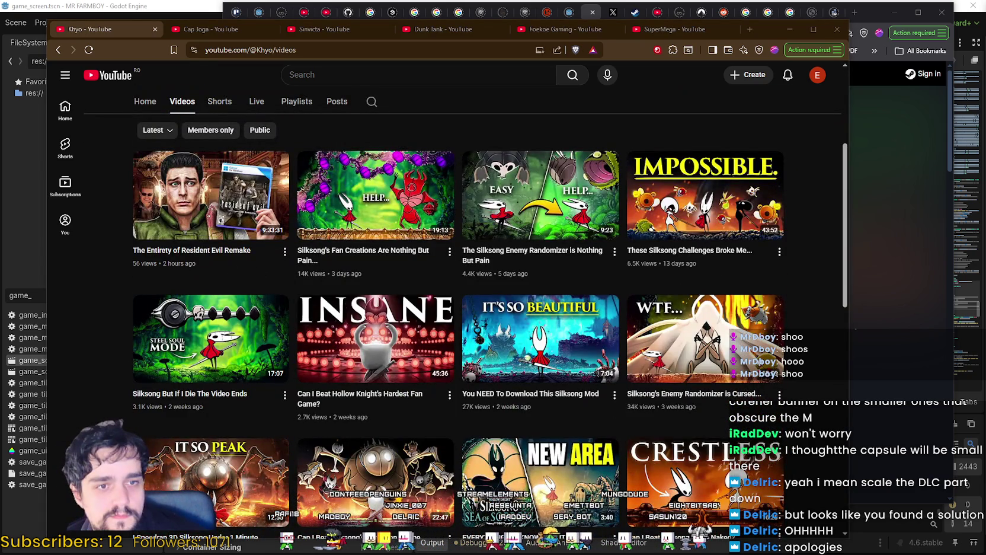
scroll(379, 261, "up", 3)
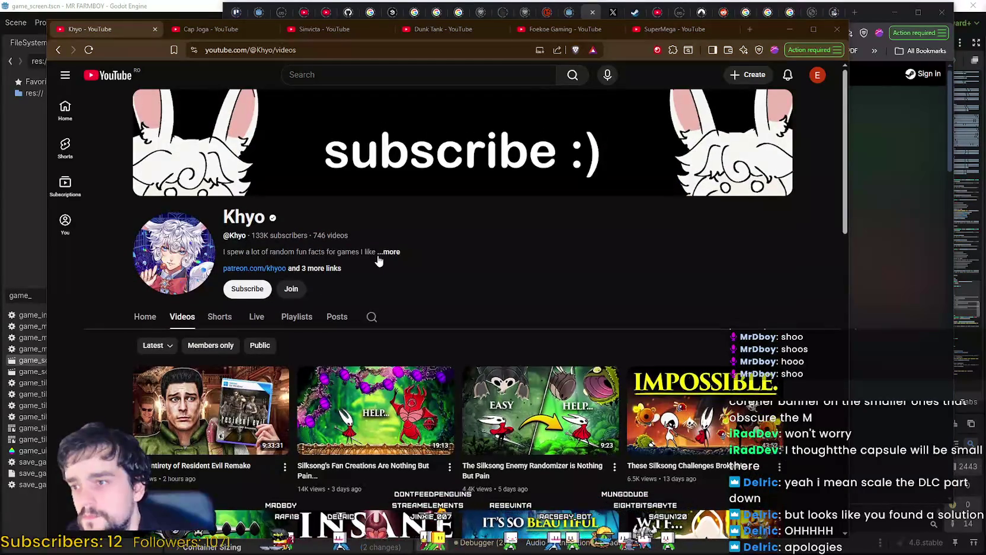
left_click(388, 252)
double_click(421, 203)
left_click(425, 202)
left_click_drag(419, 207, 490, 207)
double_click(393, 196)
left_click_drag(393, 195, 455, 196)
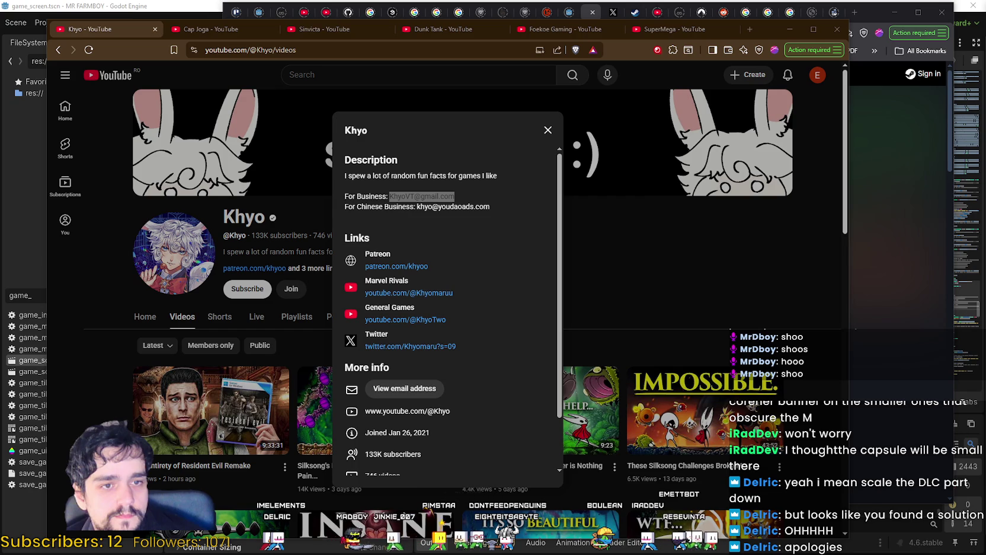
left_click(154, 29)
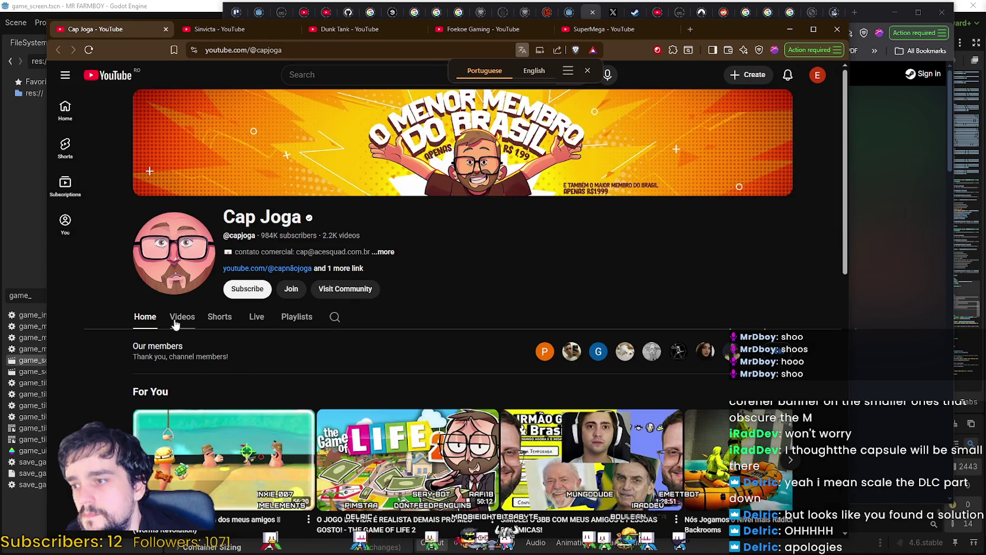
left_click(178, 319)
scroll(474, 356, "down", 3)
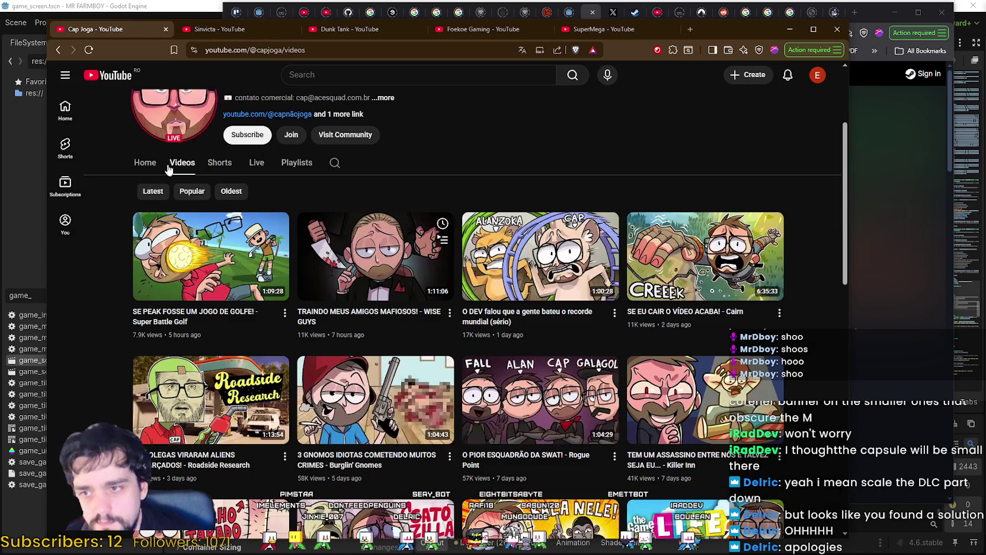
double_click(285, 49)
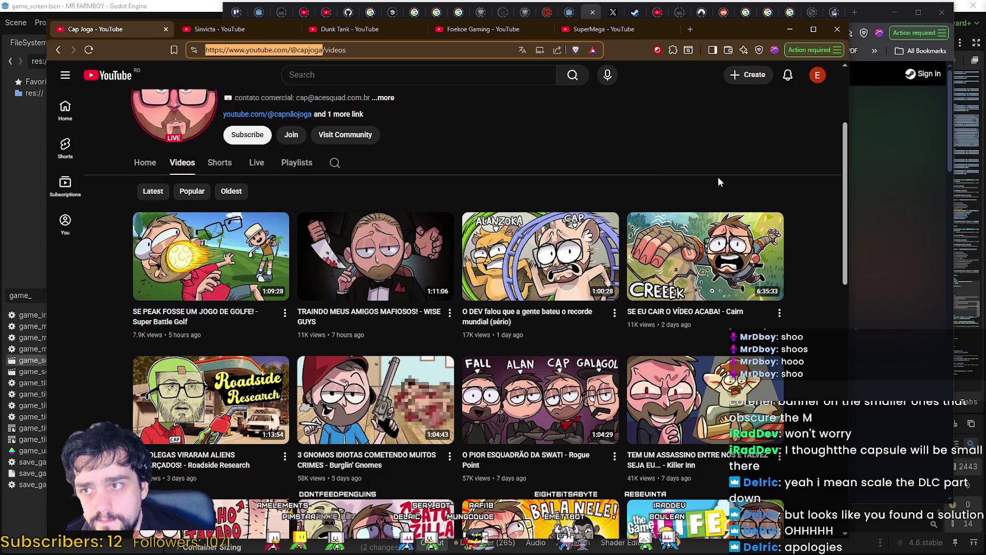
key("alt+Tab")
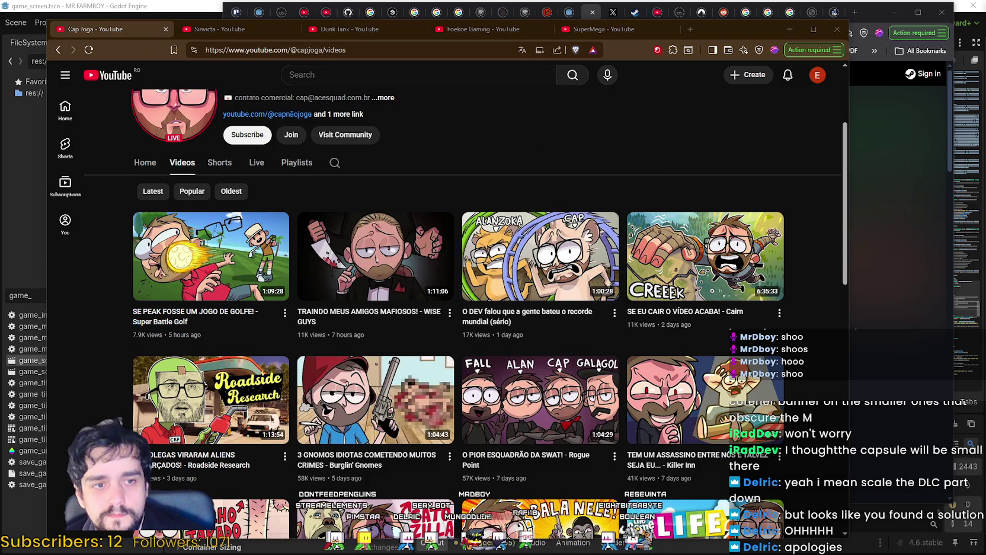
left_click(358, 114)
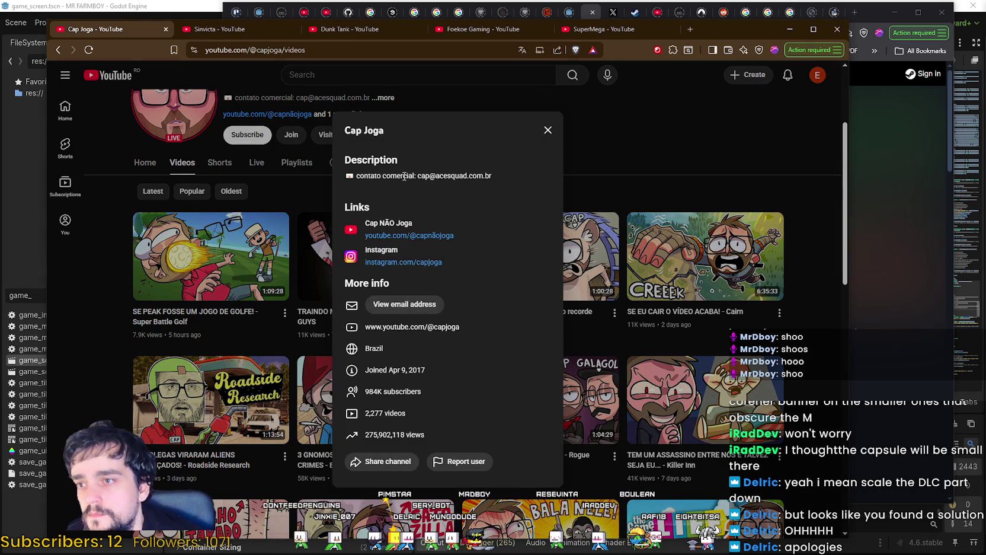
mouse_move(418, 176)
left_mouse_down()
mouse_move(493, 168)
mouse_move(494, 176)
left_mouse_up()
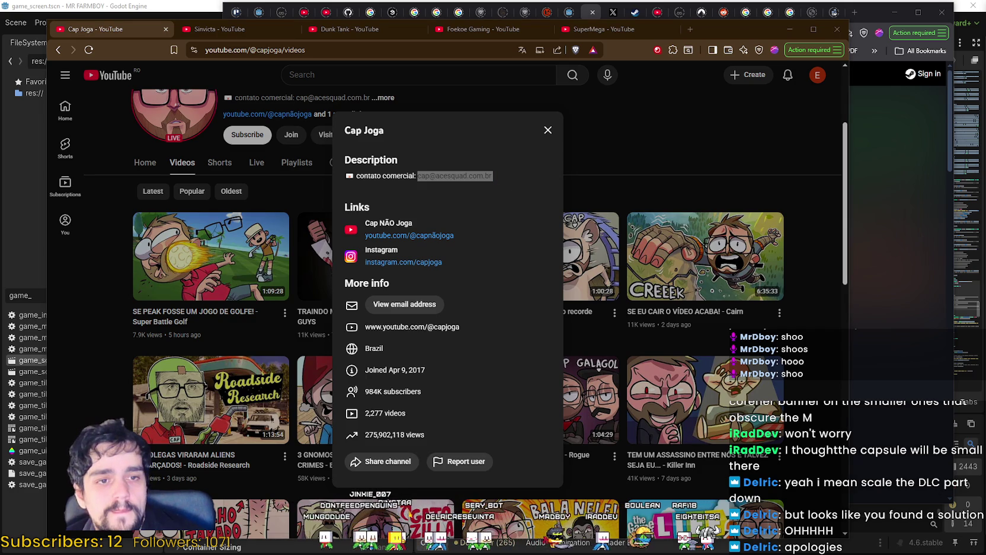
left_click(166, 29)
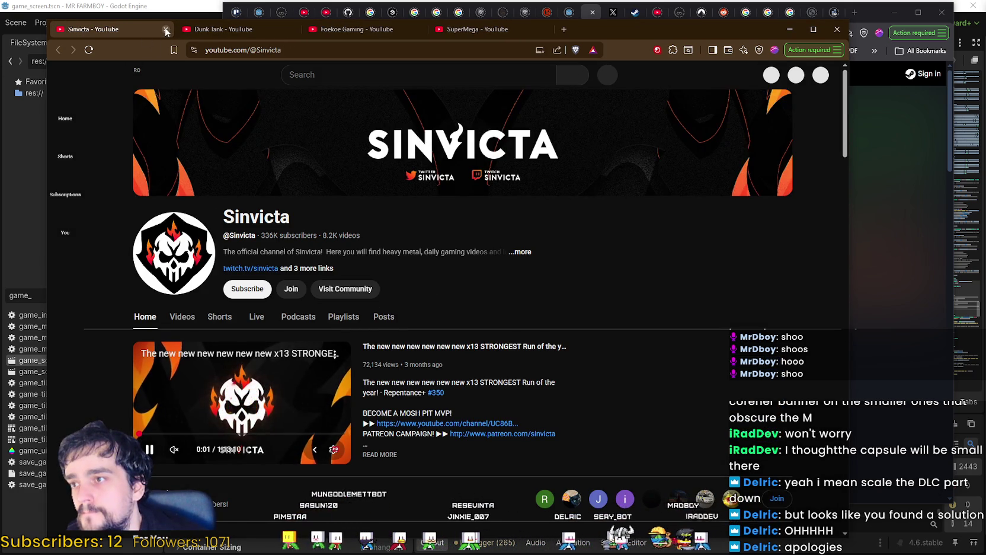
Close Sinvicta's tab and open Dunk Tank's videos and channel info.
key("ctrl+w")
left_click(178, 302)
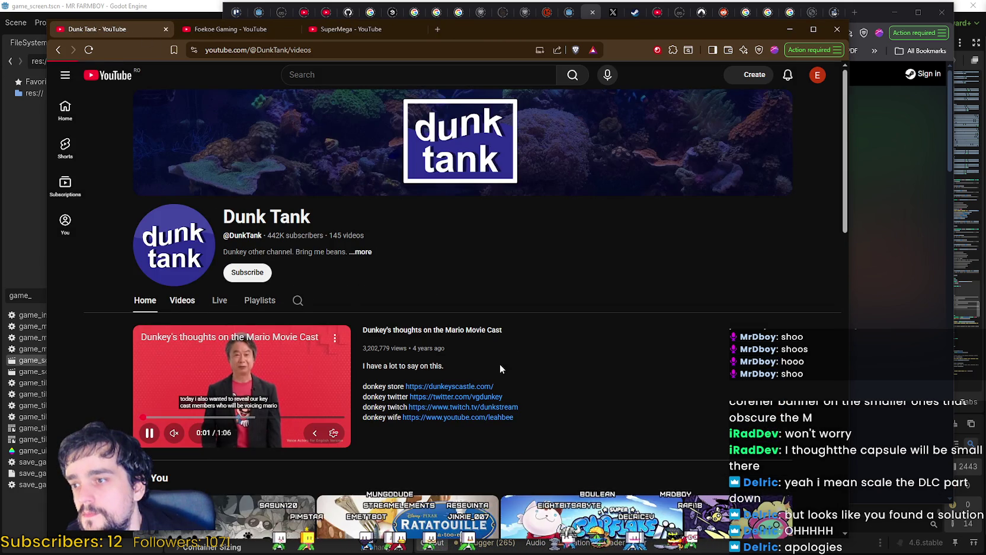
scroll(609, 379, "down", 2)
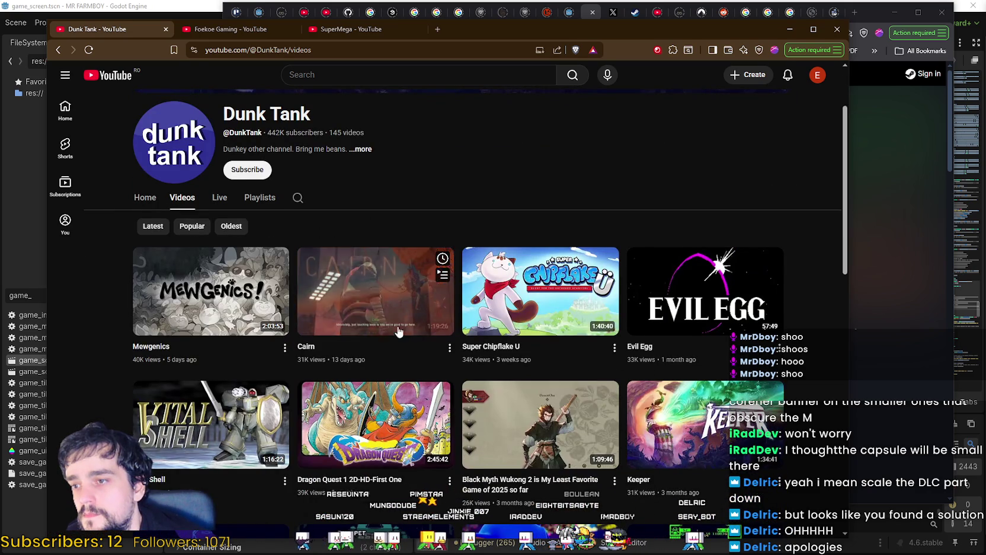
left_click(360, 149)
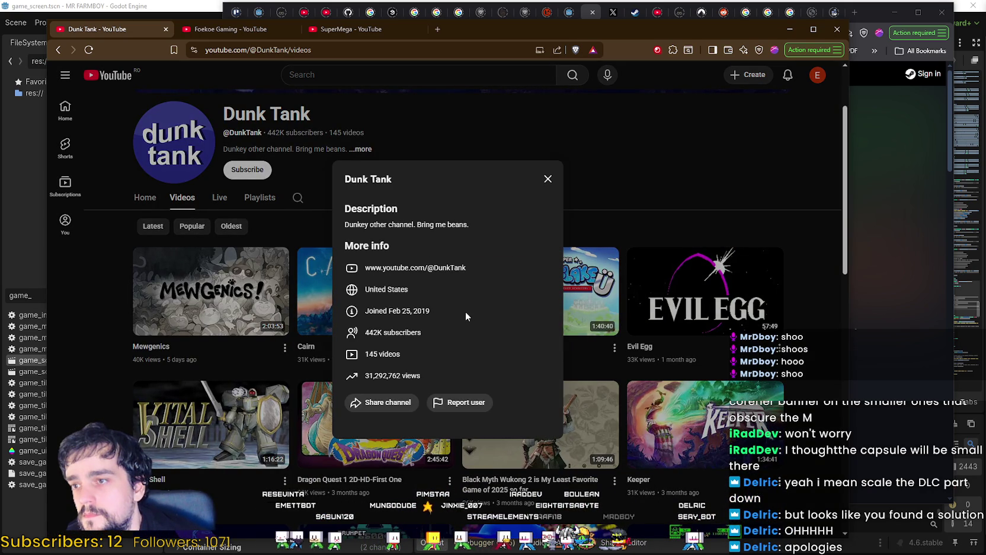
left_click(644, 171)
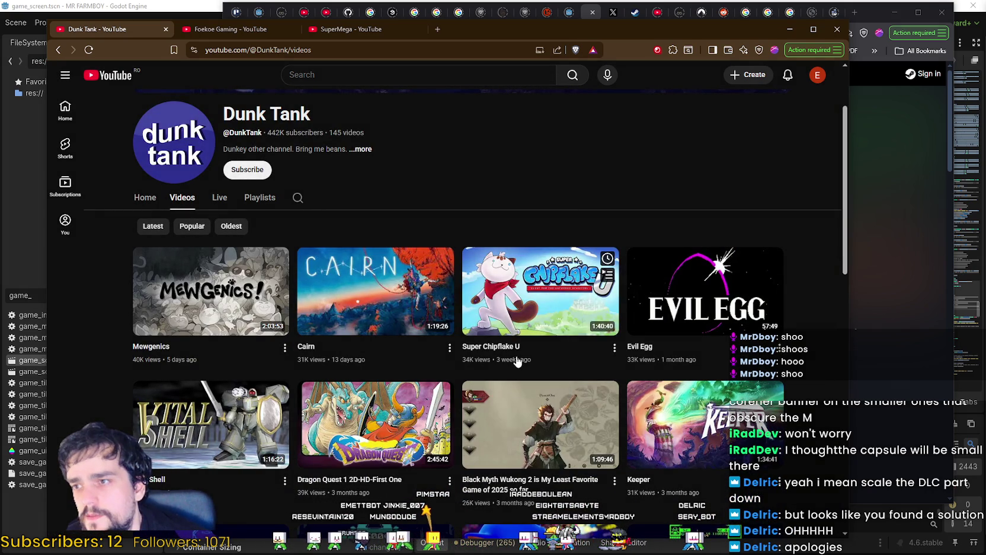
left_click(360, 149)
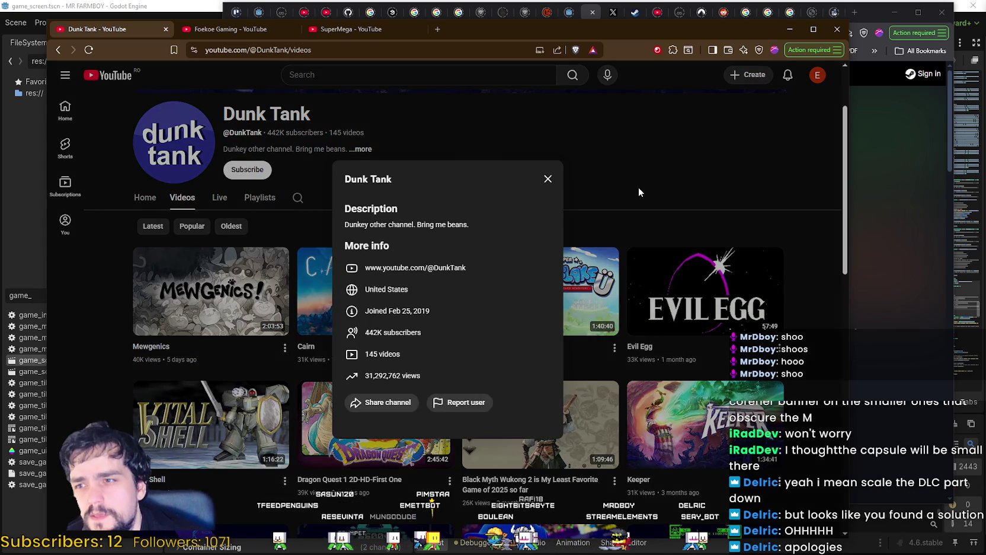
left_click(639, 191)
Scroll Dunk Tank's videos and recheck the channel info for contacts.
mouse_move(366, 320)
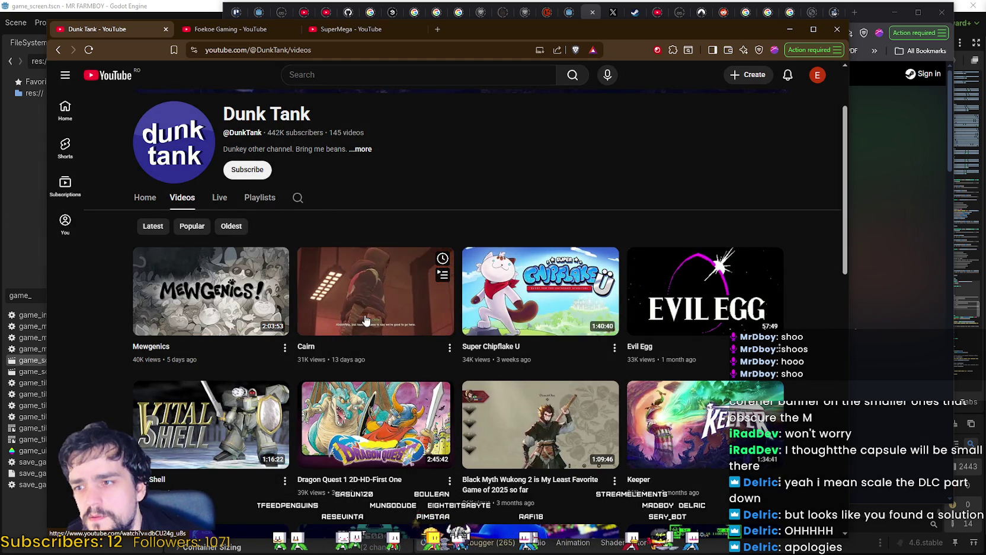
scroll(430, 460, "down", 9)
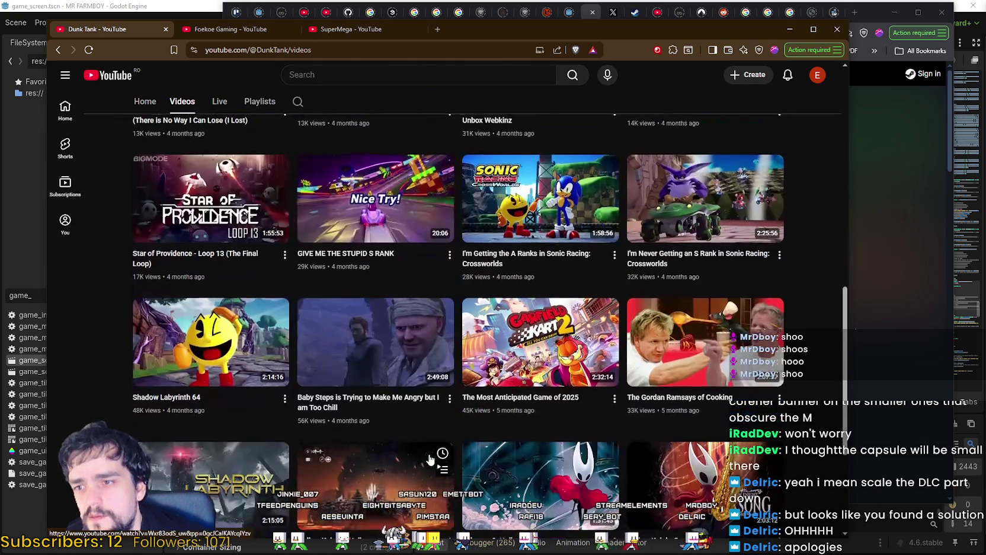
scroll(430, 460, "down", 3)
scroll(341, 437, "up", 8)
scroll(341, 437, "up", 5)
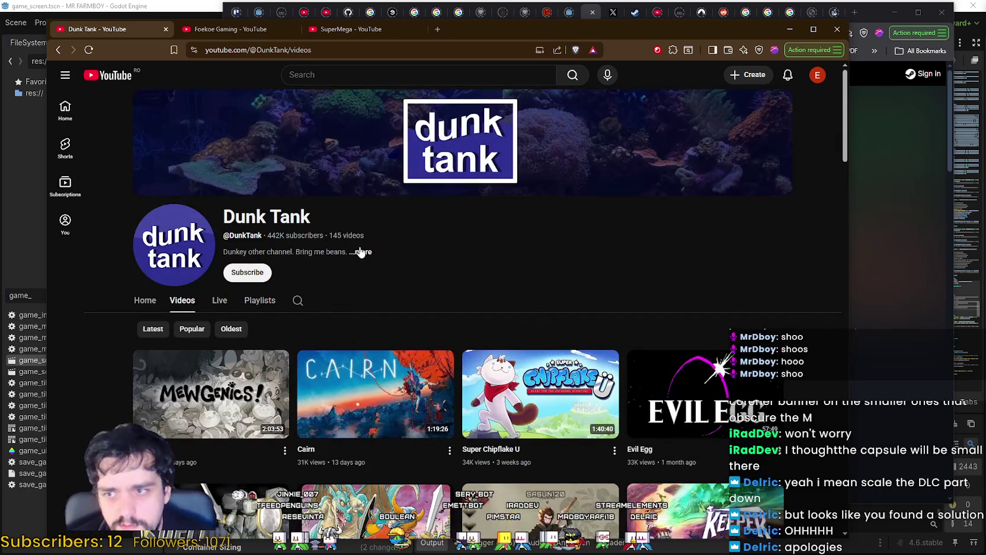
left_click(360, 252)
left_click(213, 303)
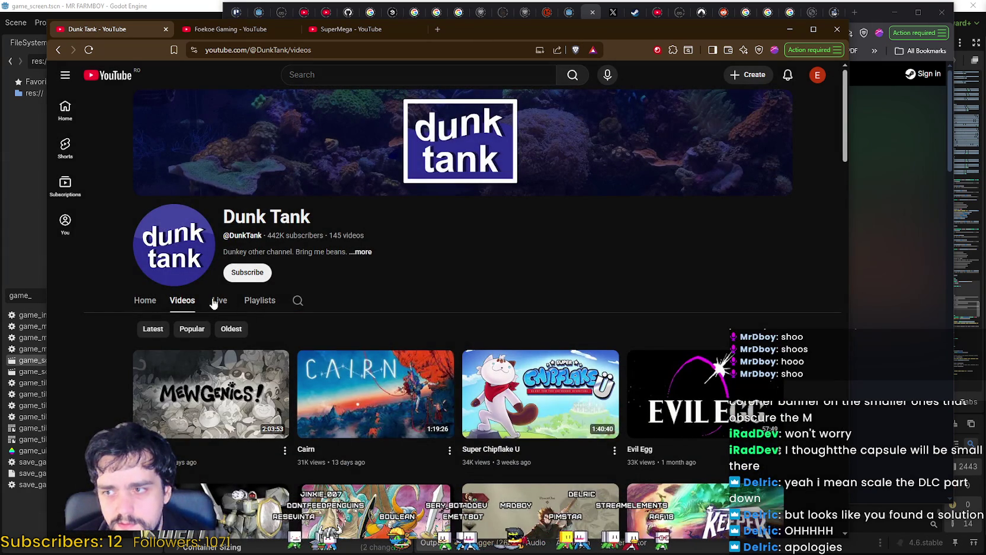
Unmute Dunk Tank's featured home video and open the donkey twitter link in a new tab.
left_click(145, 300)
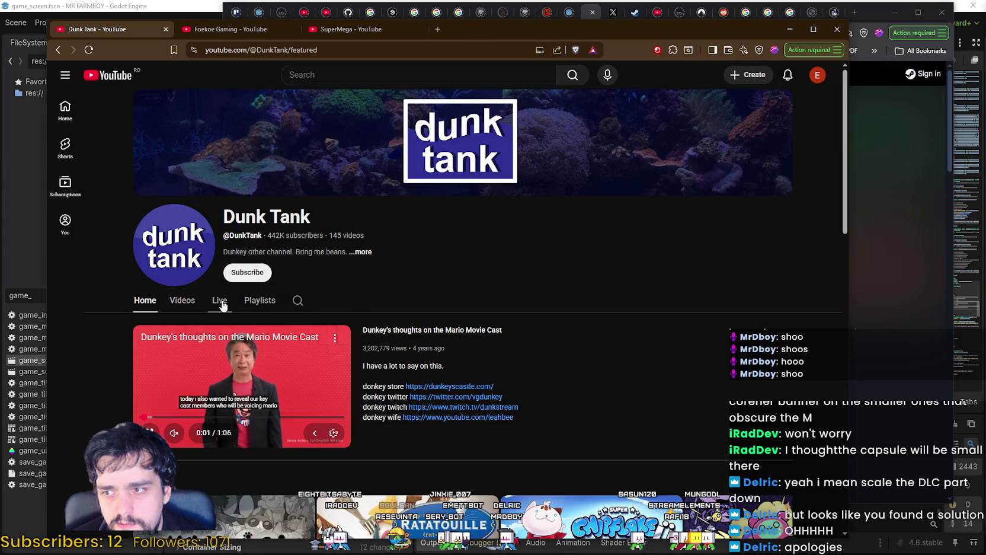
left_click(173, 433)
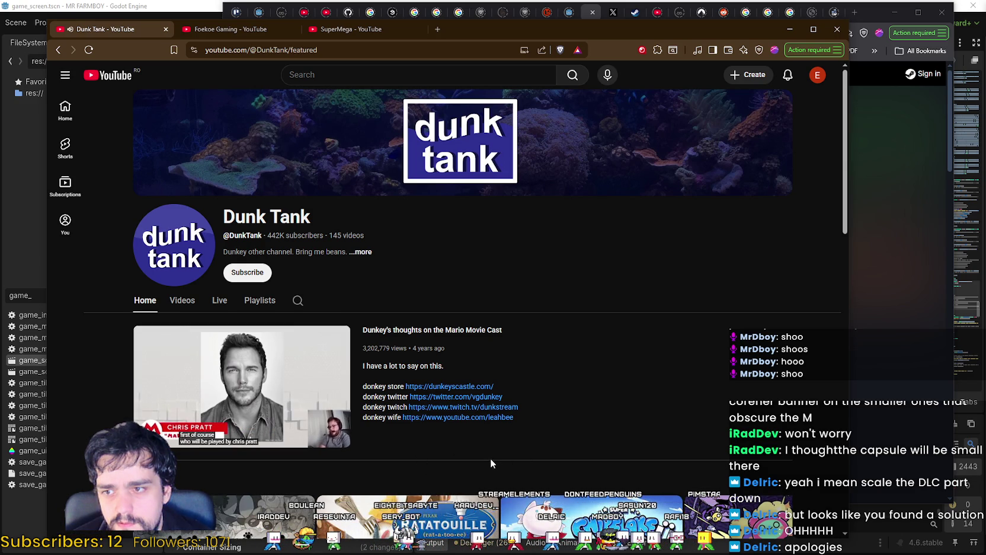
mouse_move(300, 428)
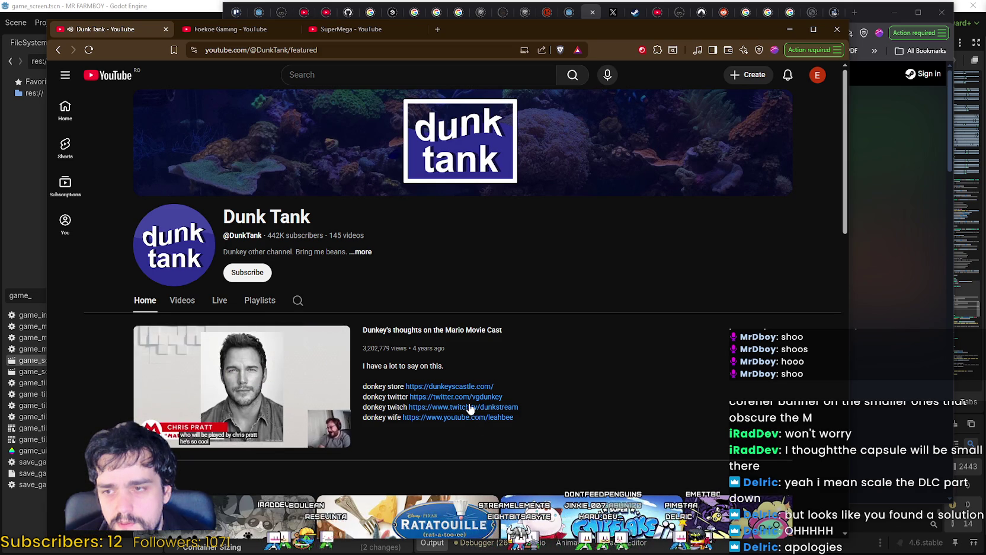
scroll(494, 205, "down", 3)
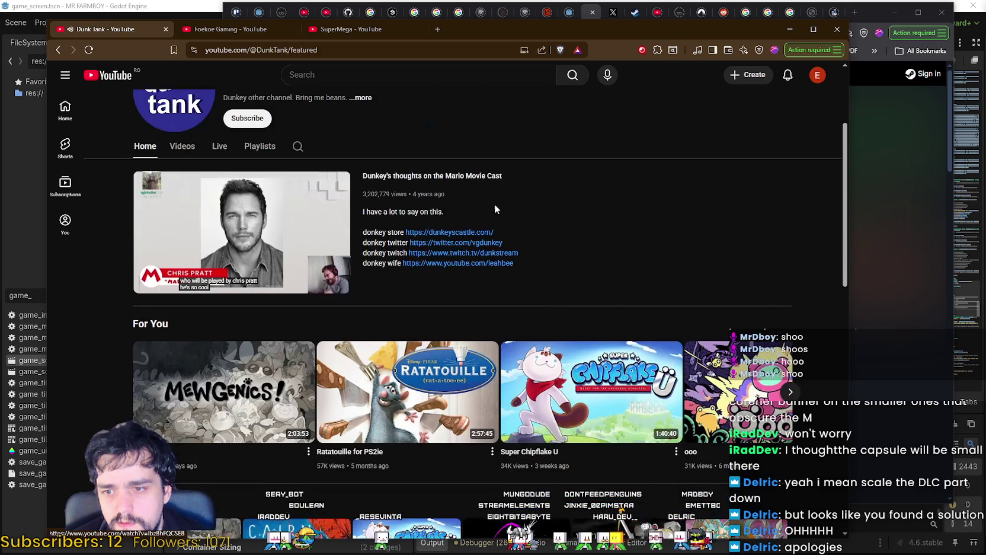
left_click(424, 240)
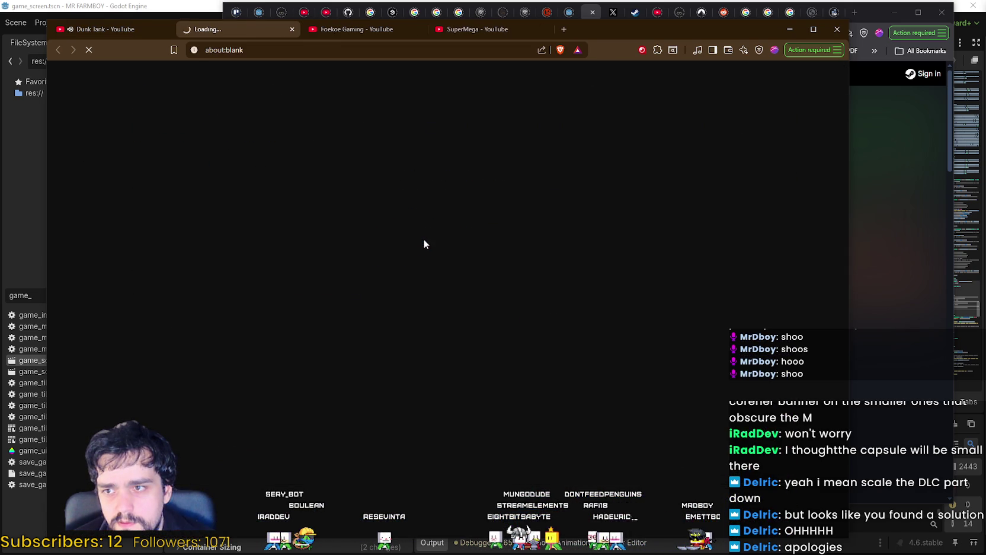
Close the Dunk Tank tab and follow dunkey's X profile link to the videogamedunkey YouTube channel.
left_click(166, 30)
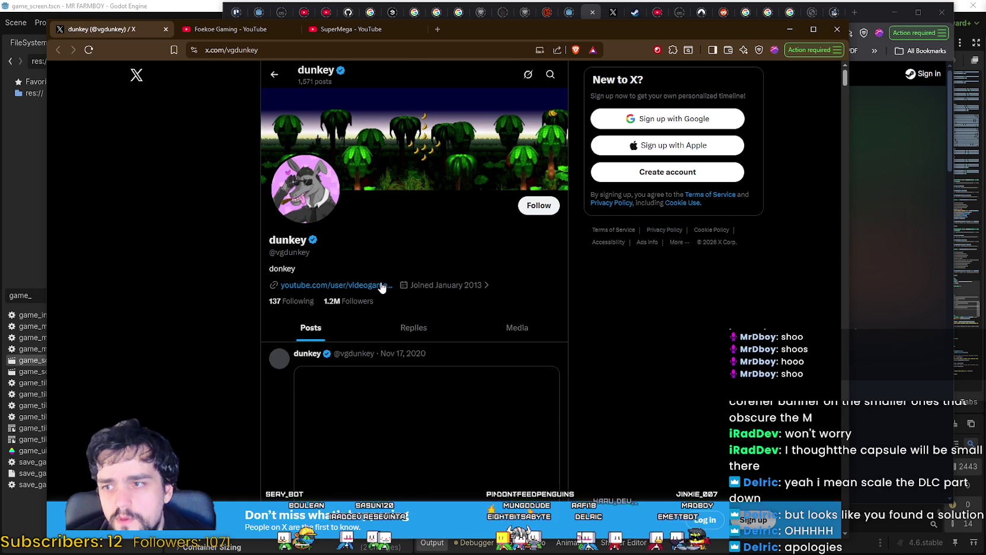
left_click(382, 288)
left_click(154, 28)
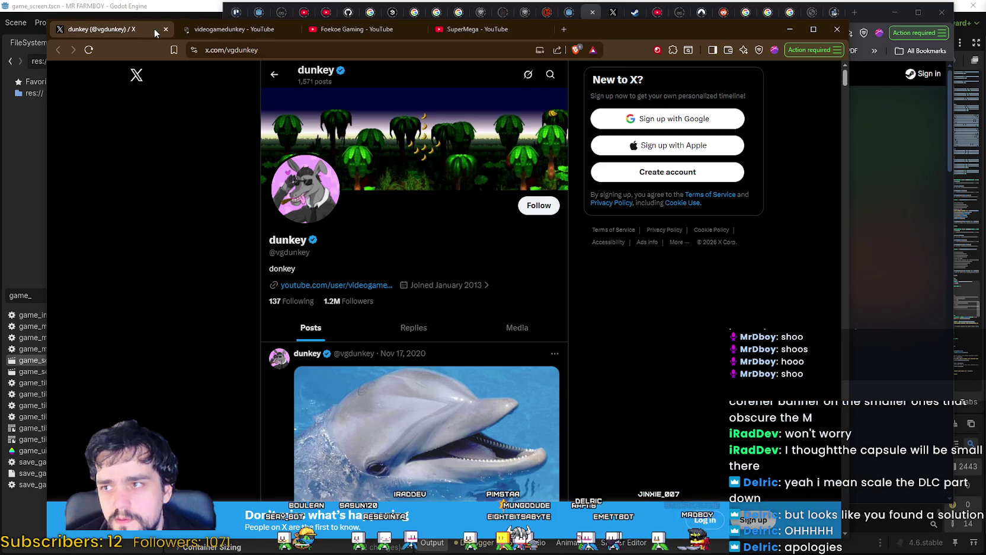
left_click(166, 29)
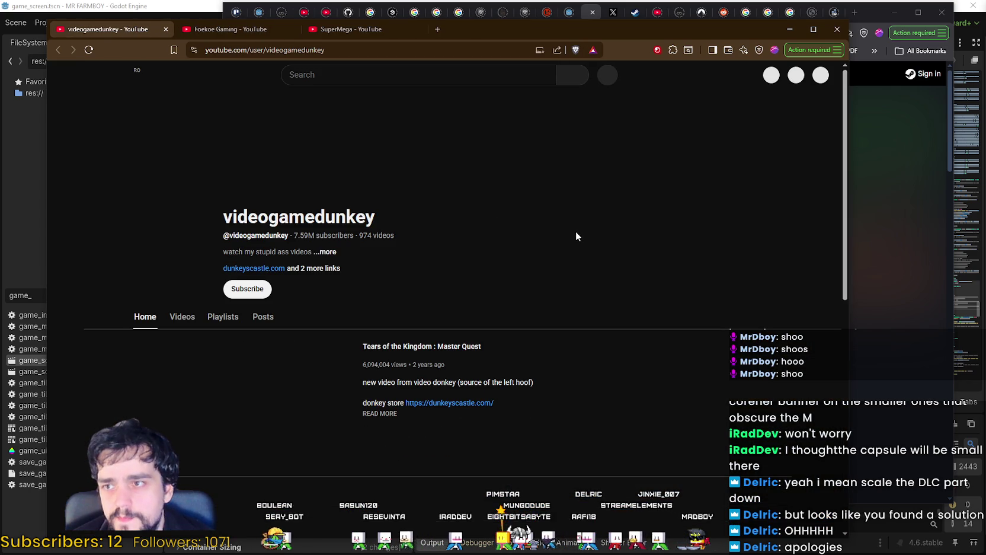
Open videogamedunkey's Twitter link in a new tab from the channel info, then show its videos.
left_click(326, 252)
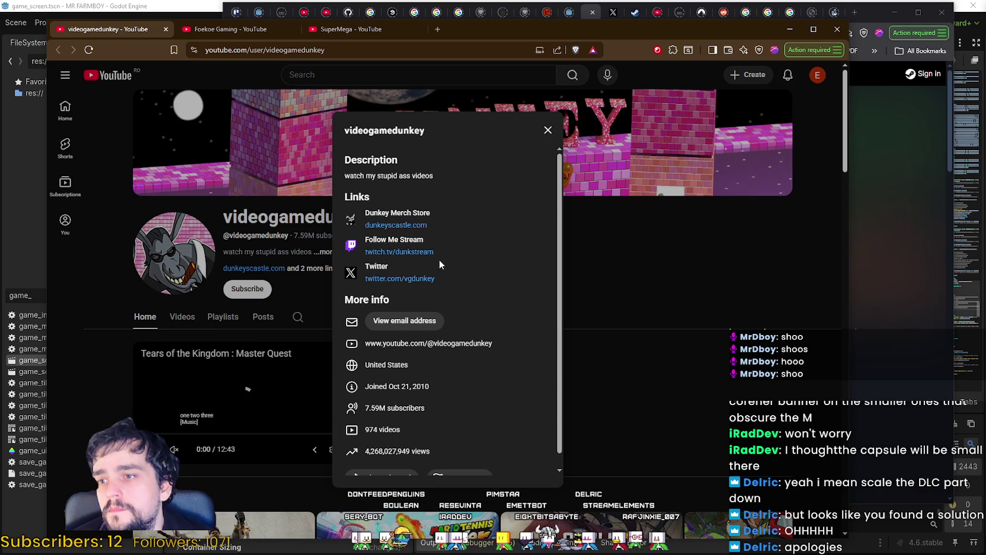
right_click(400, 281)
left_click(439, 288)
scroll(439, 296, "down", 1)
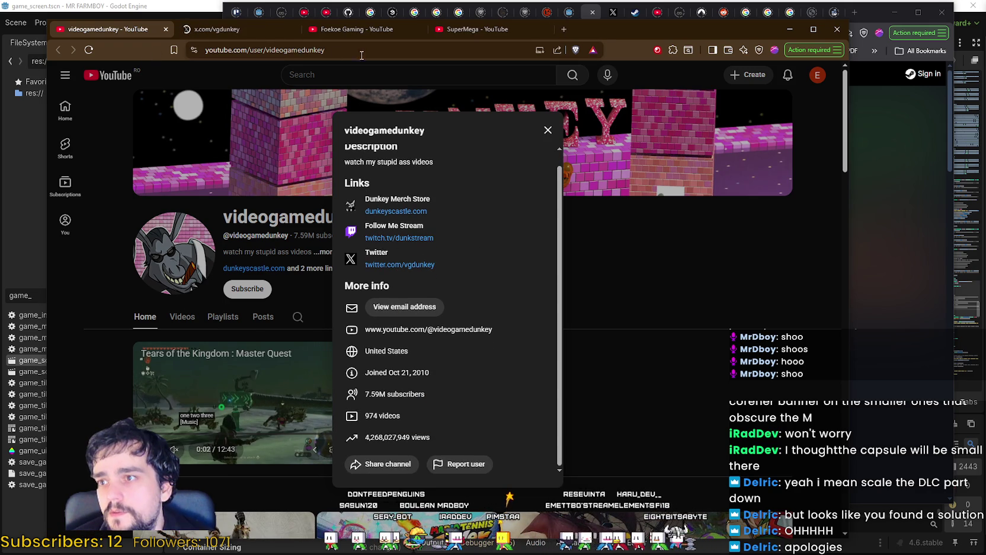
left_click(299, 51)
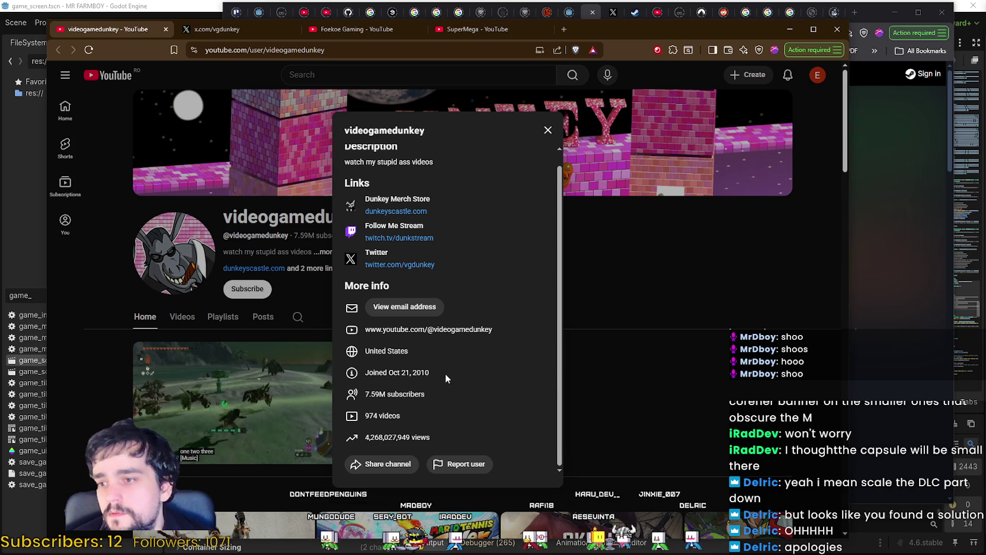
scroll(445, 373, "up", 1)
left_click(630, 245)
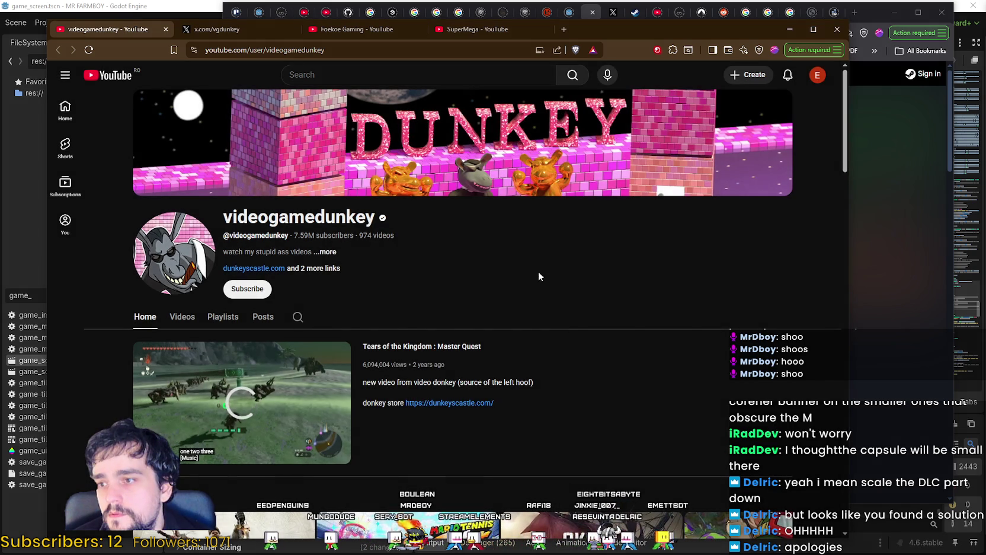
left_click(182, 317)
View the dunkey X profile and copy its web address.
left_click(195, 30)
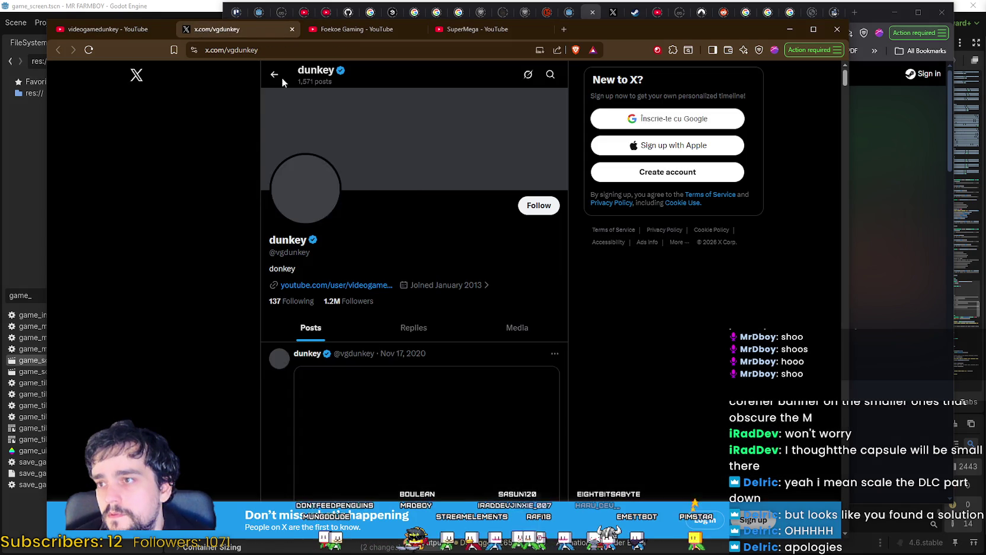
scroll(292, 256, "down", 3)
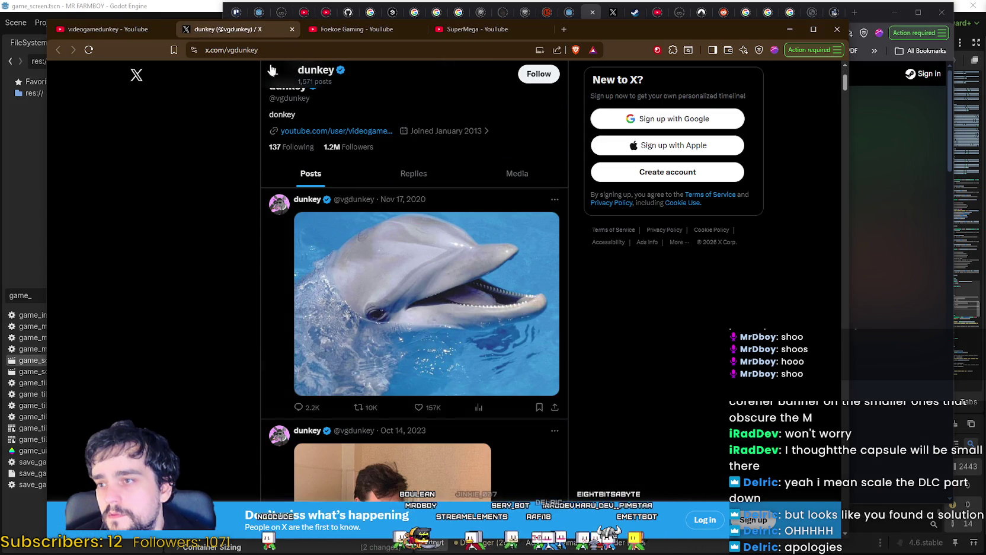
key("ctrl+l")
key("alt+Tab")
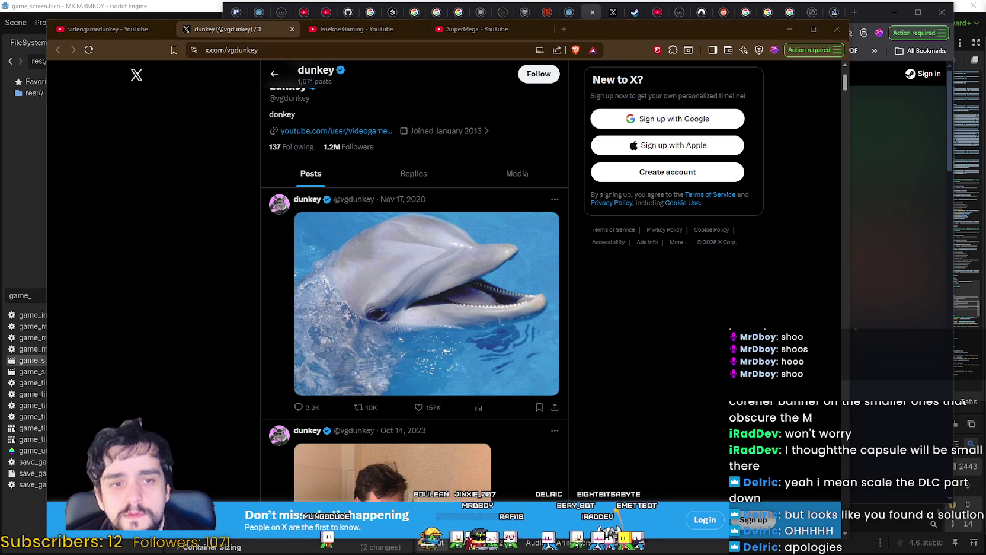
Return to videogamedunkey's channel and open the dunkeyscastle.com store link.
left_click(151, 30)
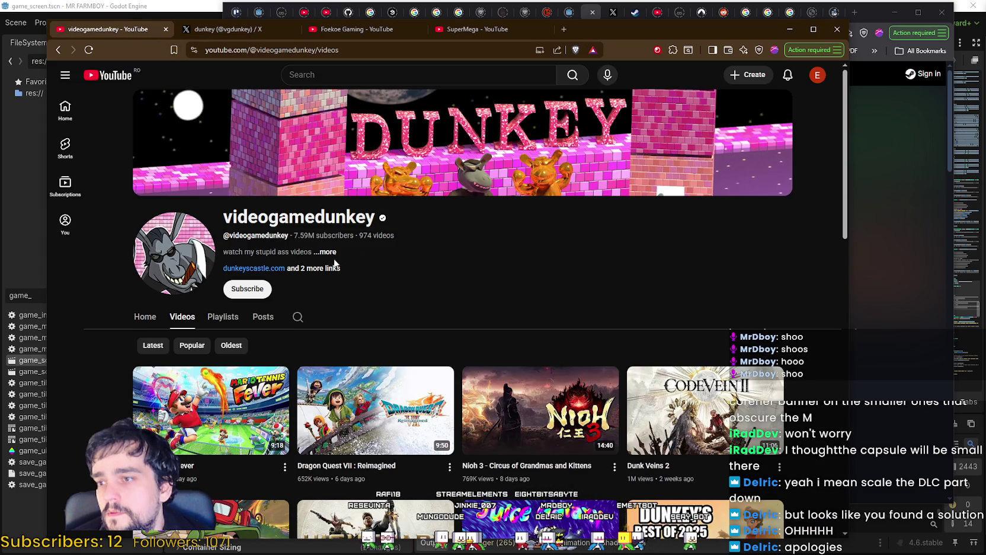
left_click(327, 252)
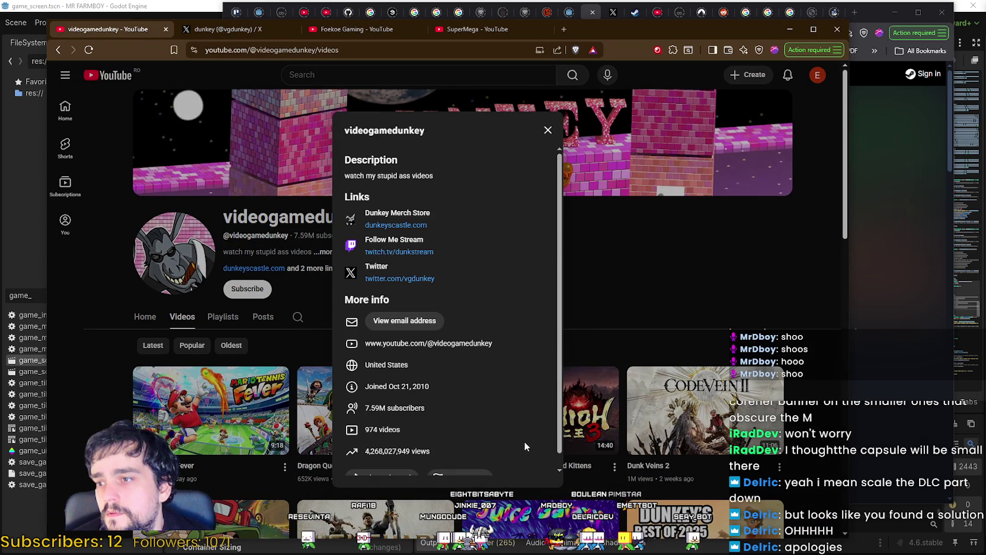
scroll(505, 422, "down", 1)
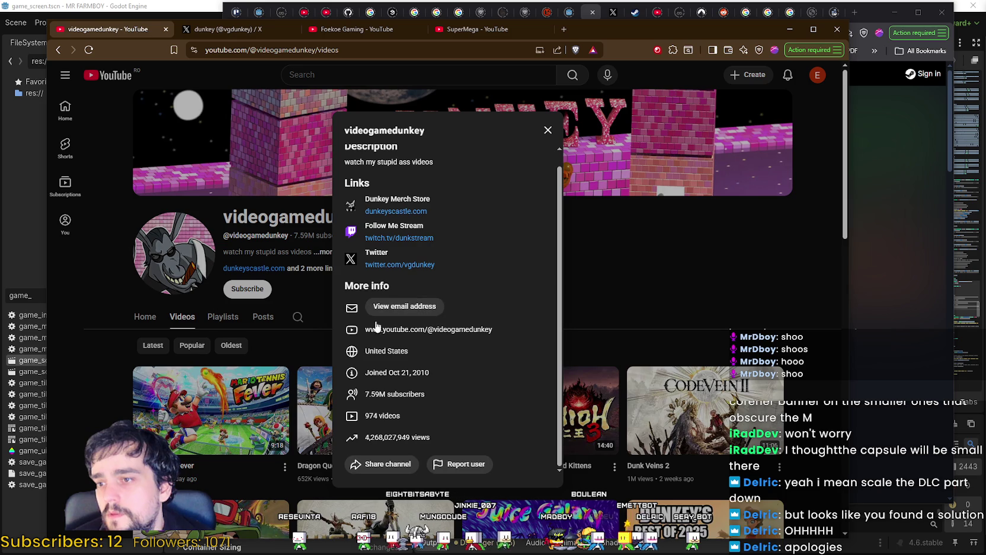
left_click(600, 283)
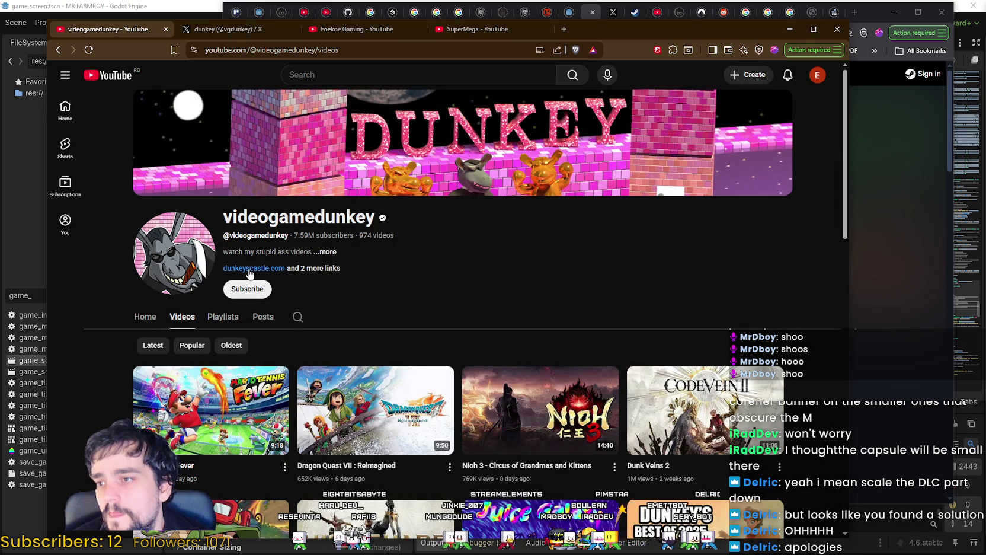
left_click(246, 272)
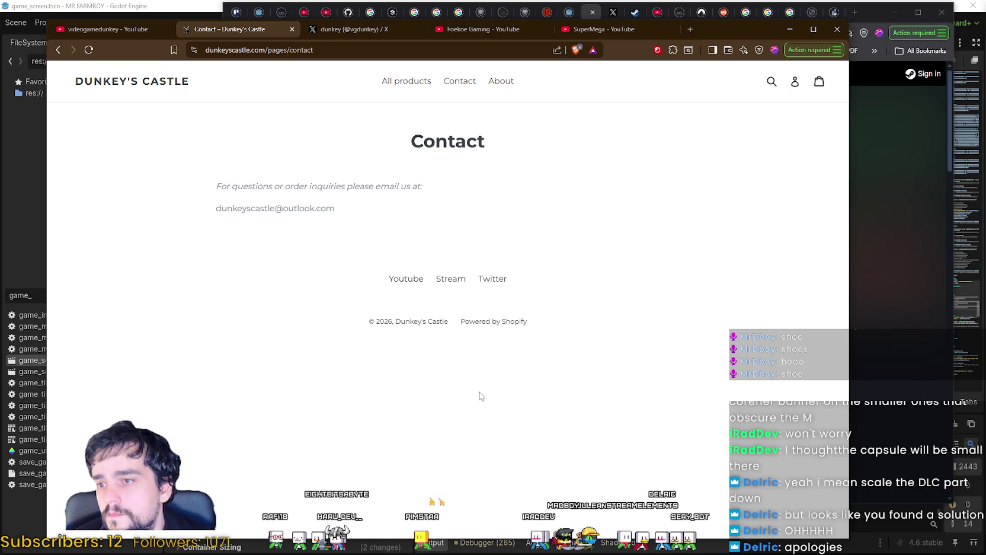
Select Dunkey's Castle contact email, browse All products, then close the store tab.
mouse_move(336, 209)
left_mouse_down()
mouse_move(208, 205)
mouse_move(192, 95)
mouse_move(359, 143)
left_mouse_up()
left_click(359, 143)
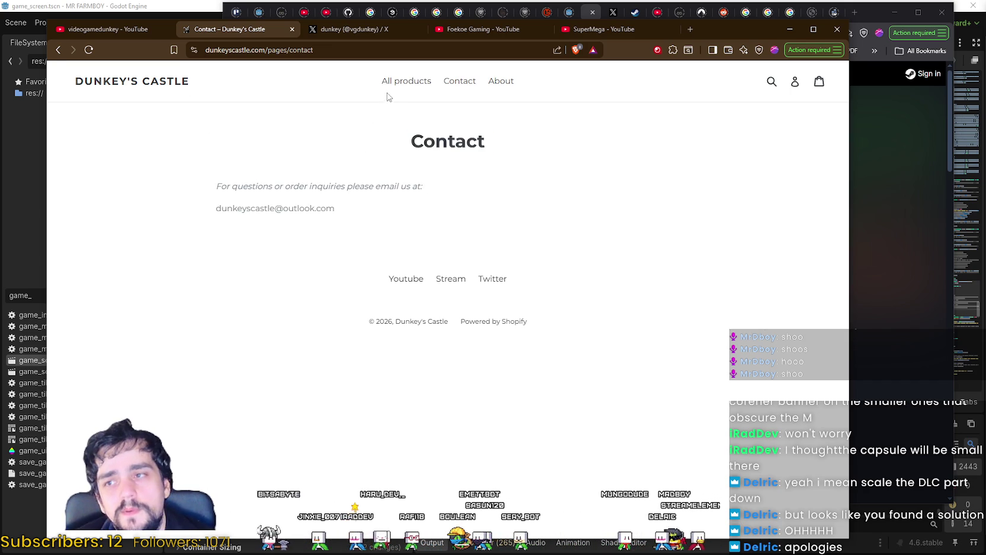
scroll(409, 367, "down", 10)
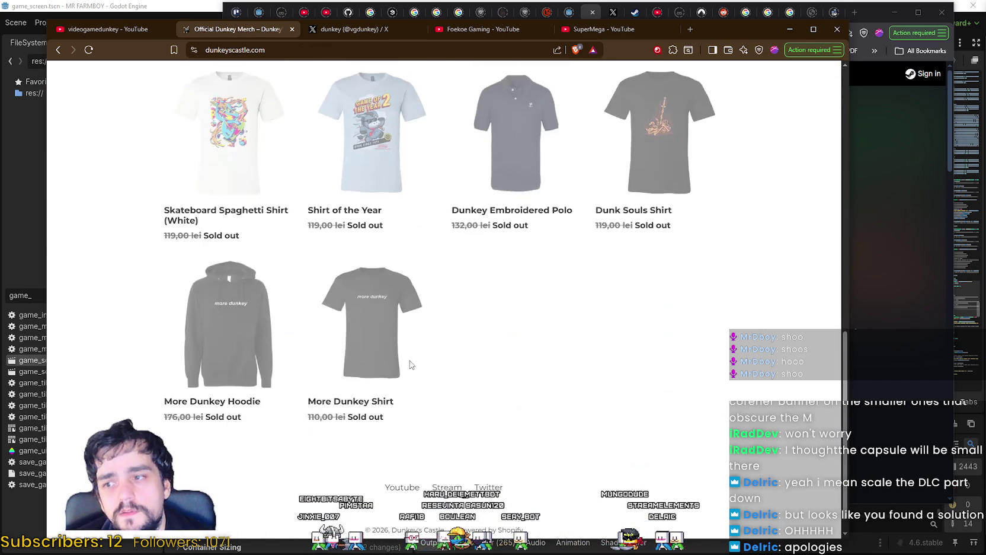
scroll(404, 352, "up", 10)
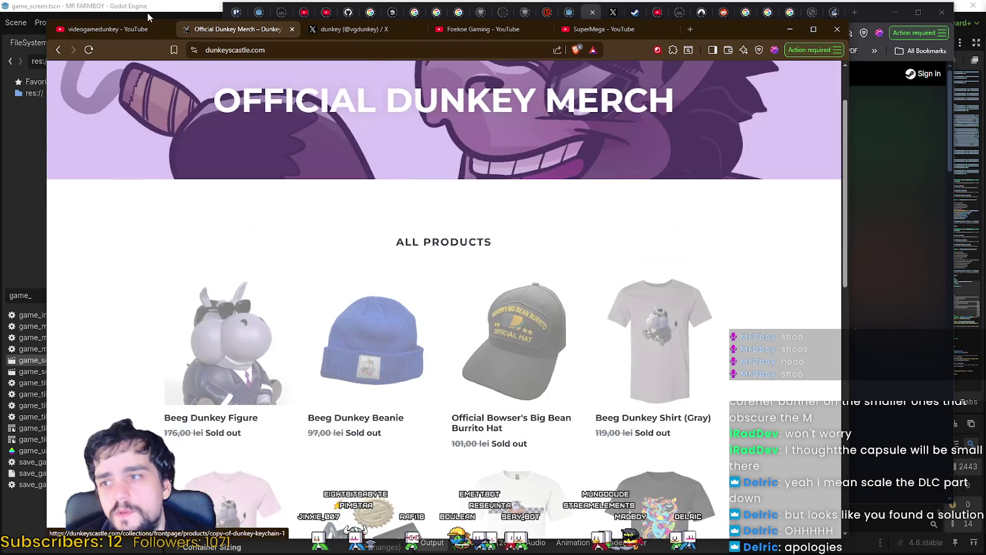
left_click(292, 29)
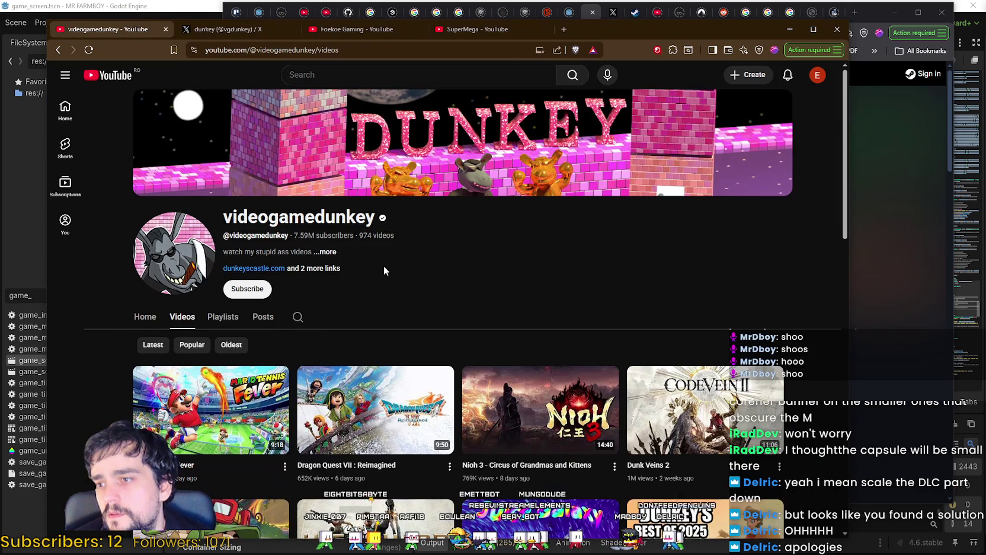
Close the videogamedunkey channel and dunkey X profile tabs.
scroll(383, 266, "down", 3)
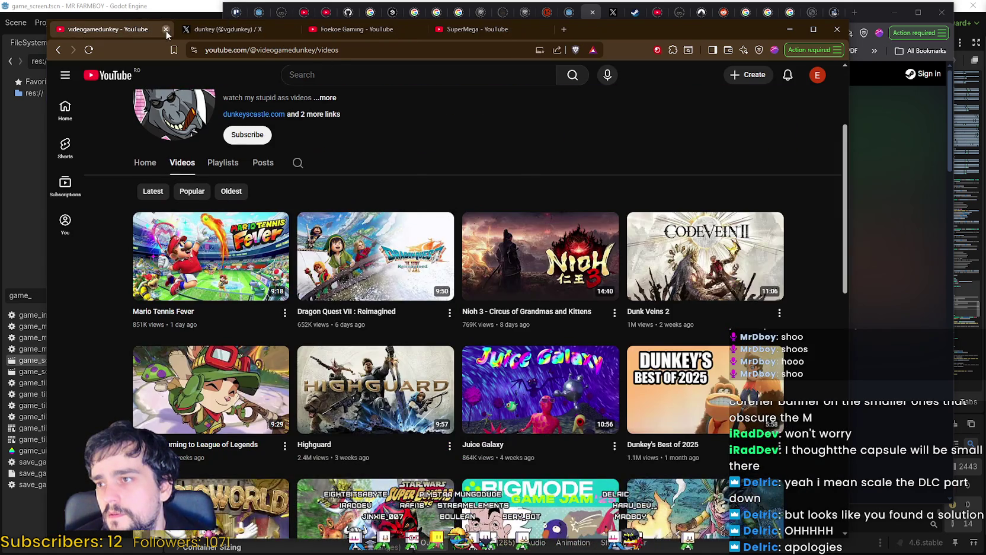
left_click(166, 30)
left_click(166, 29)
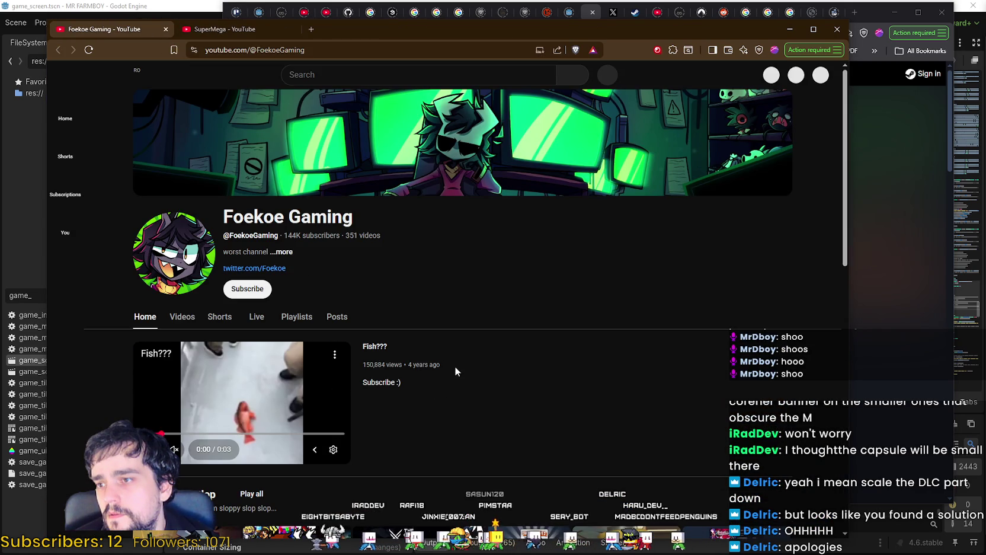
Show Foekoe Gaming's videos and copy the channel's web address.
left_click(182, 317)
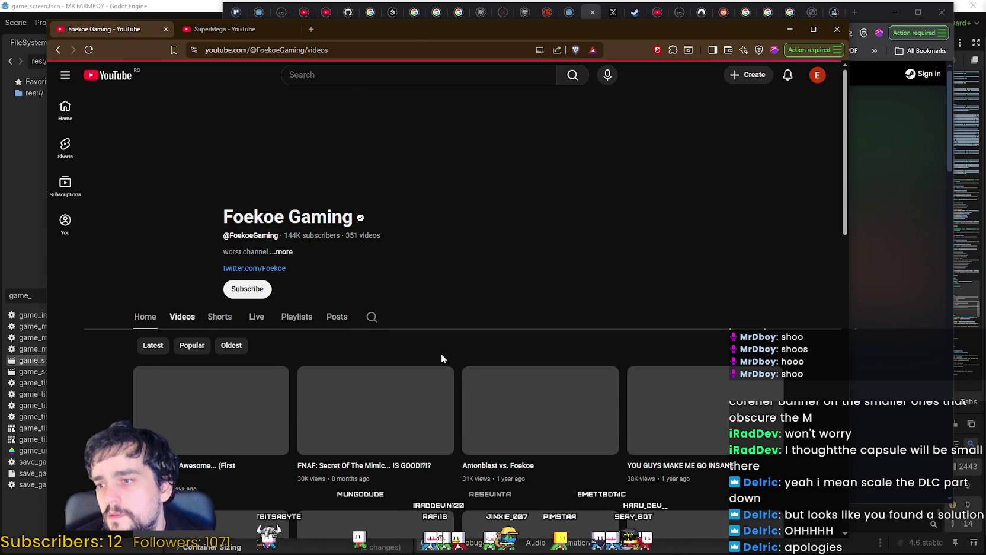
scroll(406, 300, "down", 2)
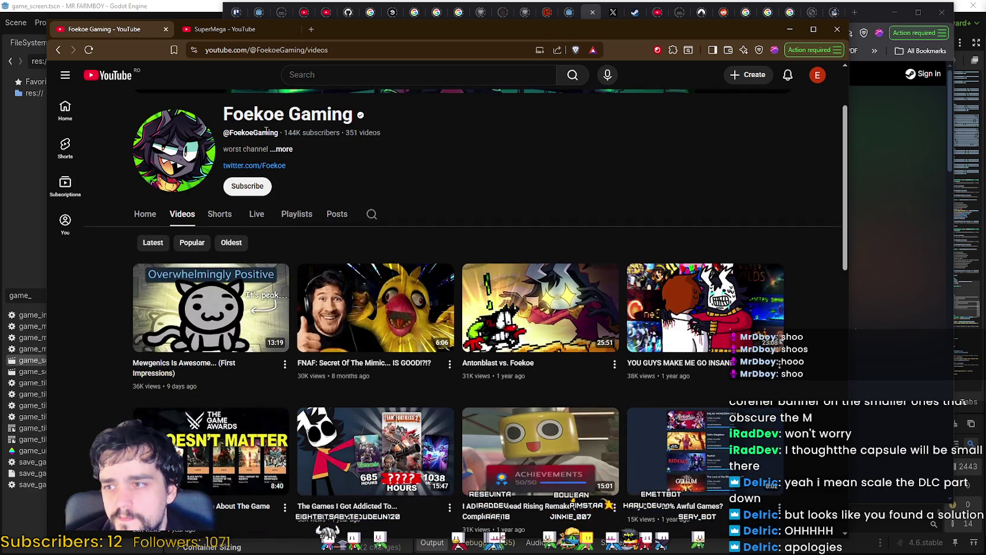
left_click(307, 50)
key("shift+Home")
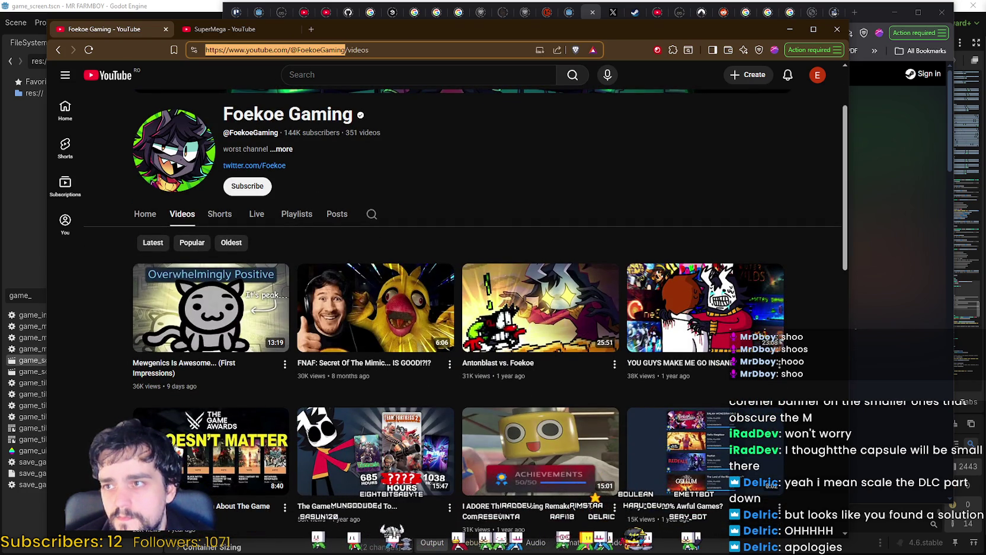
key("alt+Tab")
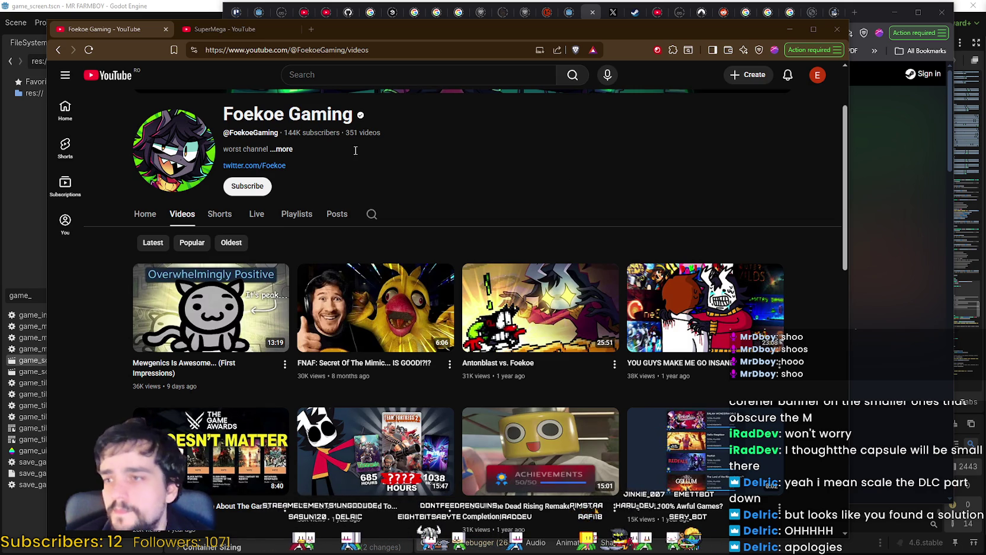
Check Foekoe Gaming's Twitter profile from its channel links, then close that tab.
left_click(282, 149)
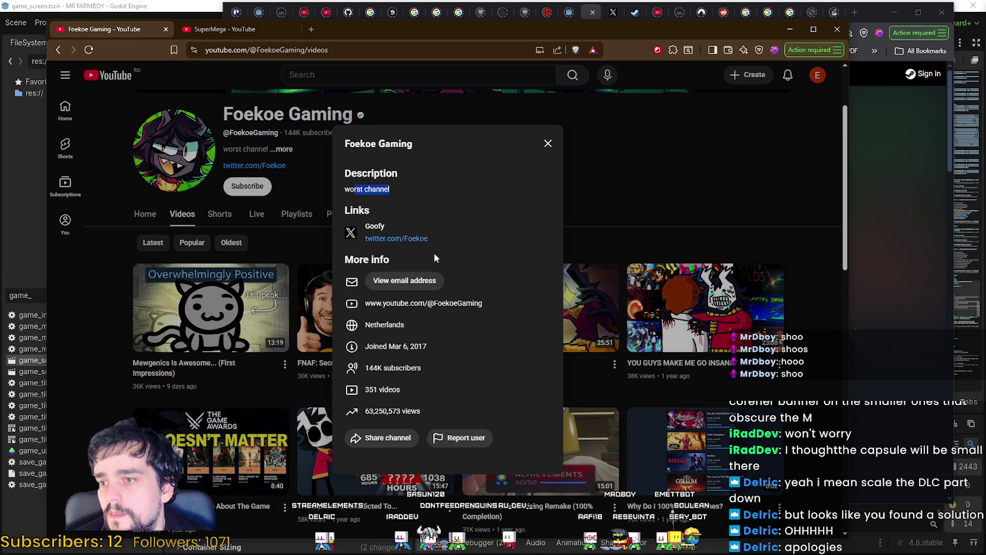
right_click(422, 238)
right_click(422, 239)
left_click(451, 248)
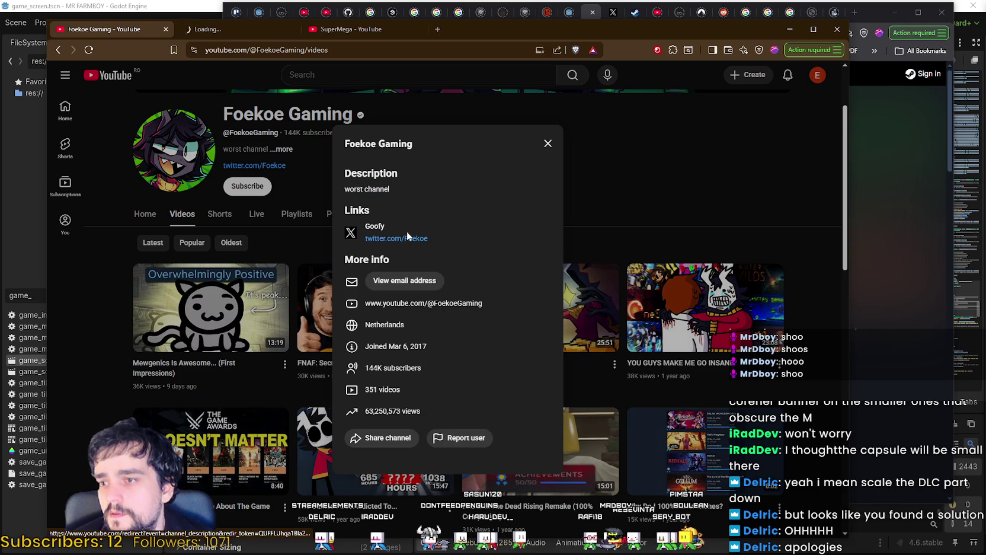
left_click(232, 37)
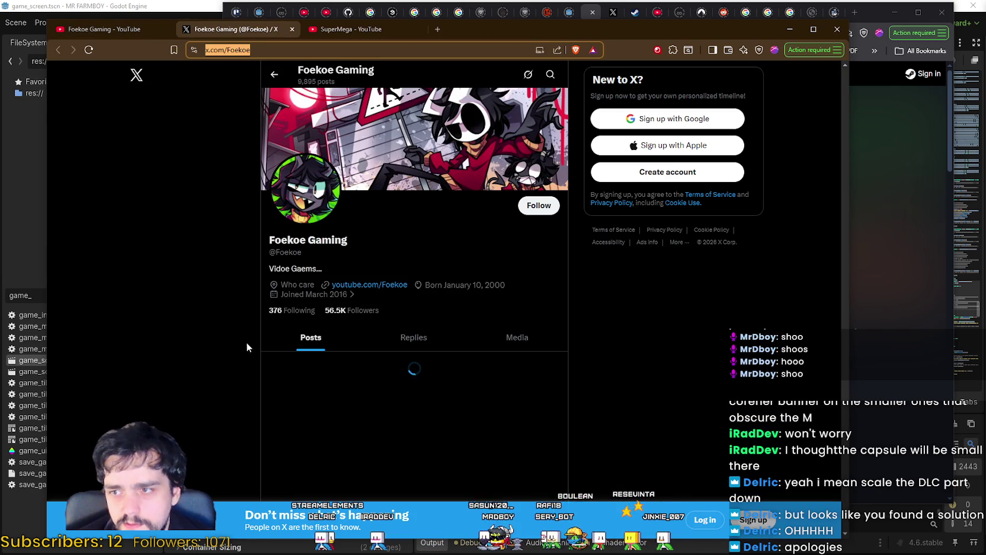
scroll(547, 382, "down", 3)
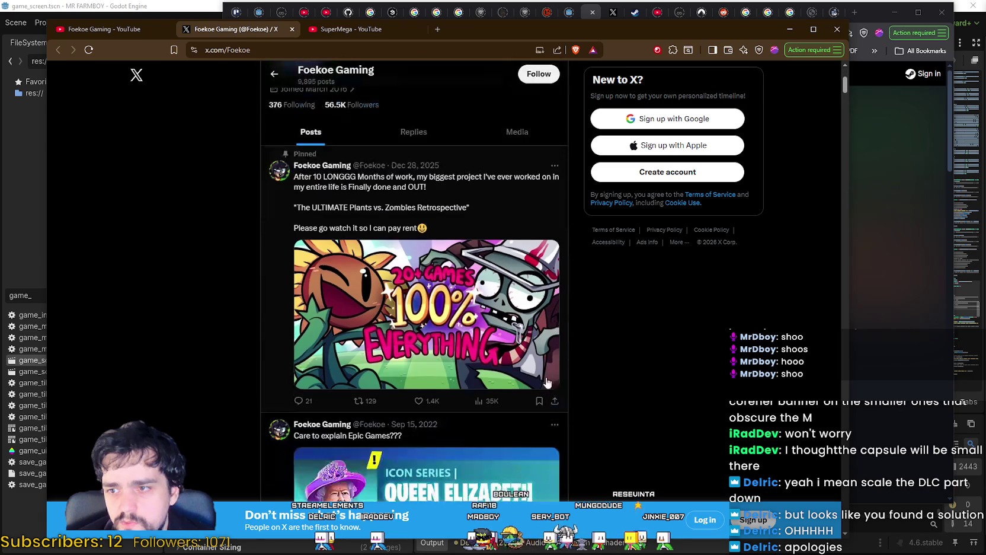
left_click(292, 29)
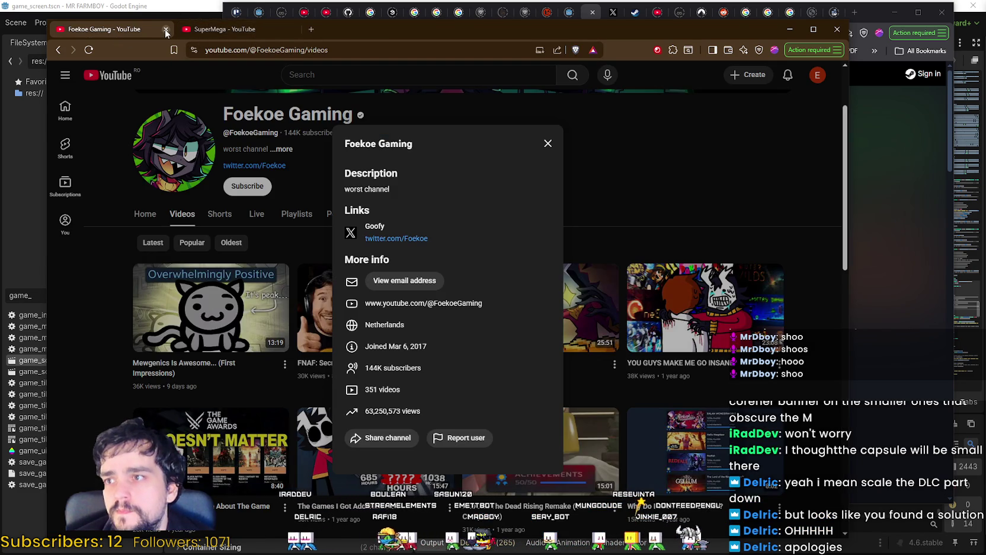
Close the Foekoe Gaming channel and bring up SuperMega's videos list.
left_click(166, 29)
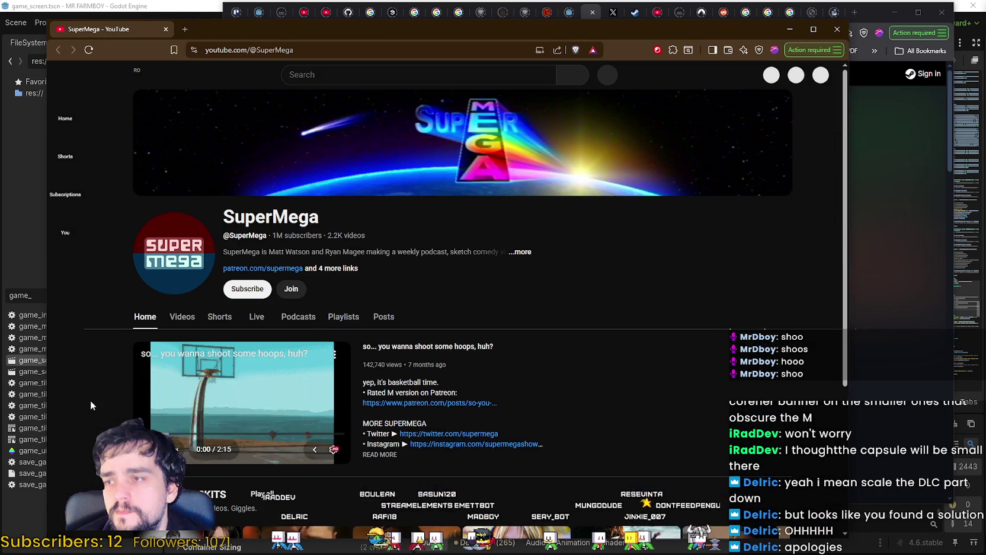
left_click(182, 318)
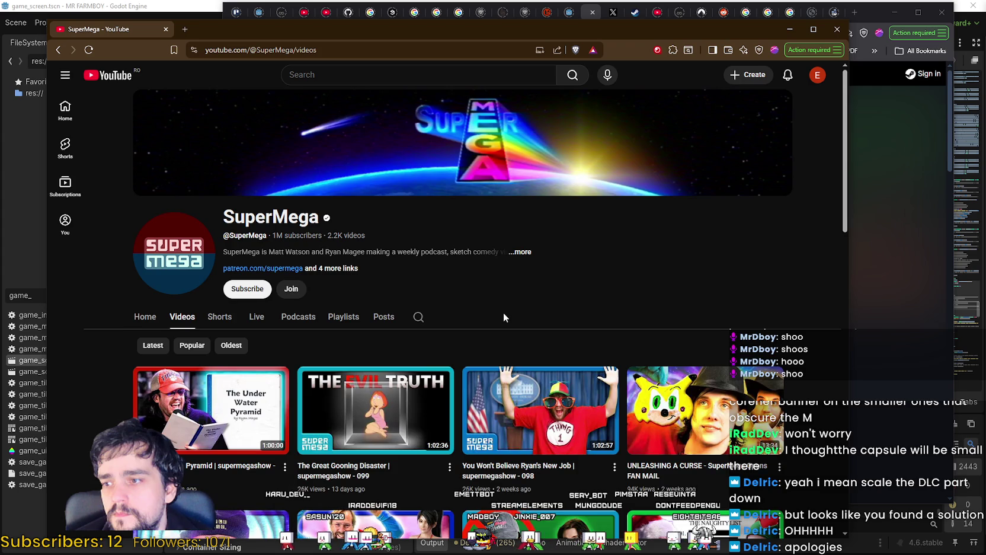
scroll(503, 312, "down", 3)
scroll(474, 195, "up", 2)
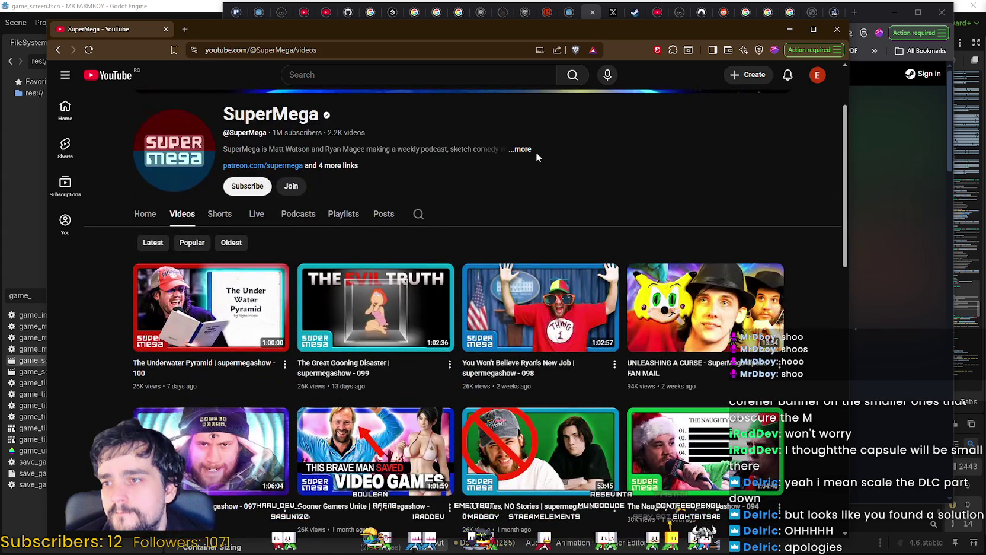
Check SuperMega's channel details, scroll through its older videos, and close the YouTube window.
left_click(534, 152)
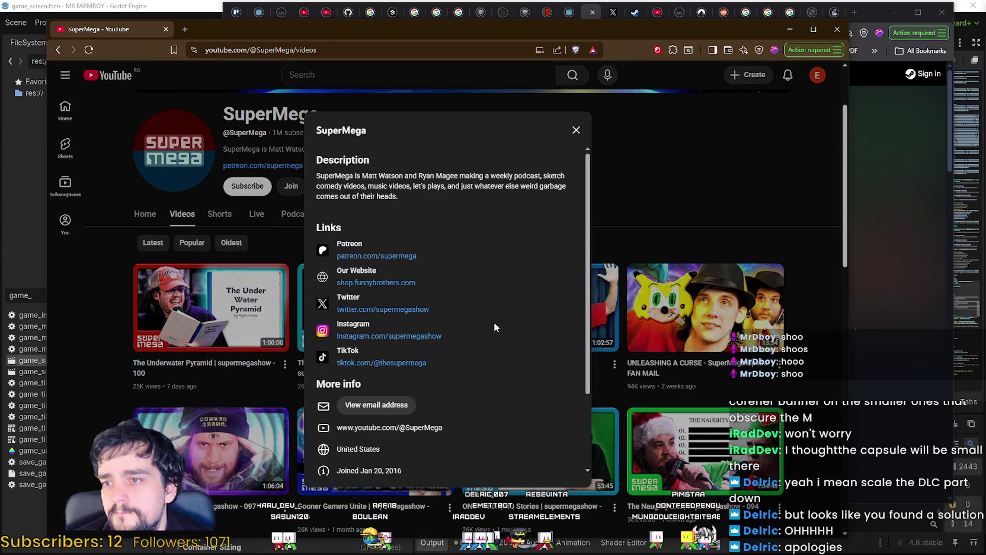
left_click(687, 214)
scroll(630, 414, "down", 10)
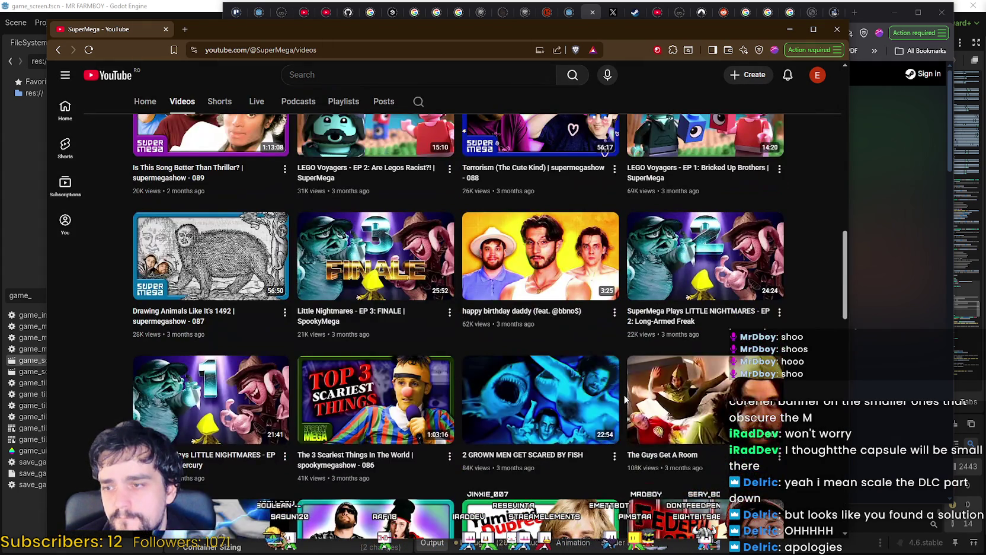
scroll(624, 395, "down", 4)
scroll(623, 395, "down", 1)
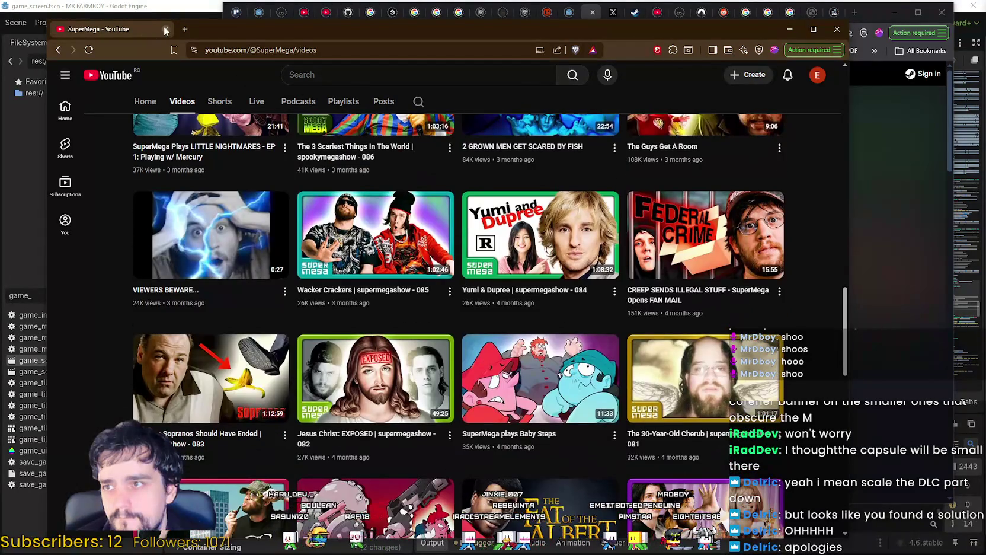
left_click(166, 31)
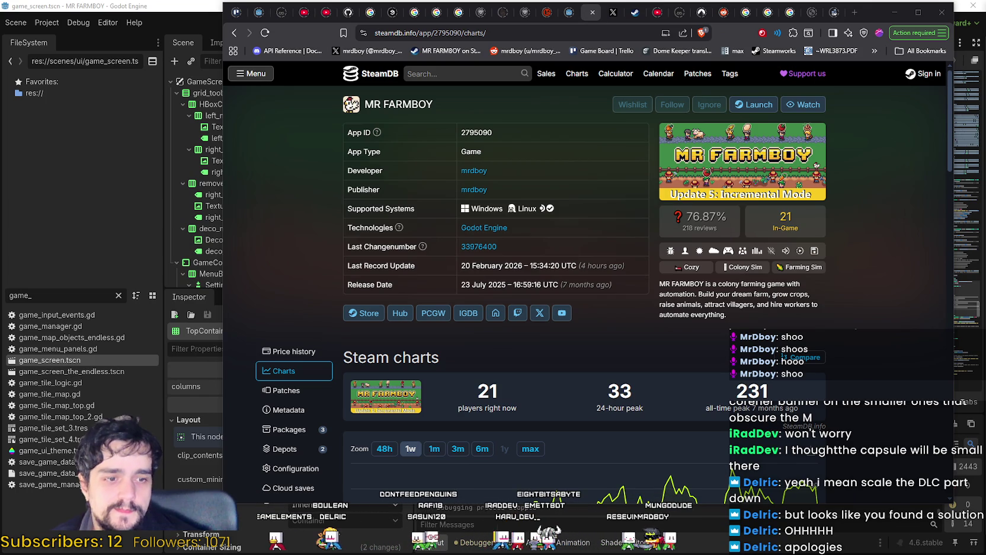
Split the Heartopia YouTube results into their own window and maximize LotoQuebec's Twitch window.
key("alt+Tab")
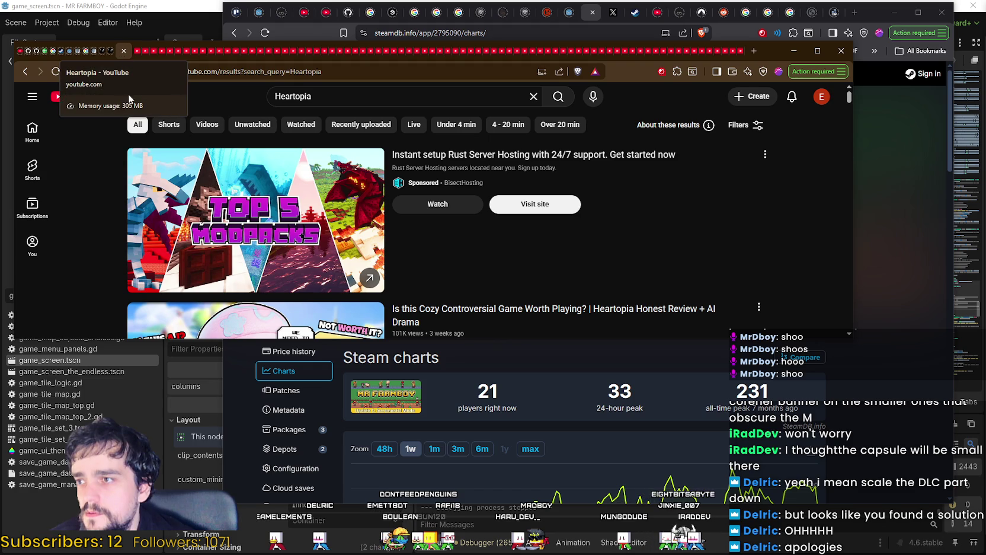
left_click_drag(118, 52, 186, 157)
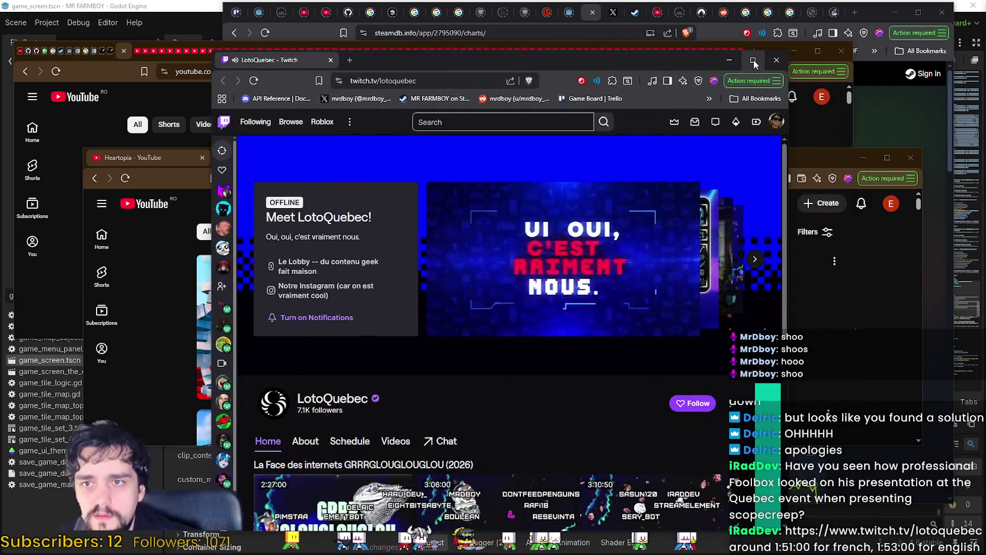
left_click(754, 61)
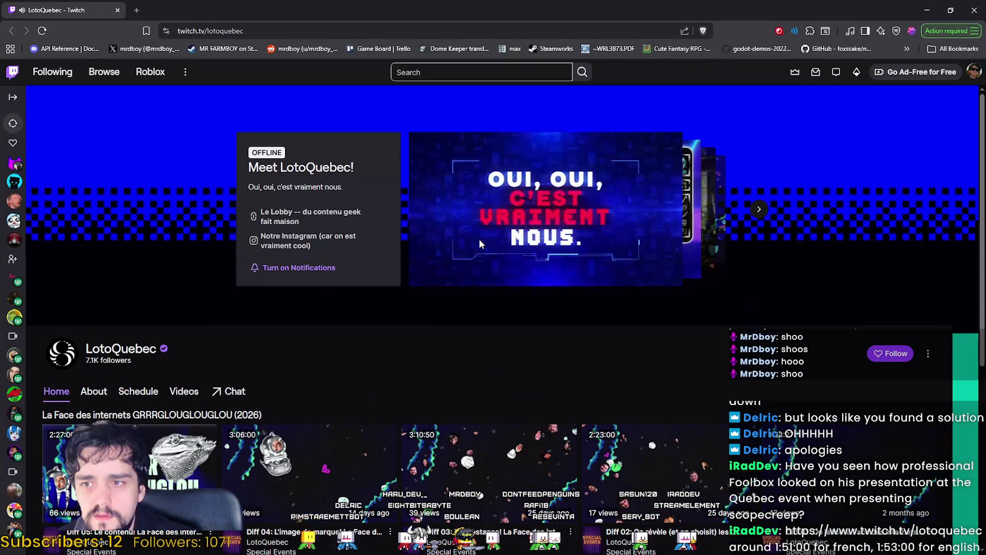
Re-maximize Twitch and play LotoQuebec's 'Diff 05: Le contenu!' La Face des internets video.
key("ctrl+w")
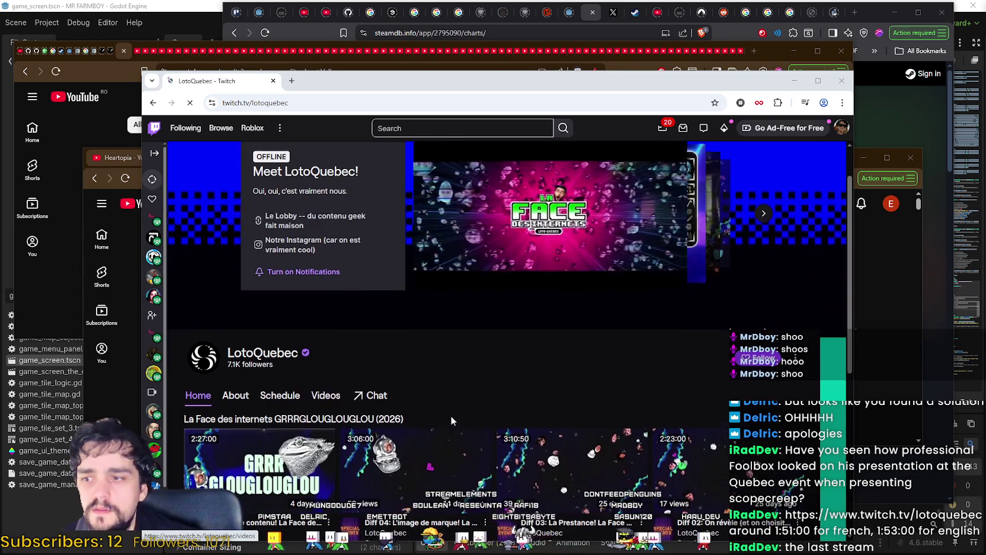
scroll(331, 343, "down", 3)
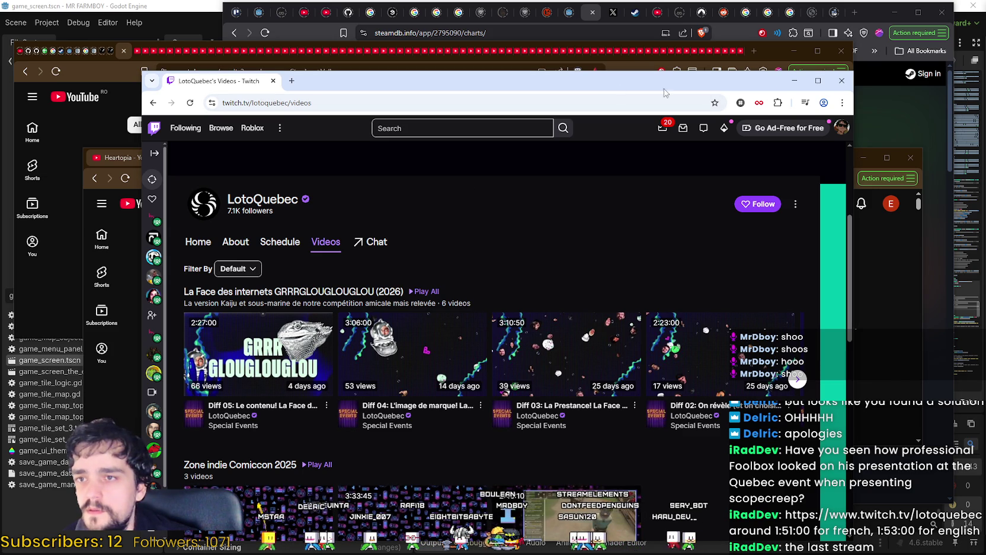
left_click(817, 84)
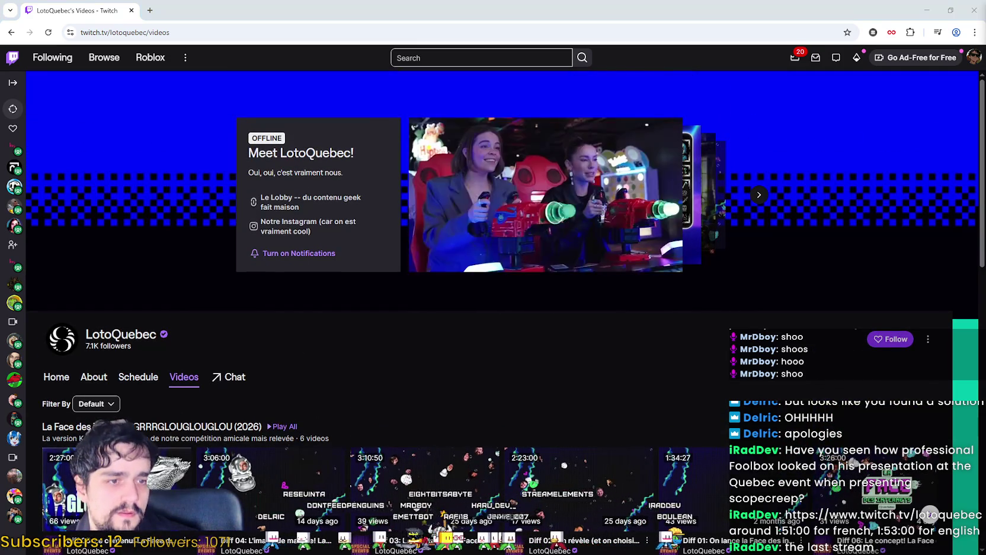
scroll(275, 452, "down", 3)
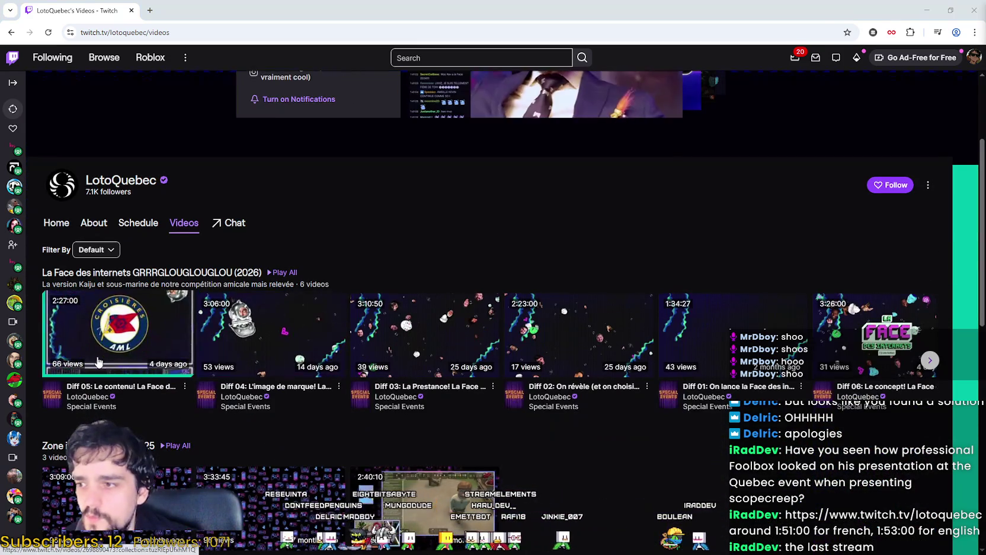
left_click(90, 338)
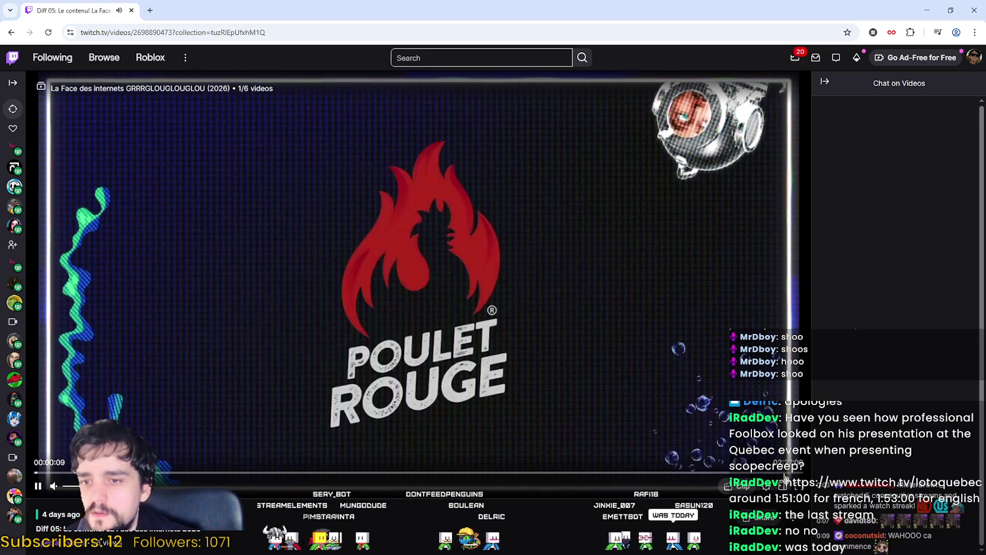
Watch Diff 05 full screen from about 1:53, then exit and return to the videos page.
key("F11")
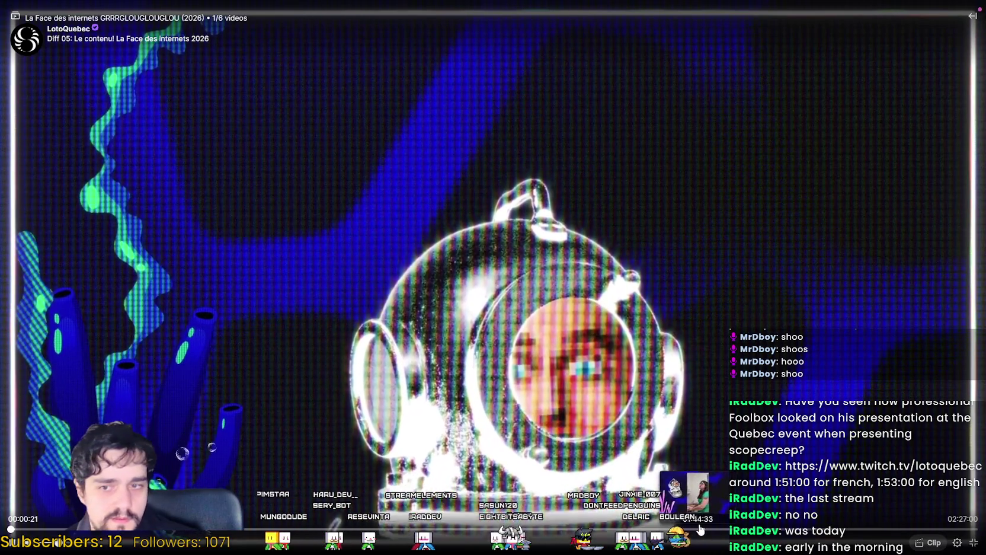
left_click(756, 533)
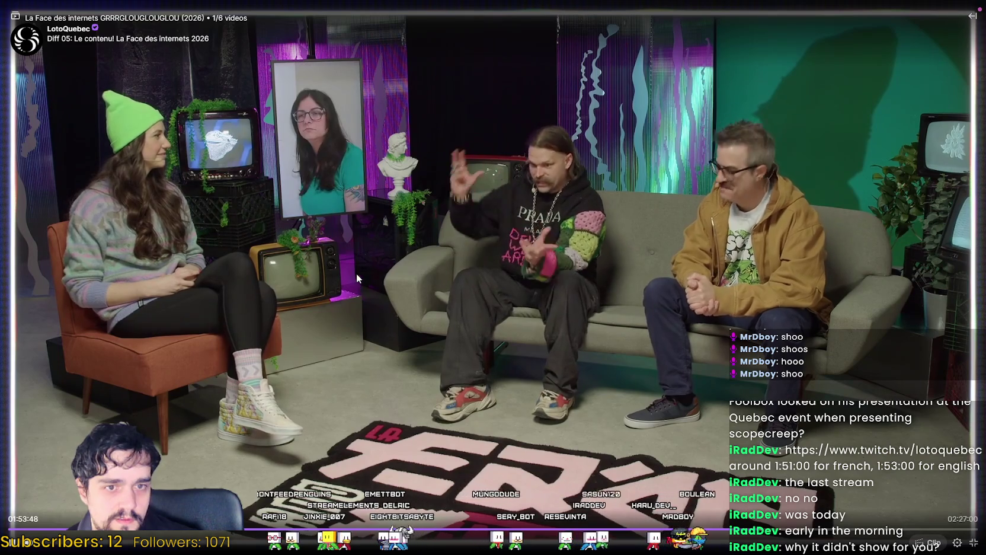
key("Escape")
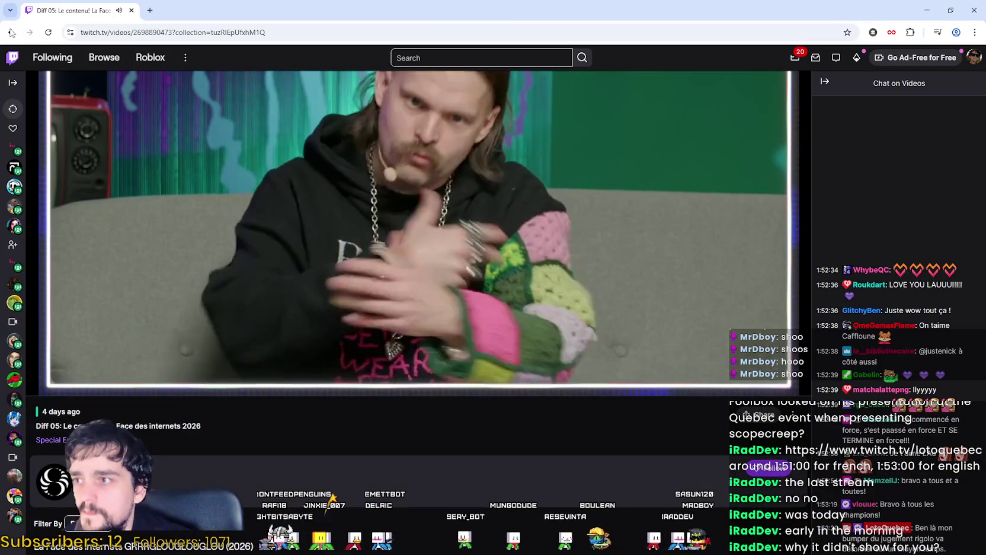
key("alt+Left")
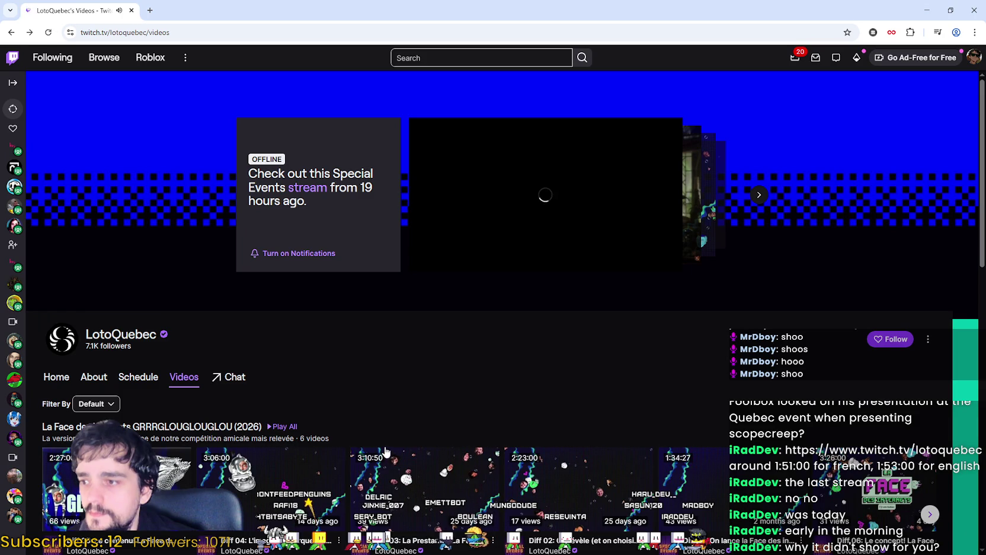
Reload the videos page and play 'DemoNights 2026 Soirée 1' full screen, rewound to about 1:49:30.
key("F5")
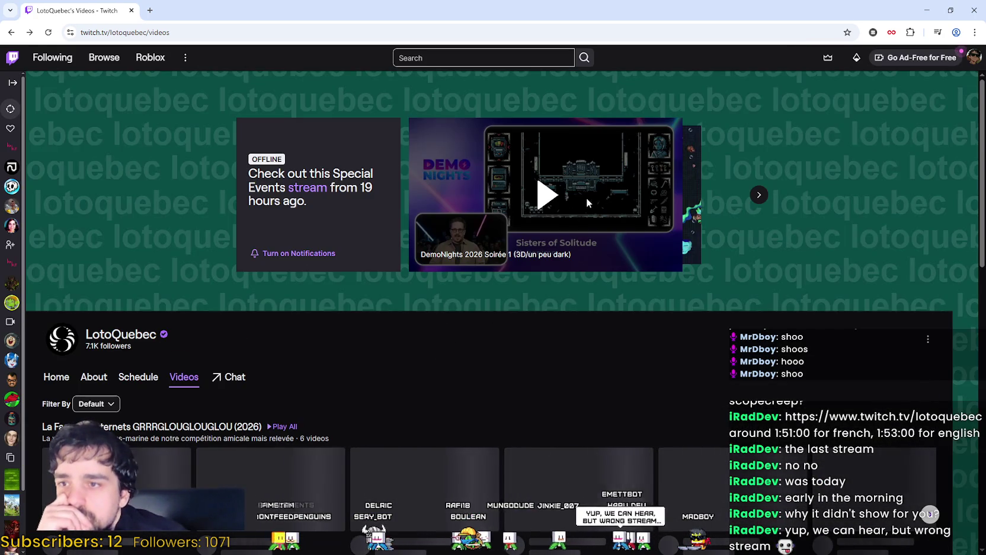
left_click(580, 194)
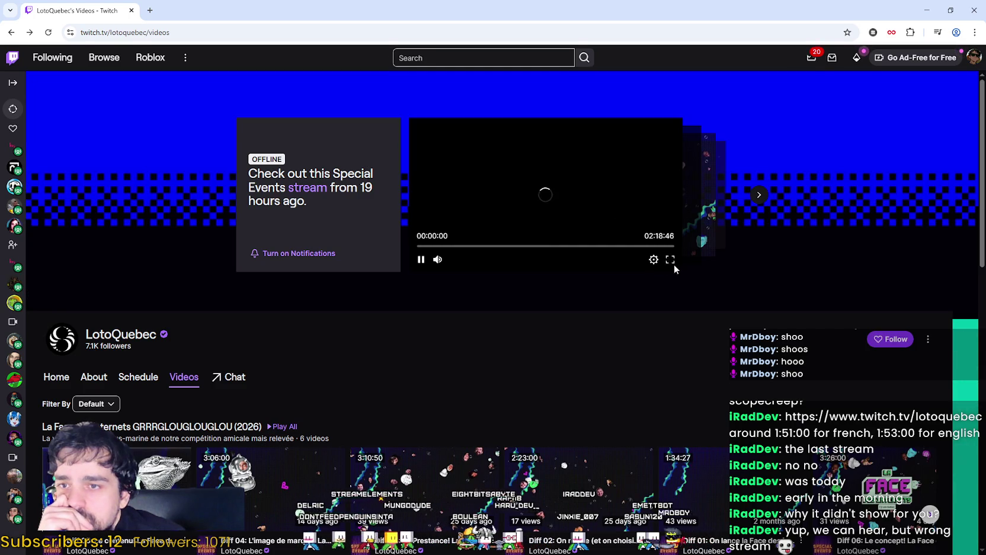
left_click(670, 261)
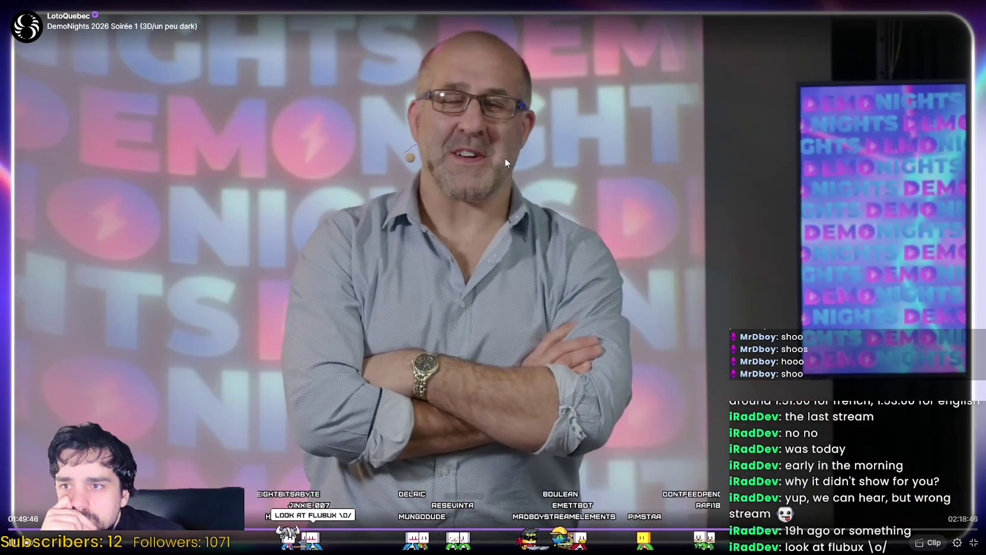
key("Left")
key("Left")
key("Left")
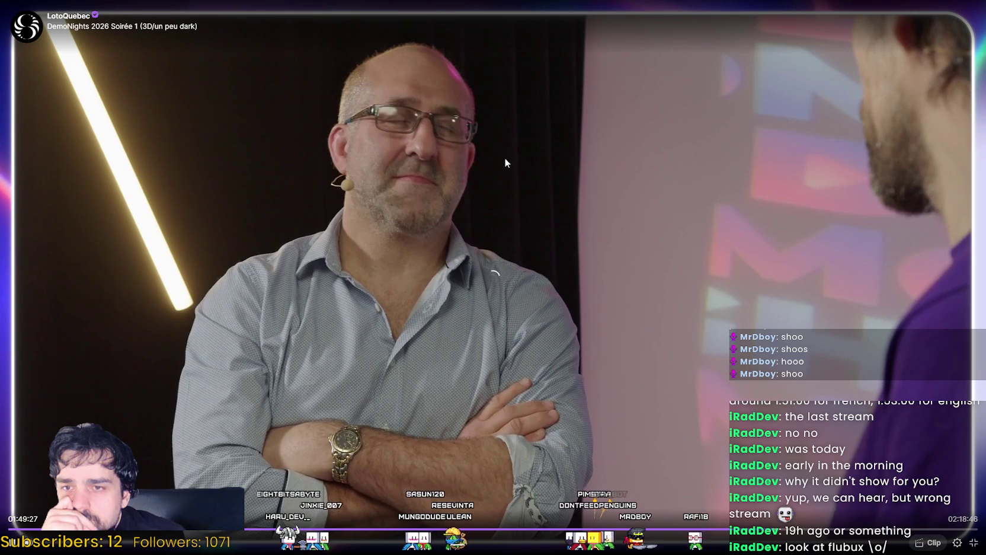
key("Left")
key("Left")
key("Left")
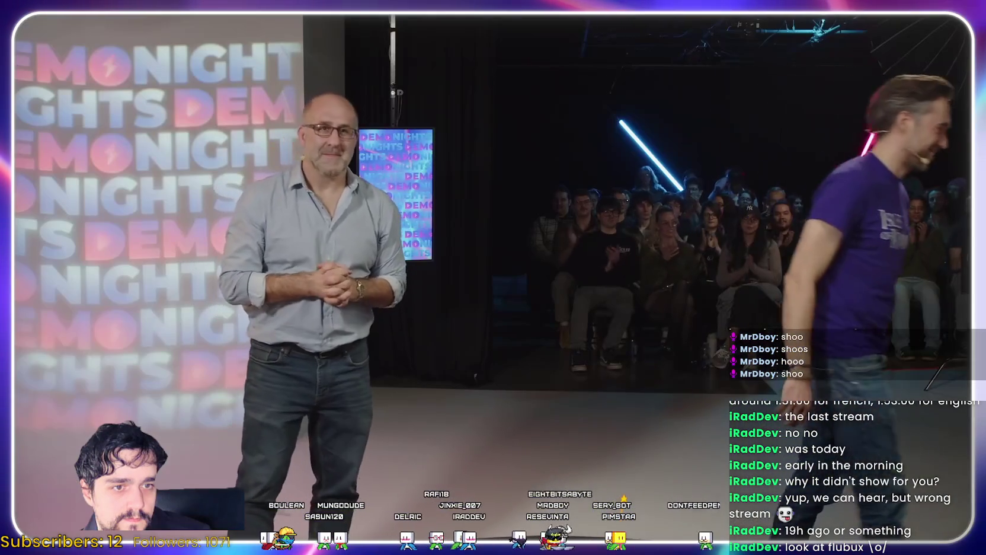
mouse_move(645, 255)
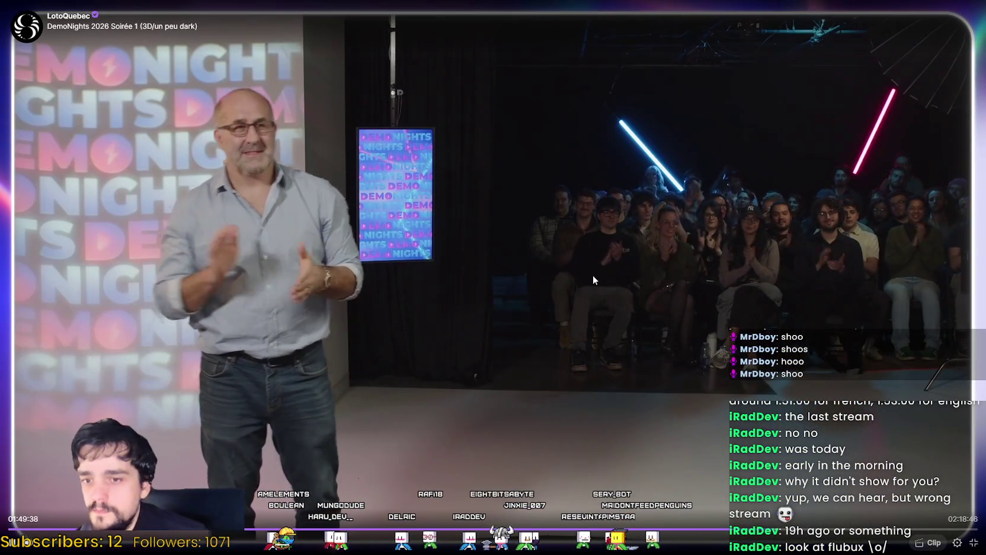